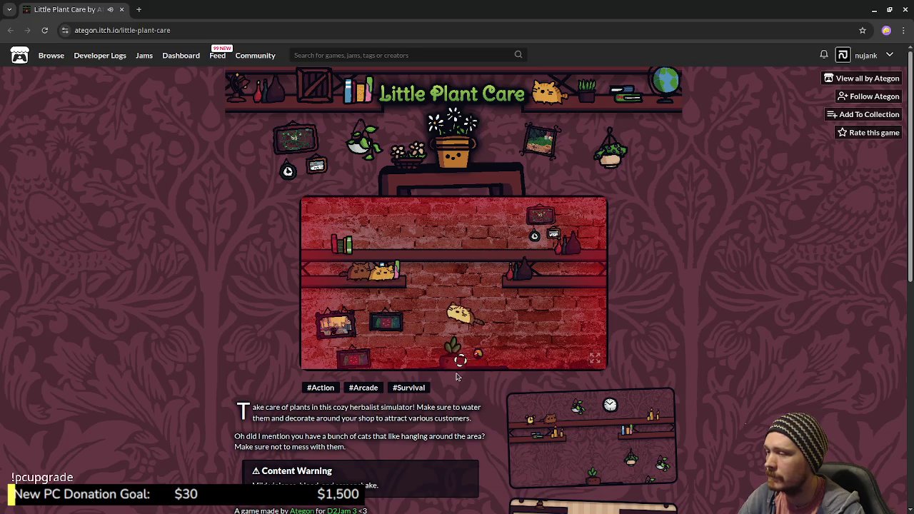
# Restart Little Plant Care and shoot the shelf cats to build a combo
pyautogui.click(457, 335)
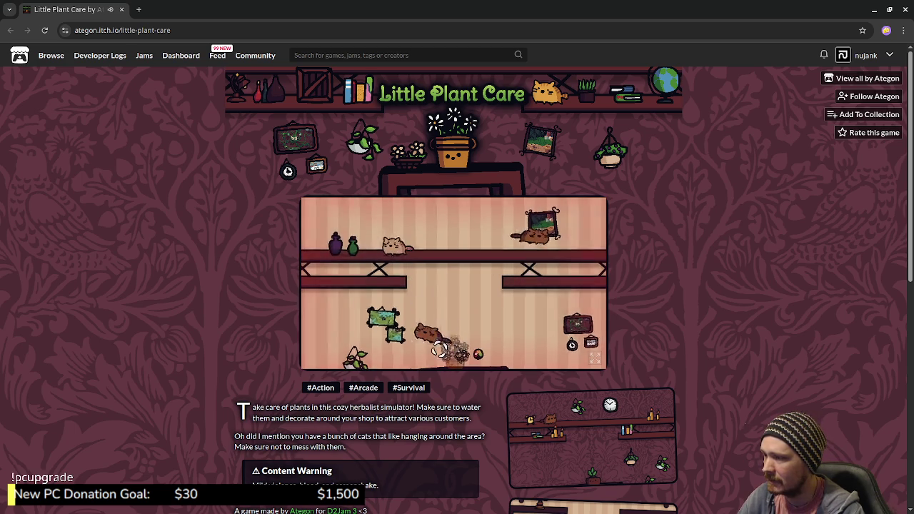
pyautogui.click(452, 334)
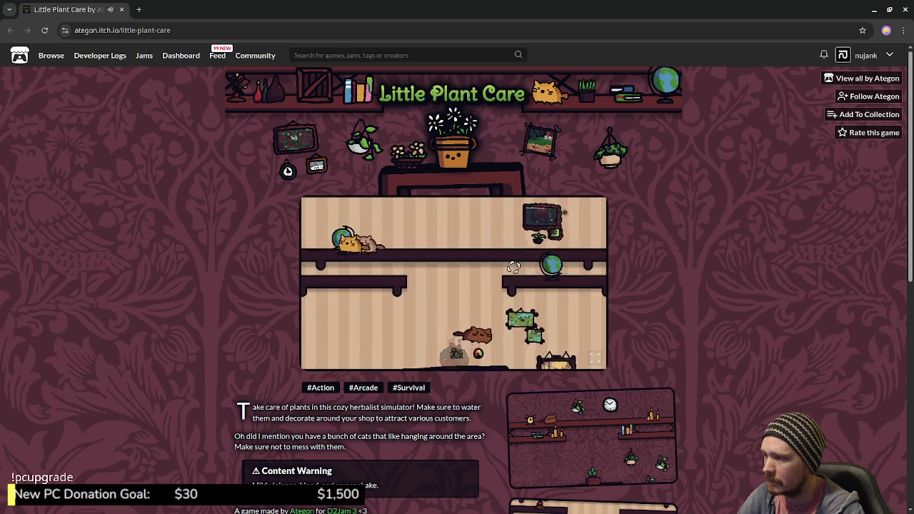
pyautogui.click(461, 336)
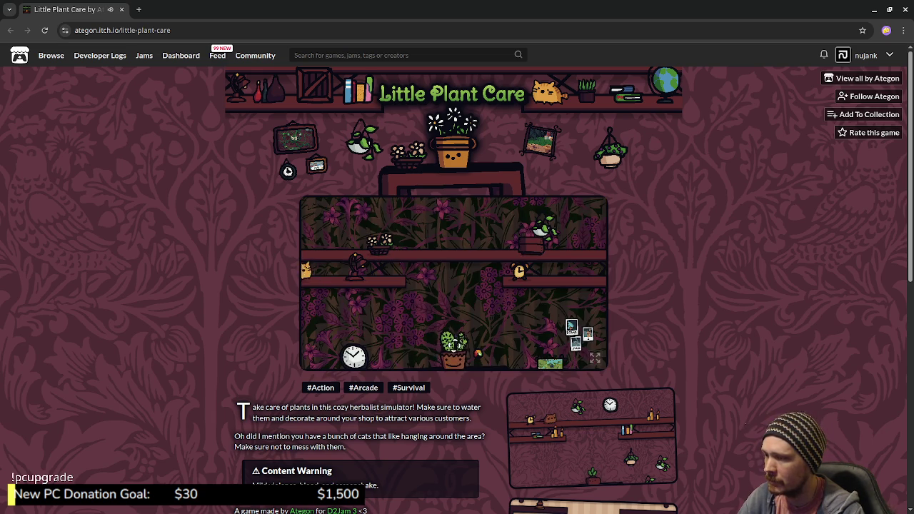
pyautogui.click(575, 273)
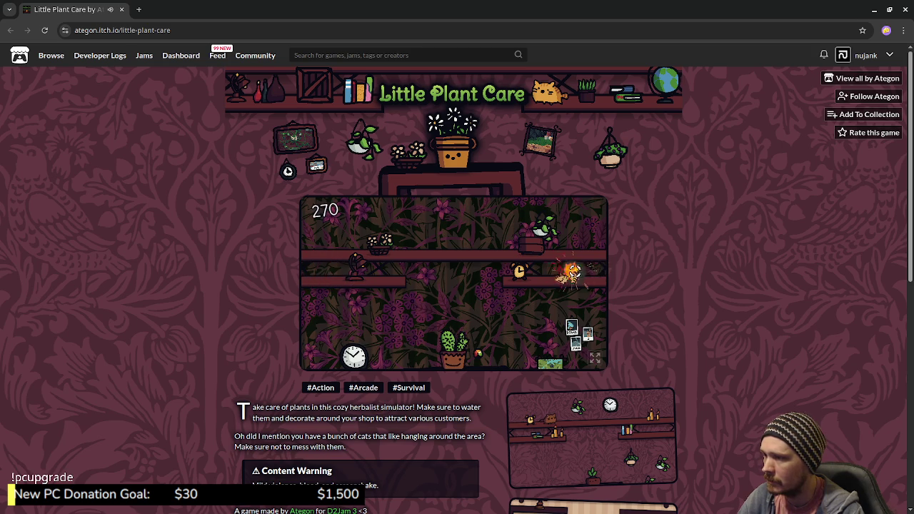
pyautogui.click(535, 239)
pyautogui.click(540, 241)
pyautogui.click(540, 241)
pyautogui.click(332, 271)
pyautogui.click(345, 268)
pyautogui.click(318, 268)
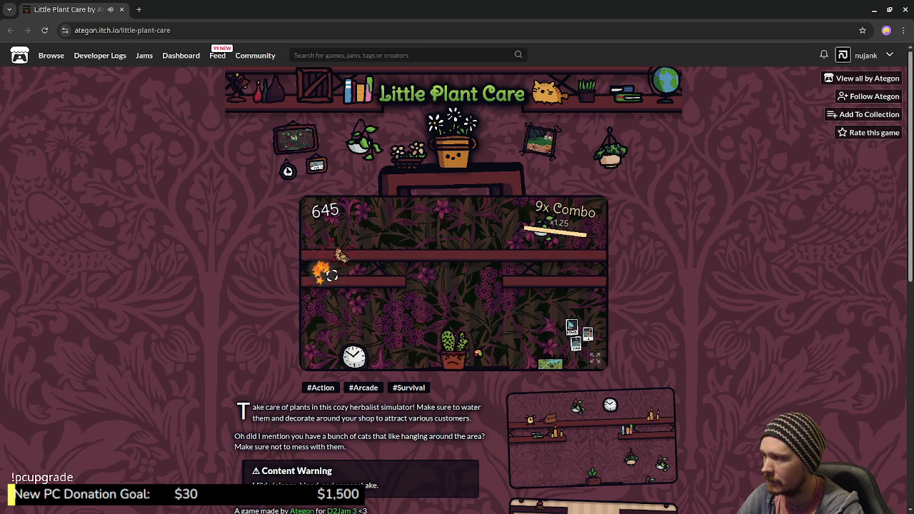
# Keep shooting cats on both shelves until Game Over with a score of 2445
pyautogui.click(576, 277)
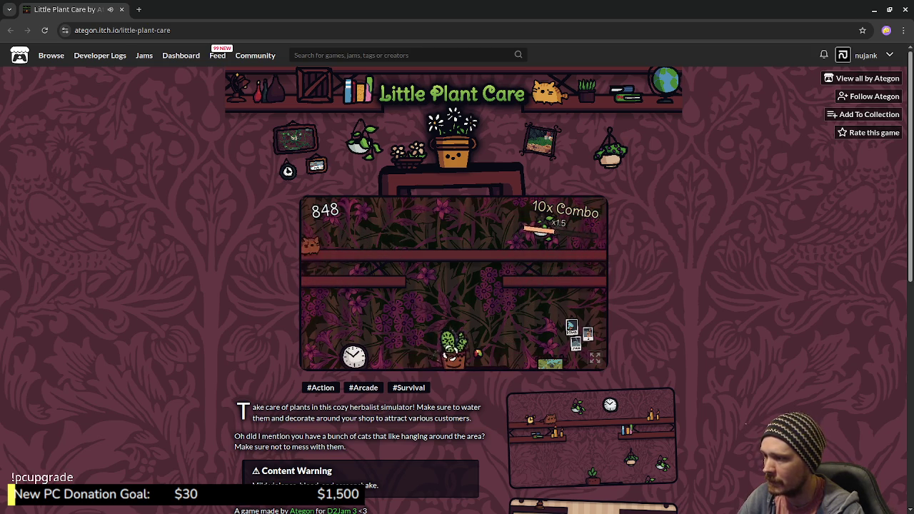
pyautogui.click(355, 246)
pyautogui.click(579, 242)
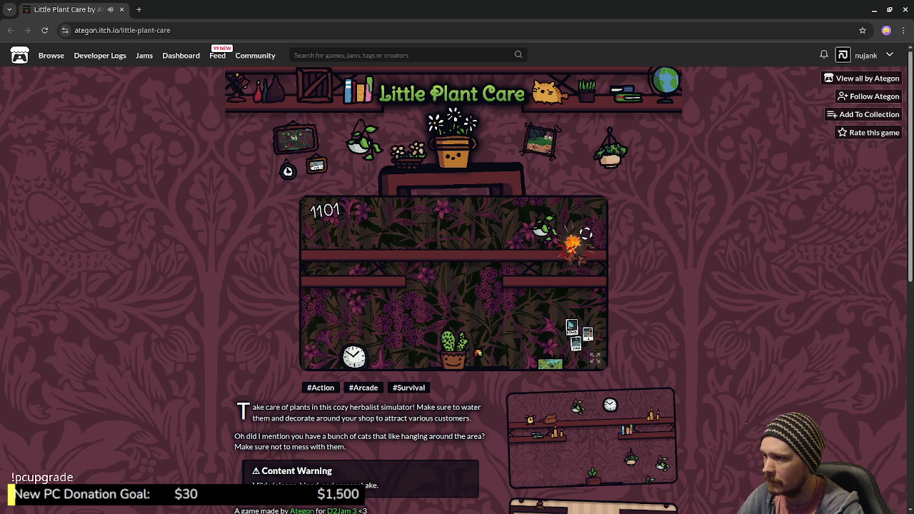
pyautogui.click(330, 247)
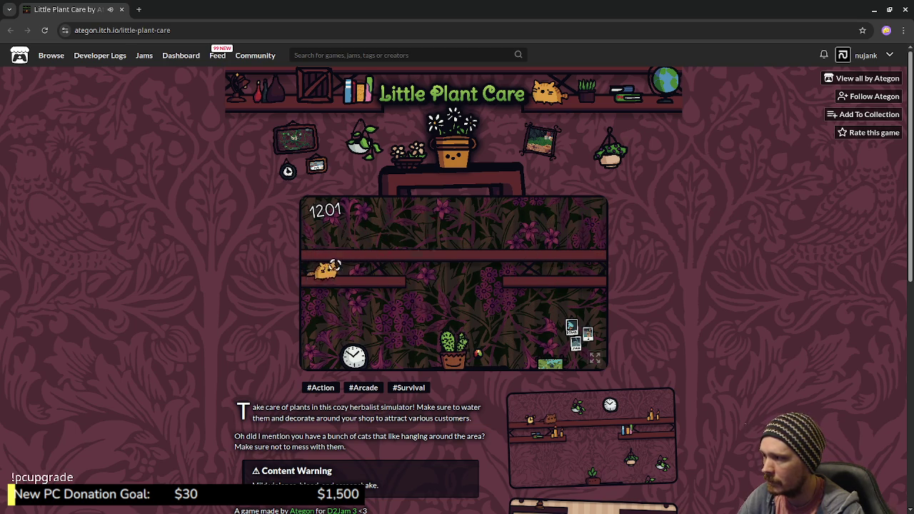
pyautogui.click(322, 272)
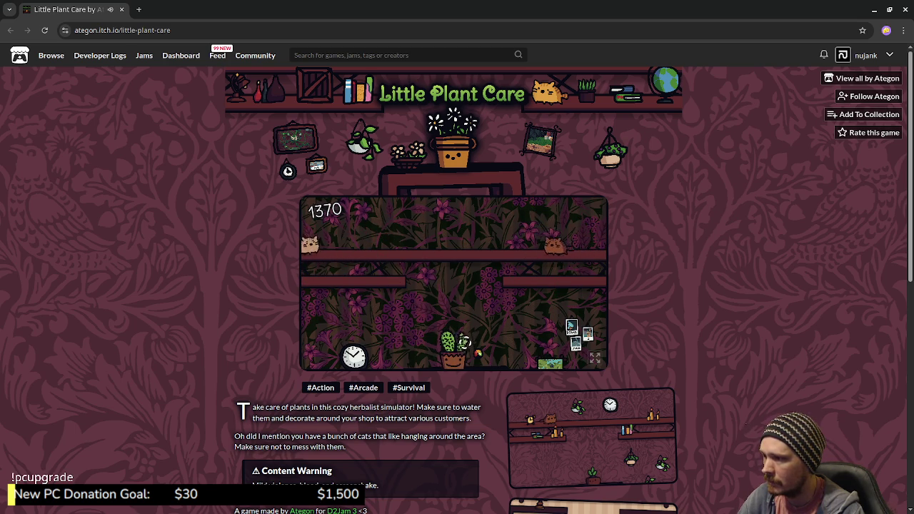
pyautogui.click(516, 245)
pyautogui.click(389, 245)
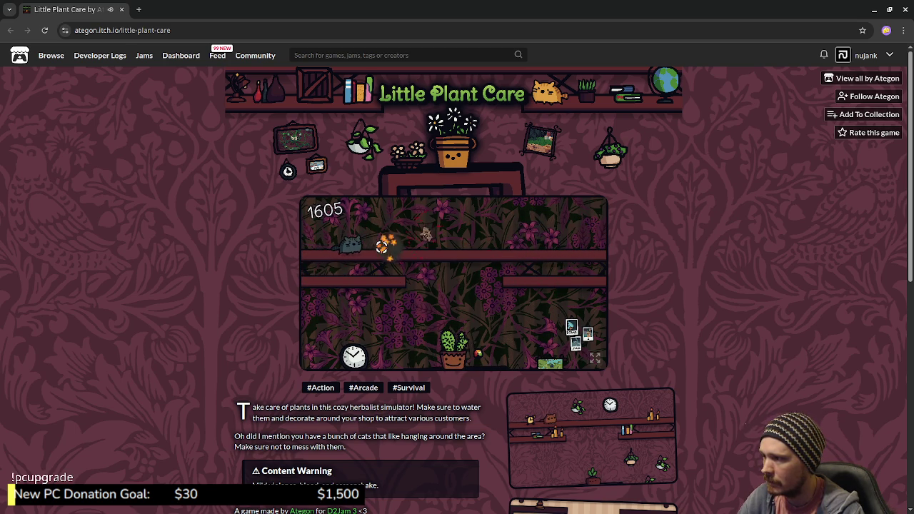
pyautogui.click(343, 246)
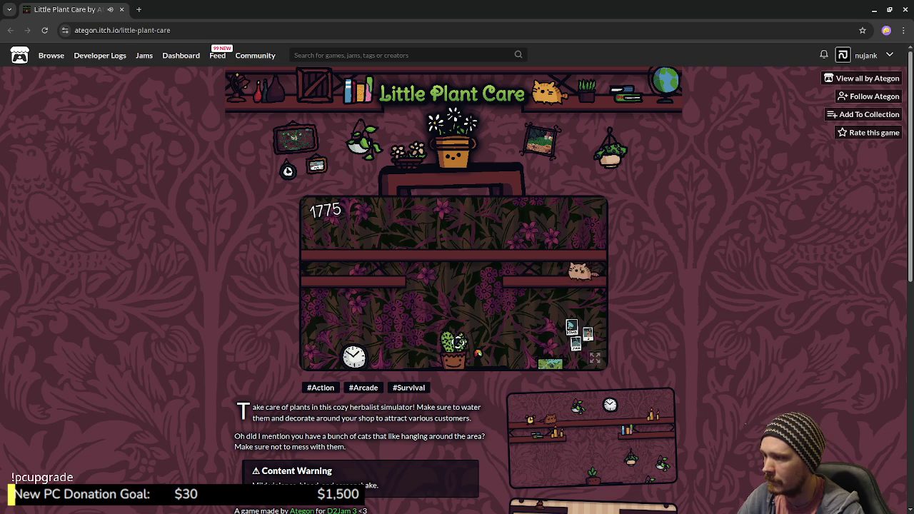
pyautogui.click(577, 268)
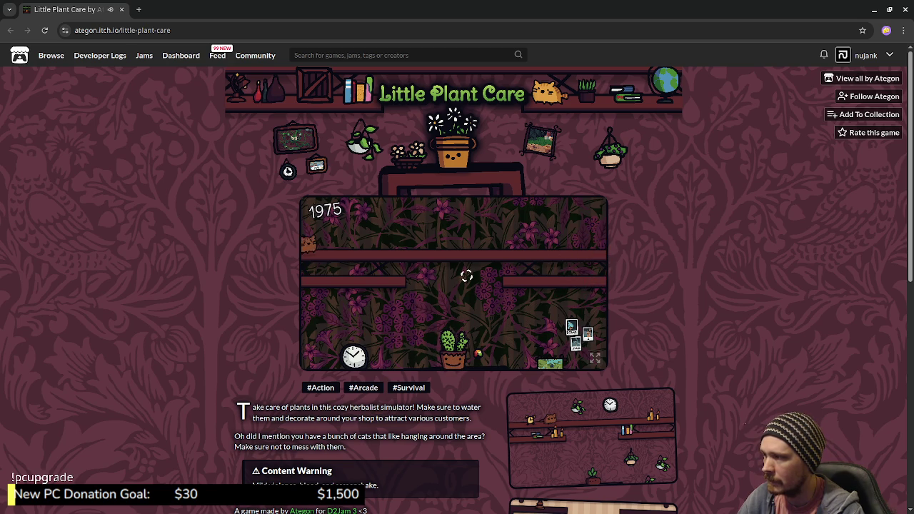
pyautogui.click(353, 242)
pyautogui.click(564, 244)
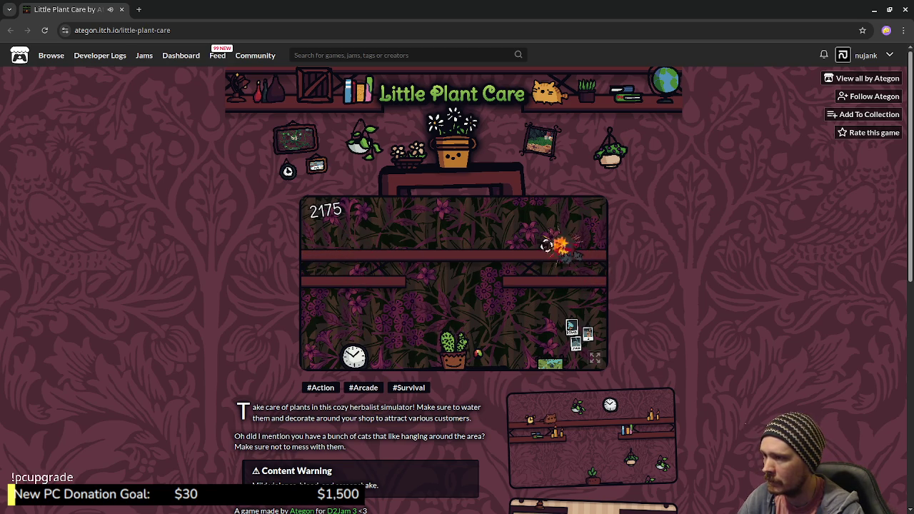
pyautogui.click(326, 242)
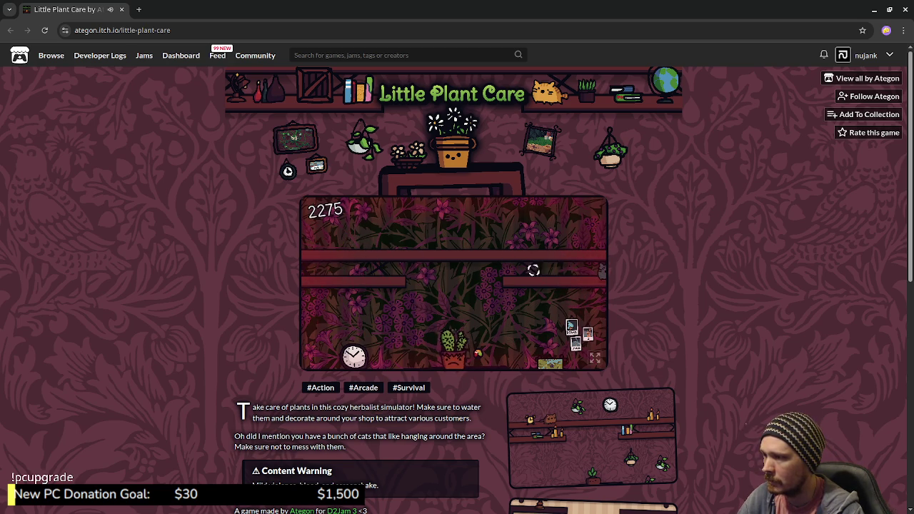
pyautogui.click(546, 244)
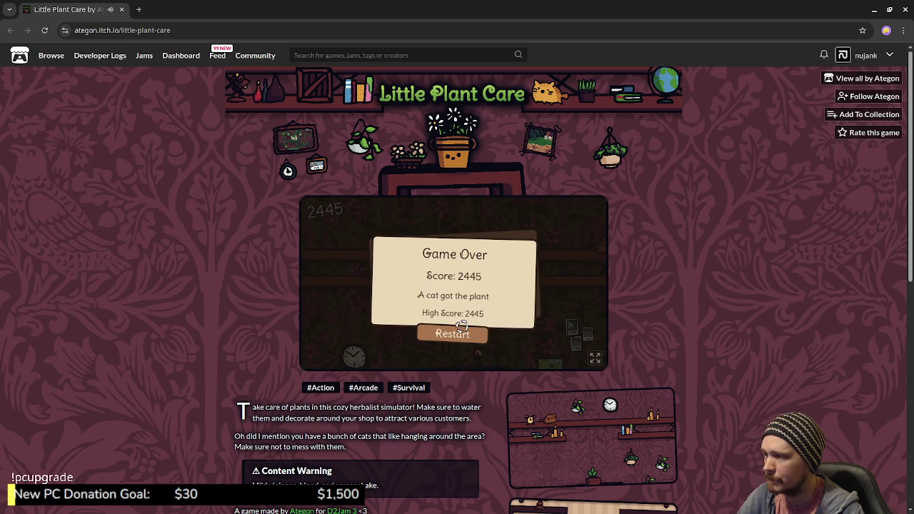
# Start a new round and shoot the cats on the top, left and right shelves
pyautogui.click(462, 331)
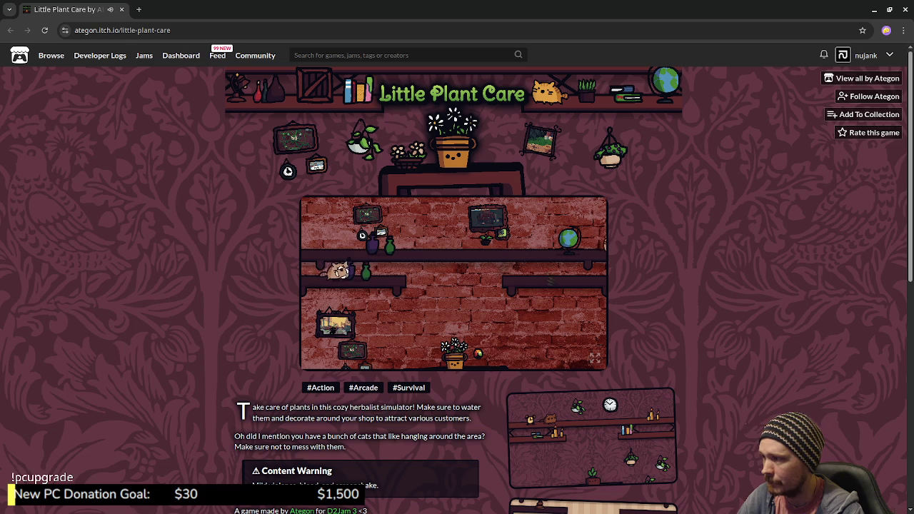
pyautogui.click(529, 251)
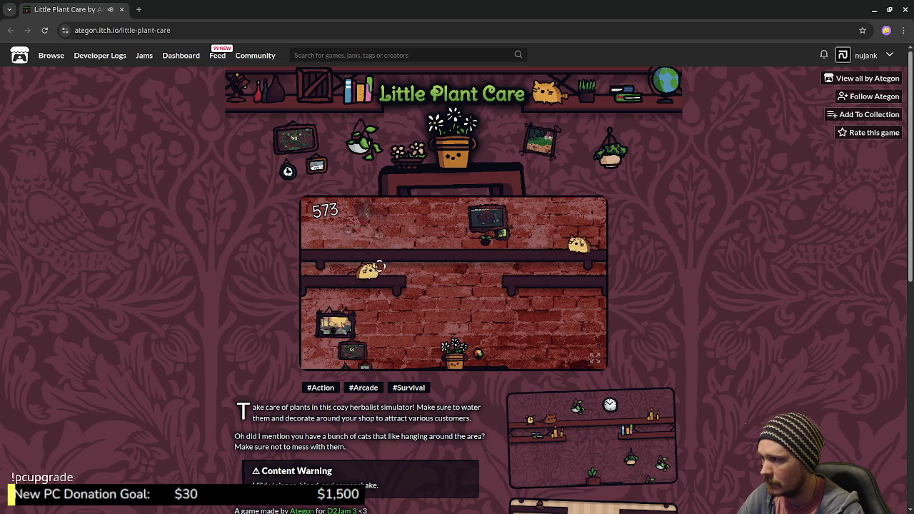
pyautogui.click(506, 253)
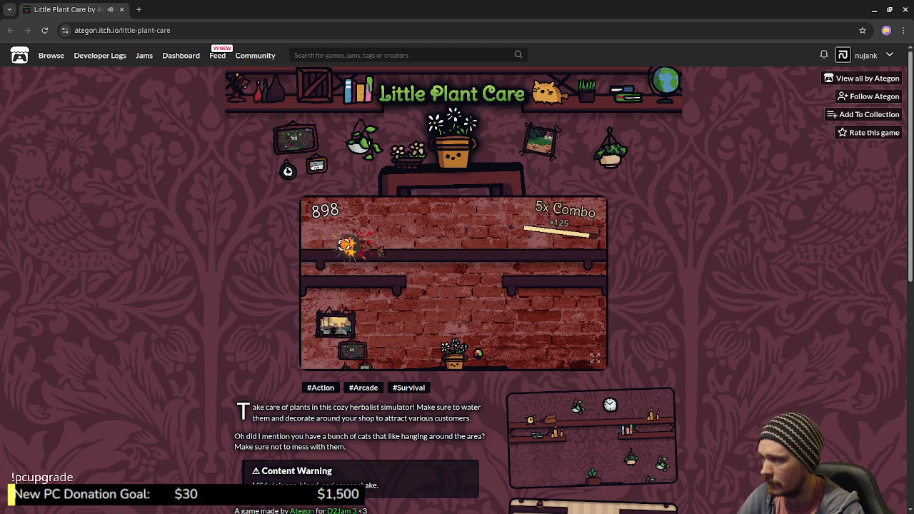
pyautogui.click(557, 250)
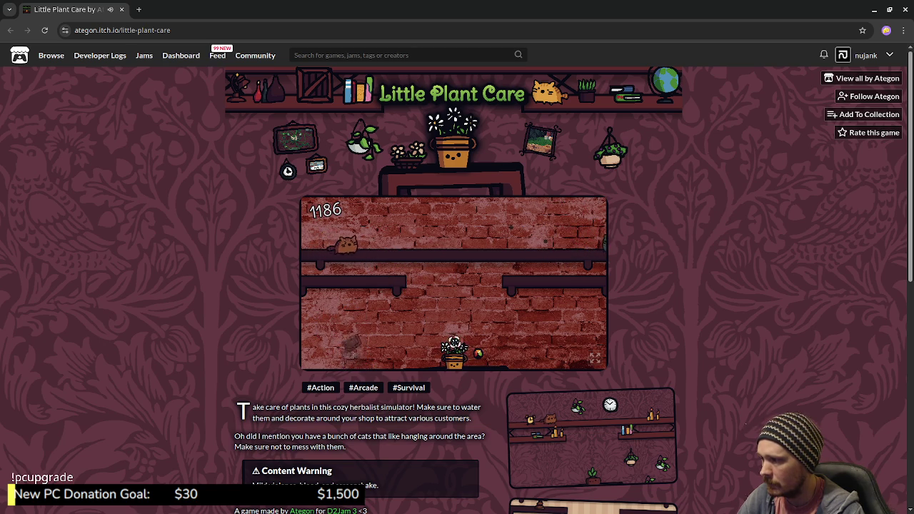
pyautogui.click(391, 250)
pyautogui.click(581, 251)
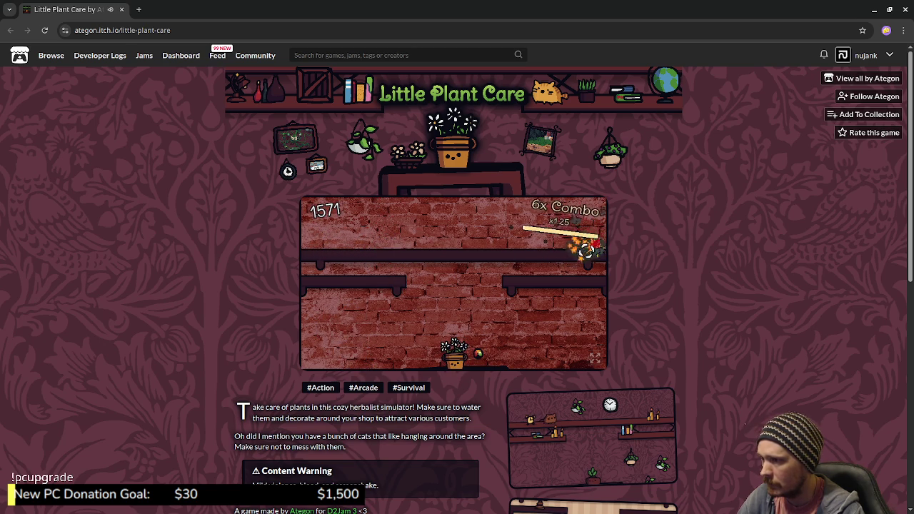
pyautogui.click(573, 242)
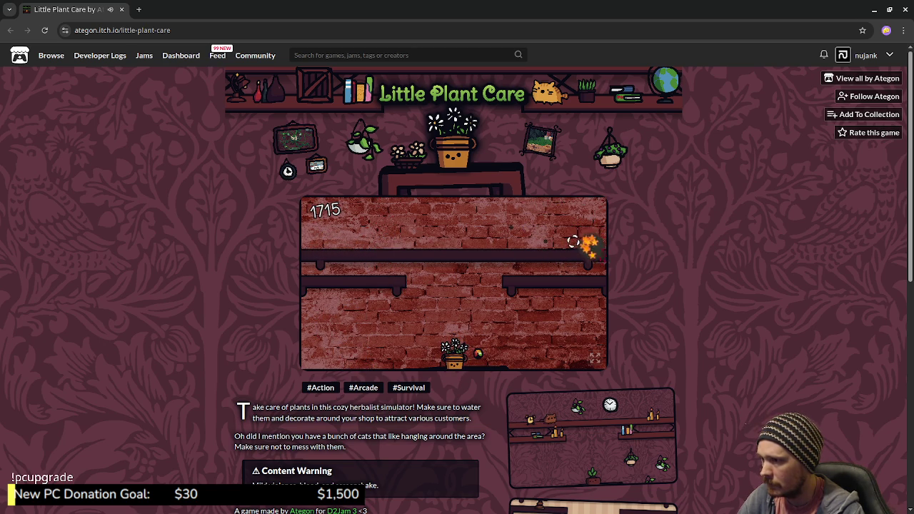
pyautogui.click(566, 272)
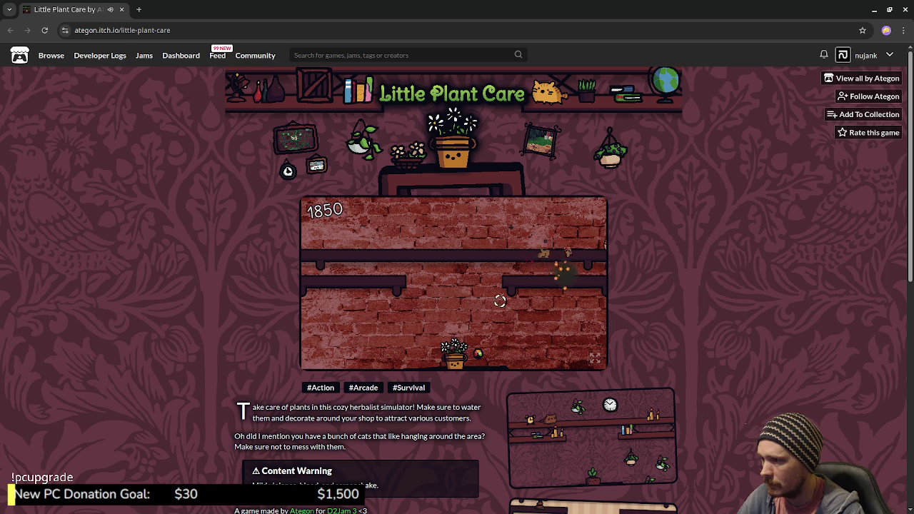
pyautogui.click(563, 243)
pyautogui.click(343, 272)
pyautogui.click(538, 246)
pyautogui.click(342, 246)
pyautogui.click(592, 279)
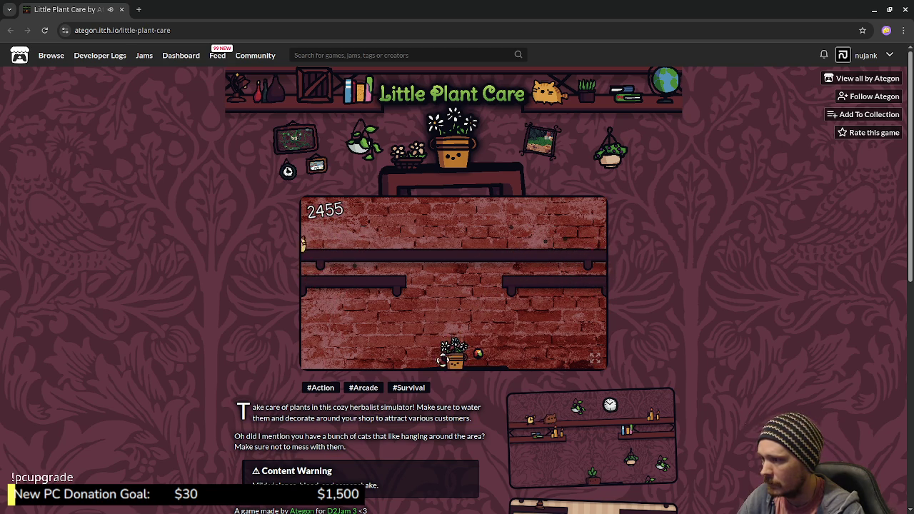
# Trigger a frenzy and hit cats until Game Over at 3095, then restart
pyautogui.click(361, 247)
pyautogui.click(560, 246)
pyautogui.click(557, 245)
pyautogui.click(548, 246)
pyautogui.click(550, 245)
pyautogui.click(565, 241)
pyautogui.click(565, 241)
pyautogui.click(453, 348)
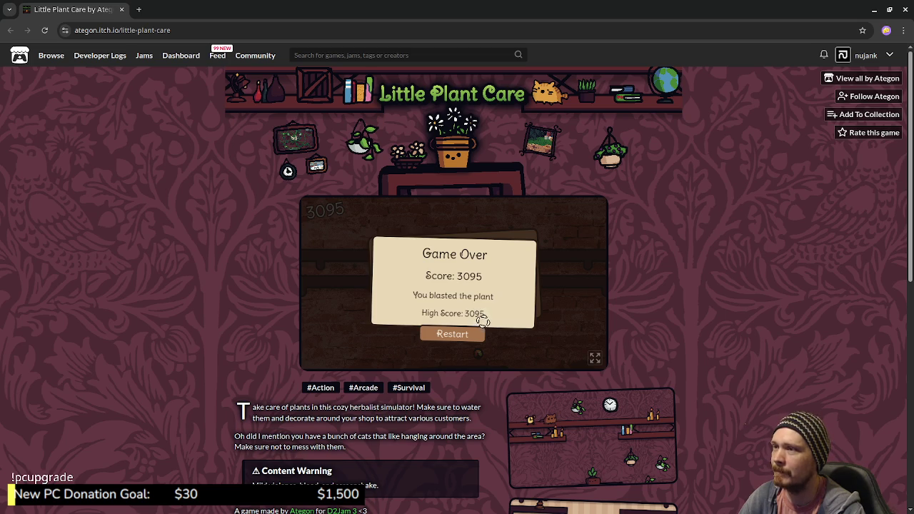
pyautogui.click(474, 332)
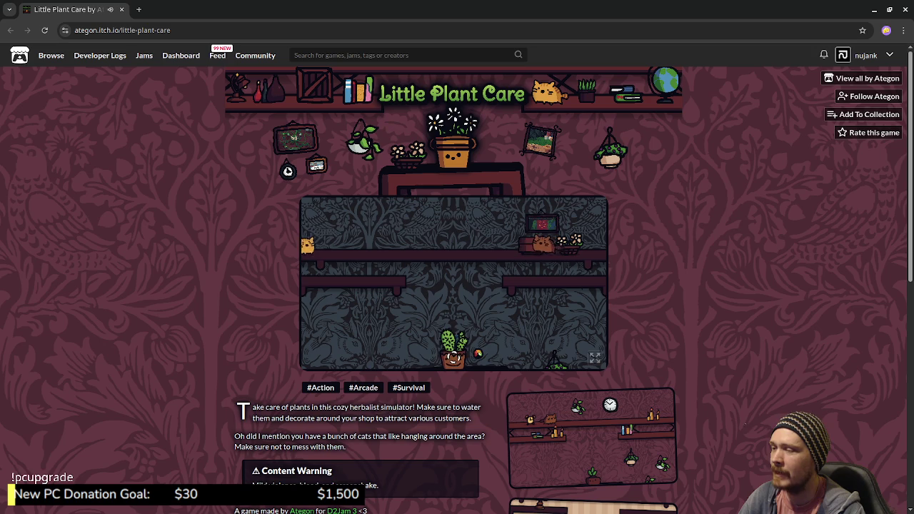
# Shoot the cats on the left and right shelves to build a combo
pyautogui.click(557, 246)
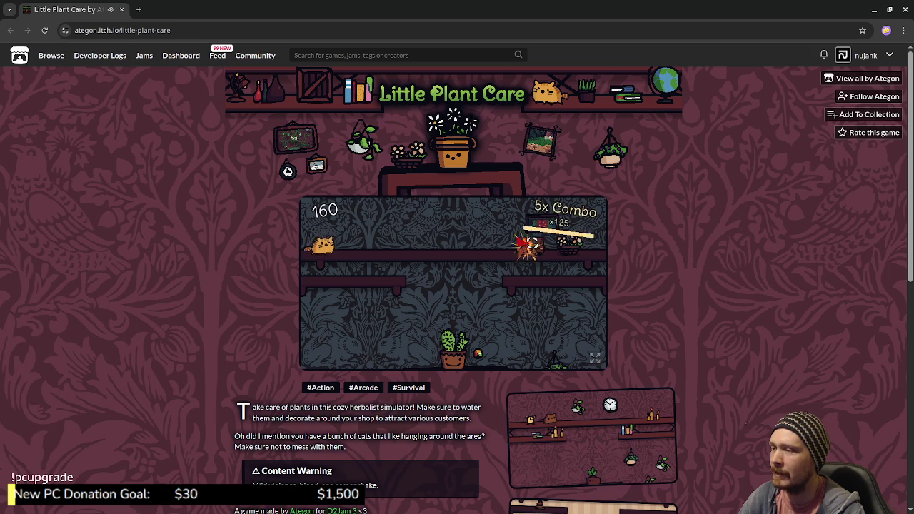
pyautogui.click(404, 247)
pyautogui.click(398, 243)
pyautogui.click(580, 269)
pyautogui.click(564, 268)
pyautogui.click(333, 246)
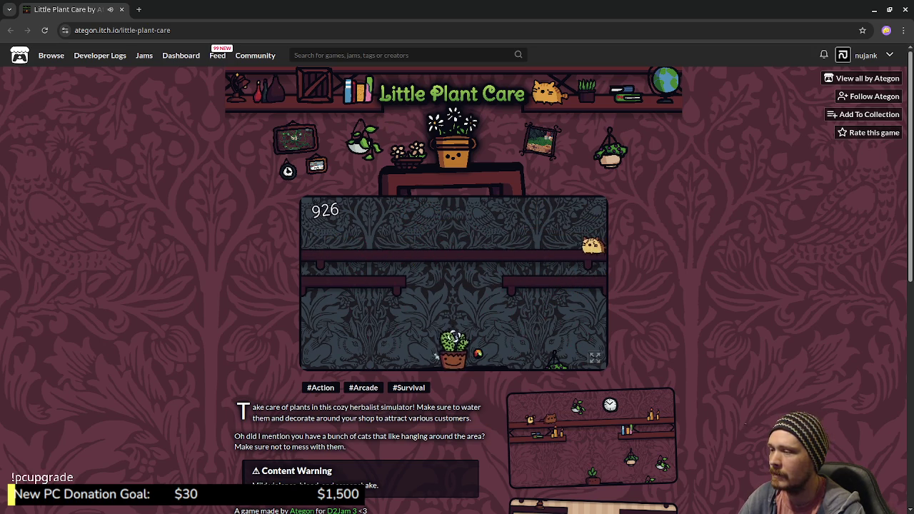
pyautogui.click(549, 243)
pyautogui.click(345, 246)
pyautogui.click(593, 270)
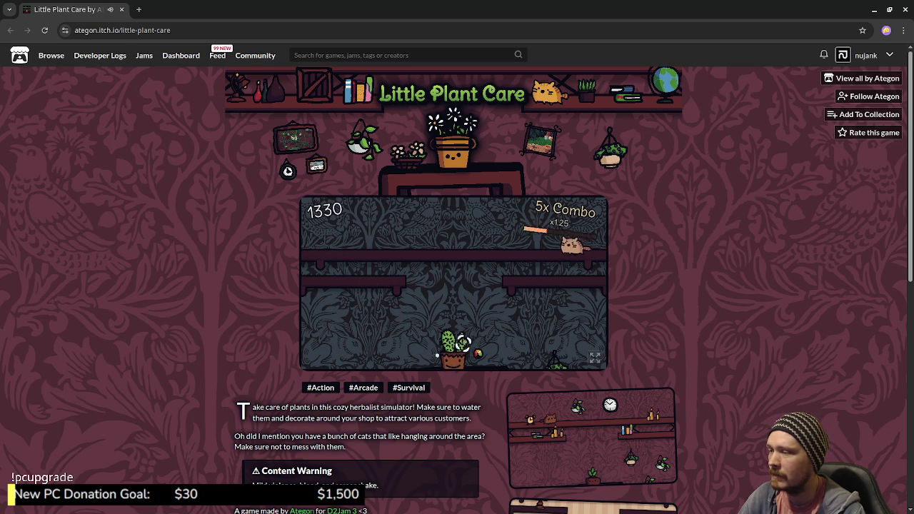
pyautogui.click(566, 246)
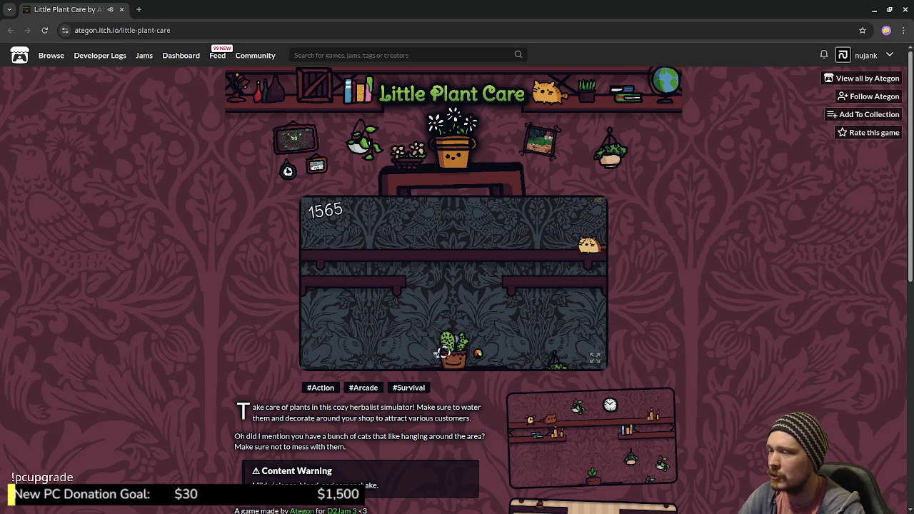
pyautogui.click(324, 271)
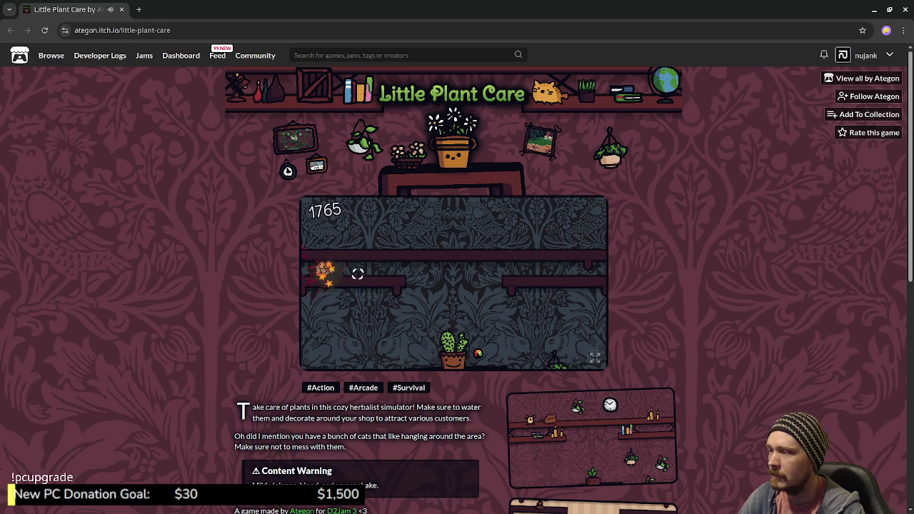
pyautogui.click(334, 245)
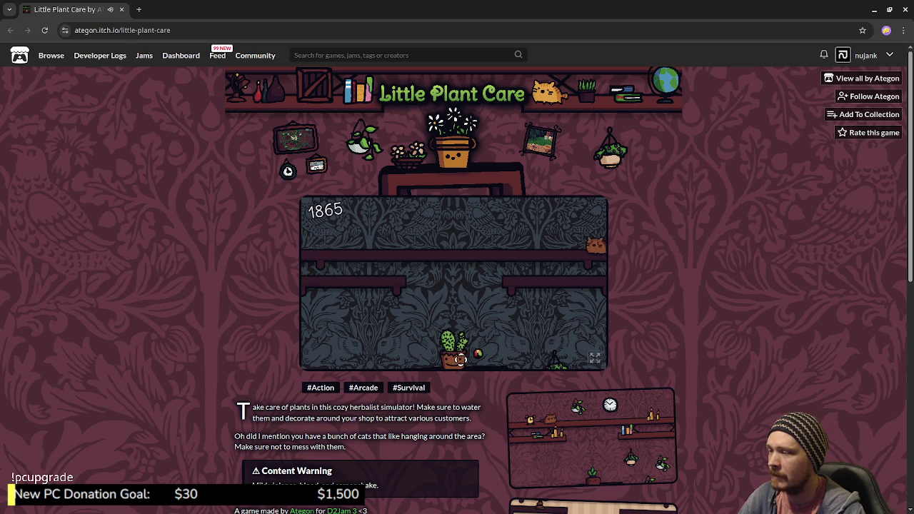
pyautogui.click(561, 247)
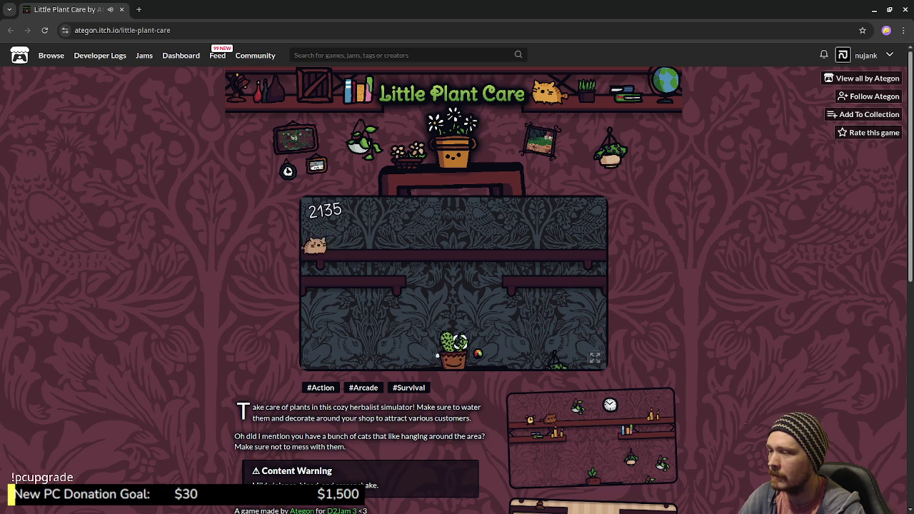
# Keep blasting cats on the upper and lower shelves on both sides
pyautogui.click(336, 243)
pyautogui.click(342, 275)
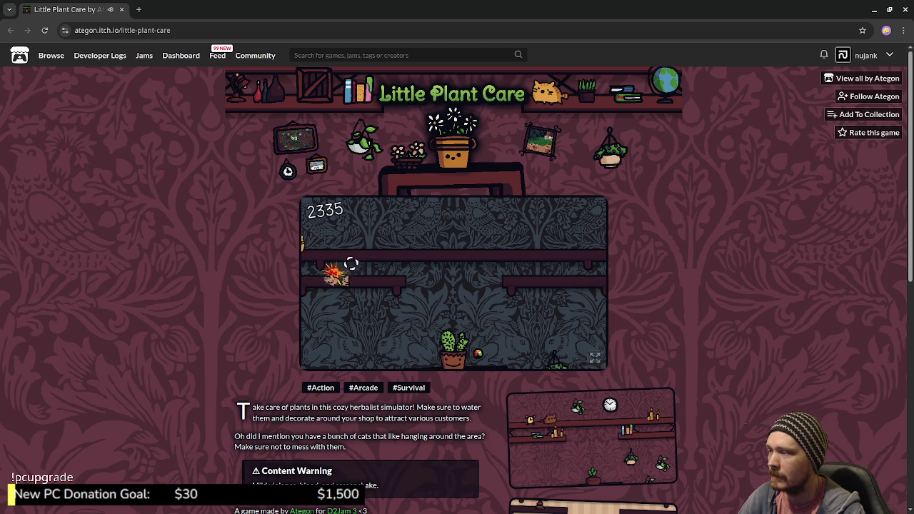
pyautogui.click(337, 246)
pyautogui.click(590, 271)
pyautogui.click(541, 272)
pyautogui.click(346, 273)
pyautogui.click(320, 245)
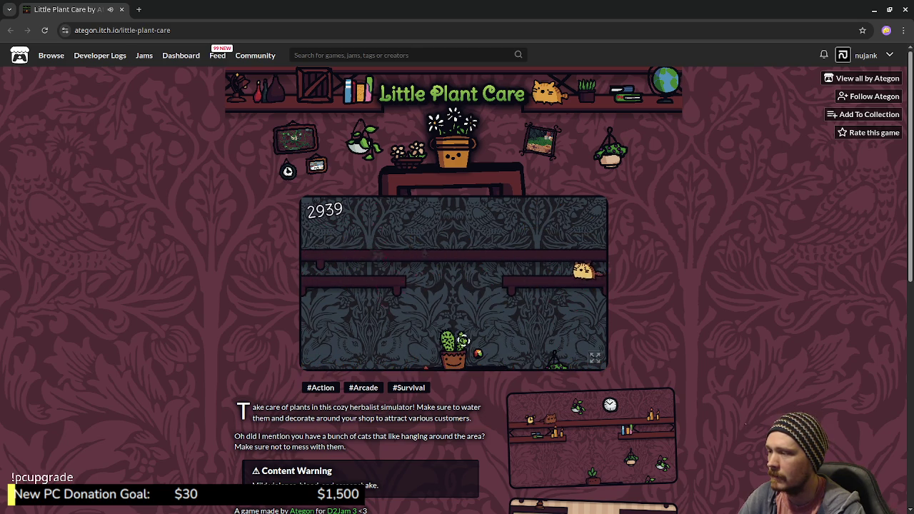
pyautogui.click(581, 272)
pyautogui.click(588, 246)
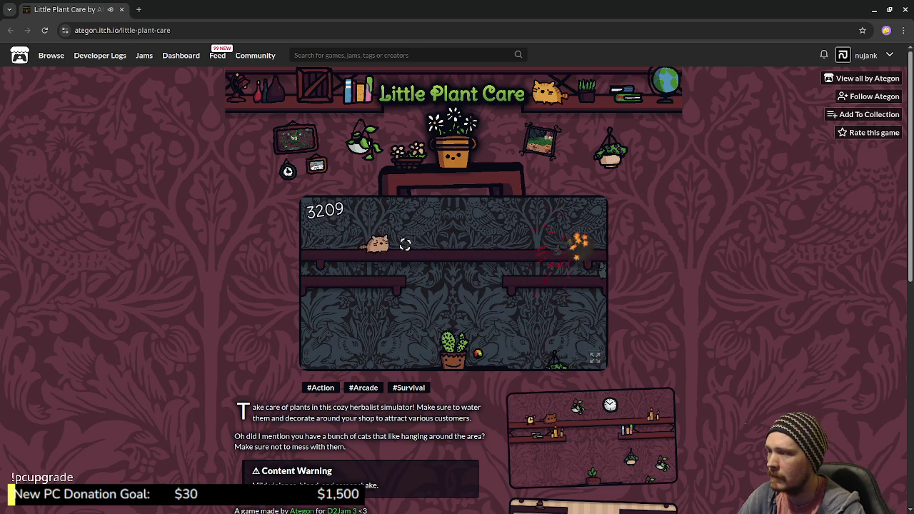
pyautogui.click(398, 243)
pyautogui.click(533, 273)
pyautogui.click(571, 272)
pyautogui.click(341, 267)
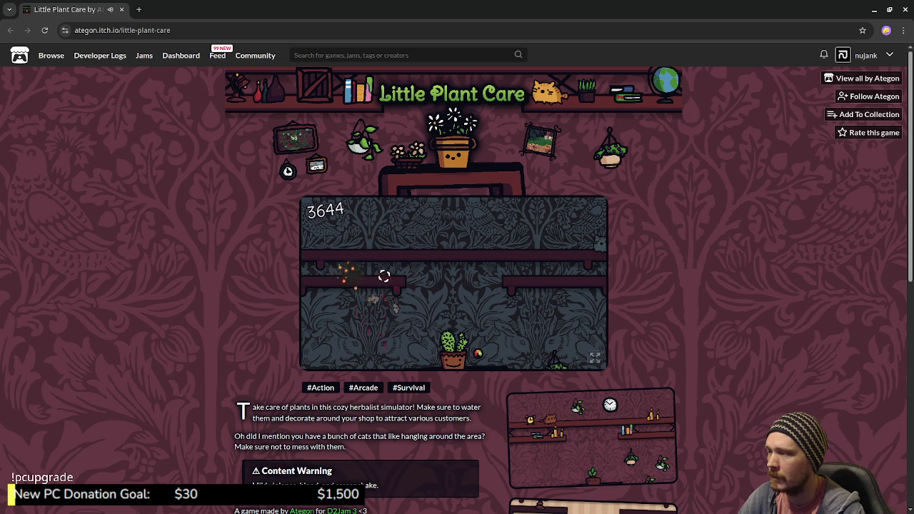
pyautogui.click(561, 245)
# Blast the remaining cats and frogs until the round ends at score 5353
pyautogui.click(363, 246)
pyautogui.click(324, 277)
pyautogui.click(354, 246)
pyautogui.click(564, 245)
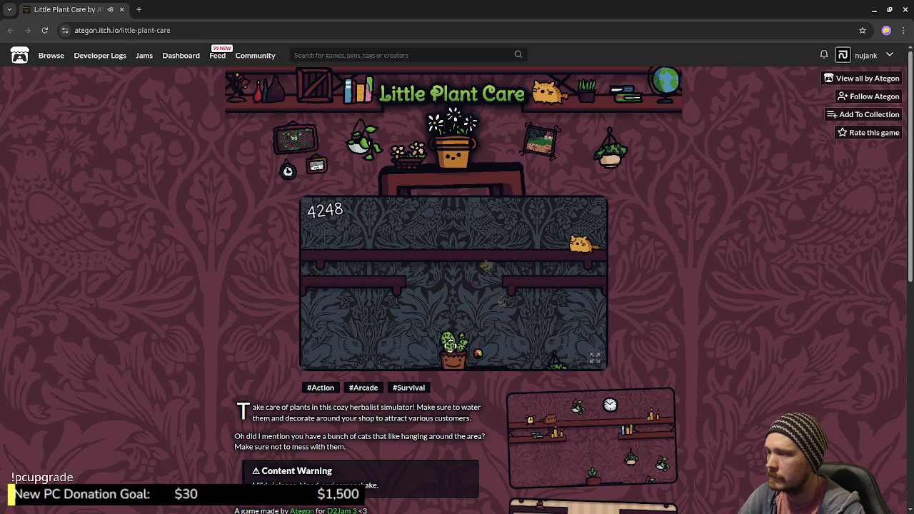
pyautogui.click(523, 243)
pyautogui.click(362, 283)
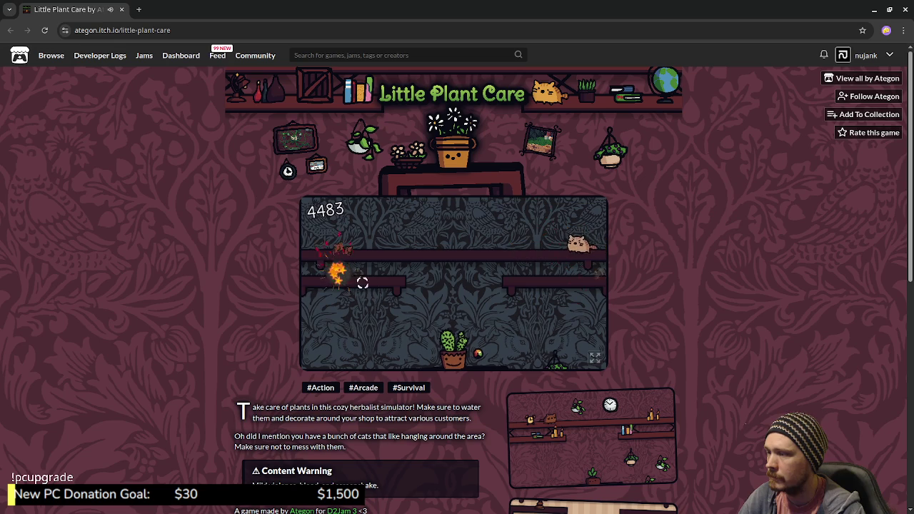
pyautogui.click(508, 245)
pyautogui.click(548, 244)
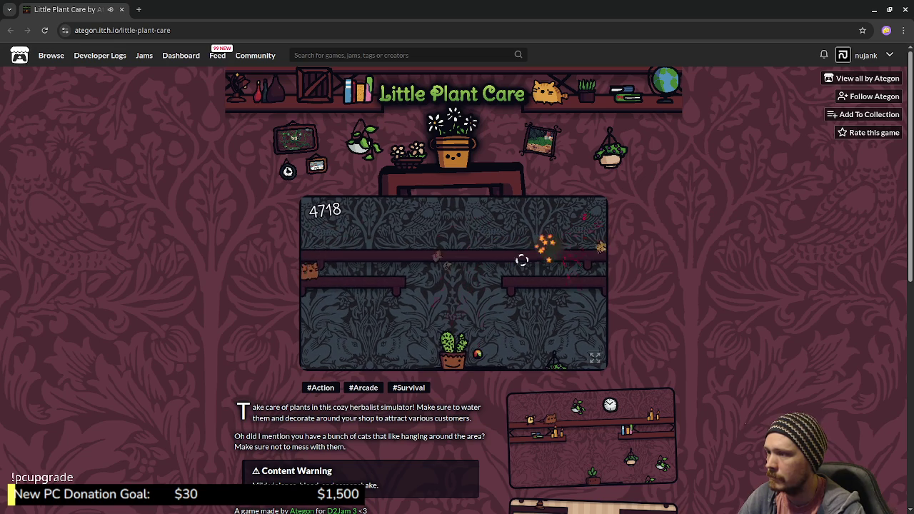
pyautogui.click(411, 232)
pyautogui.click(433, 236)
pyautogui.click(432, 234)
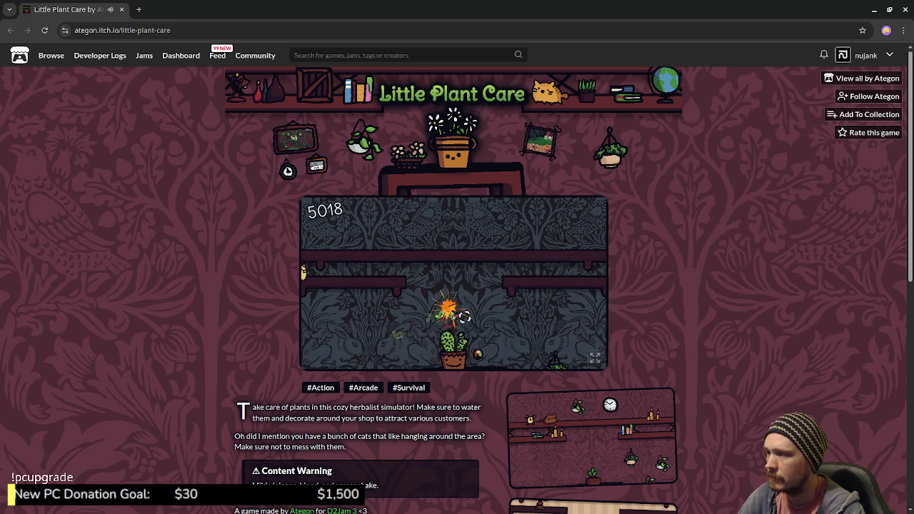
pyautogui.click(378, 273)
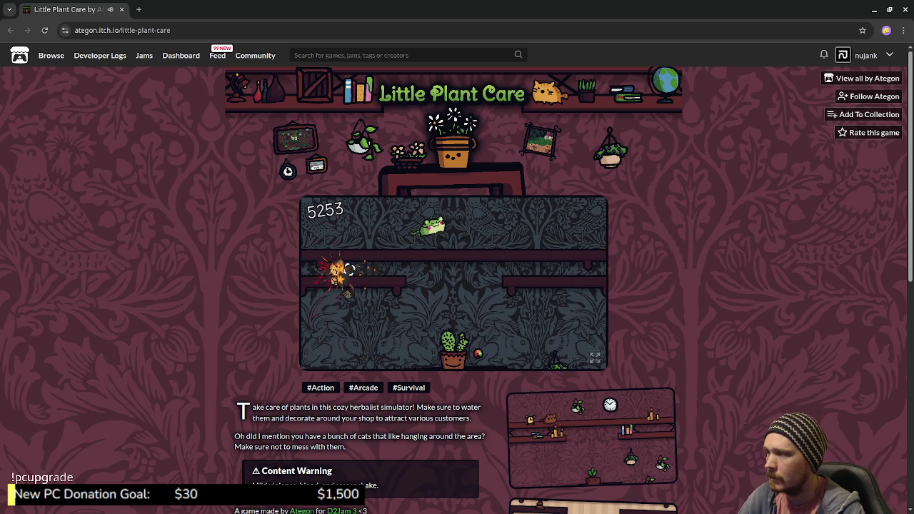
pyautogui.click(434, 245)
pyautogui.click(460, 336)
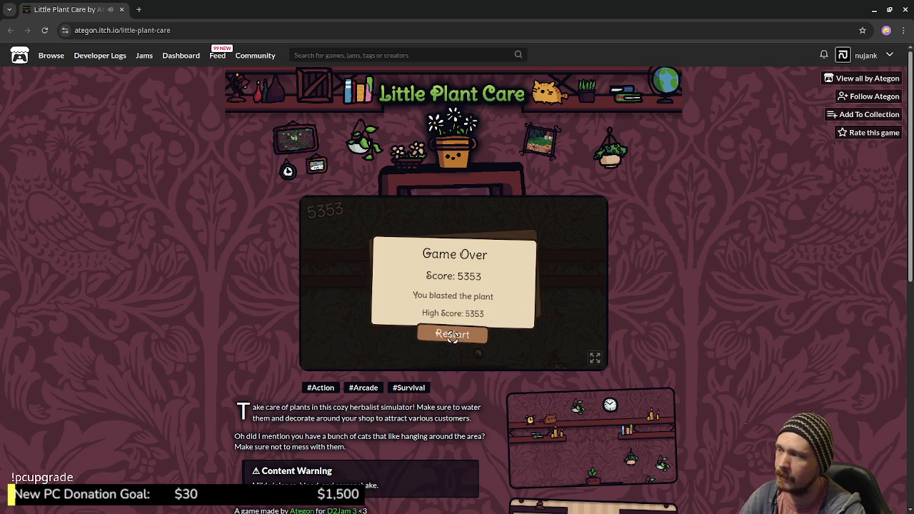
# Scroll the itch.io page, then switch over to the Godot editor
pyautogui.scroll(-2, 598, 357)
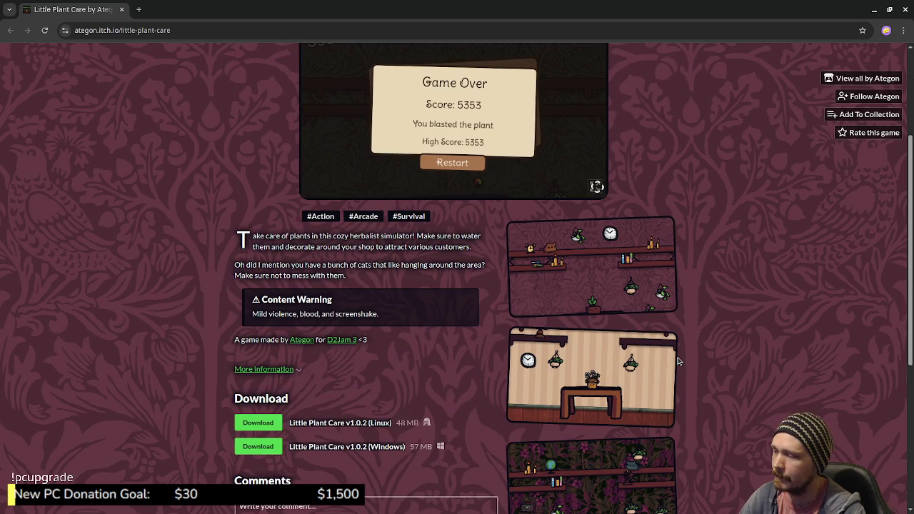
pyautogui.scroll(-2, 678, 360)
pyautogui.scroll(2, 678, 360)
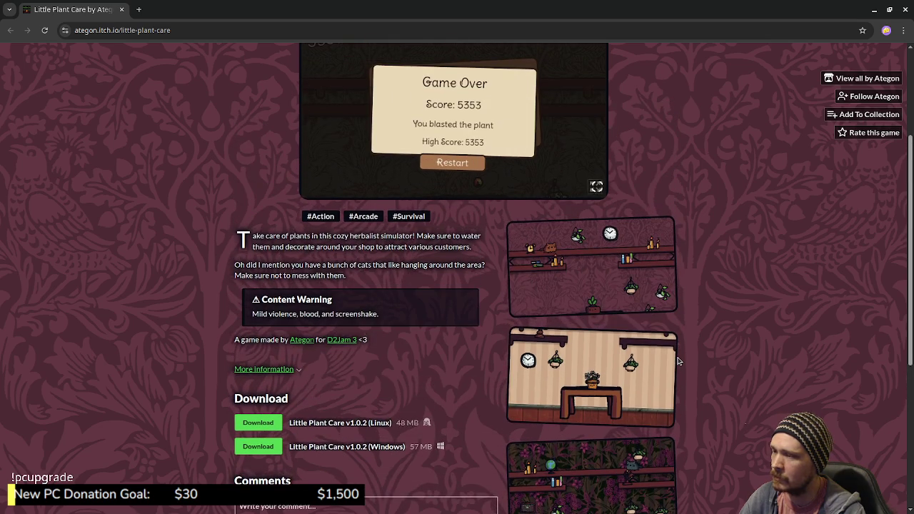
pyautogui.scroll(3, 678, 360)
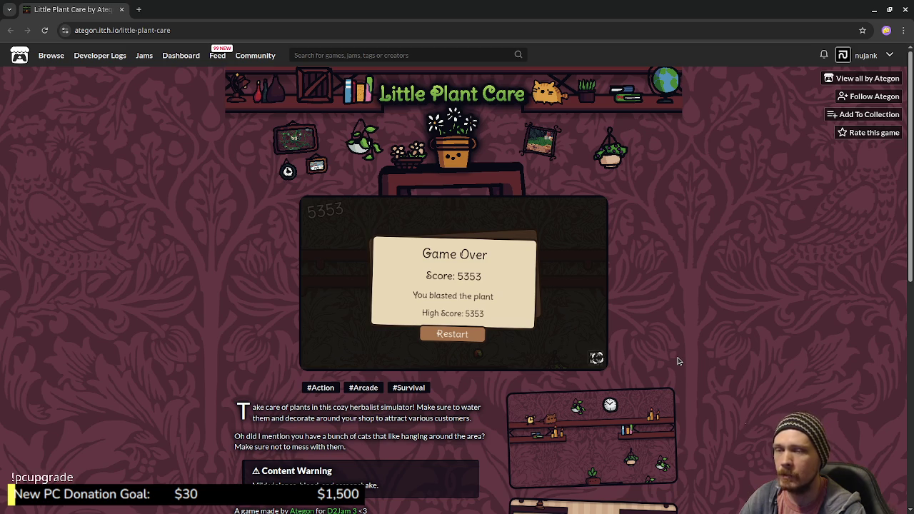
pyautogui.hotkey('alt', 'Tab')
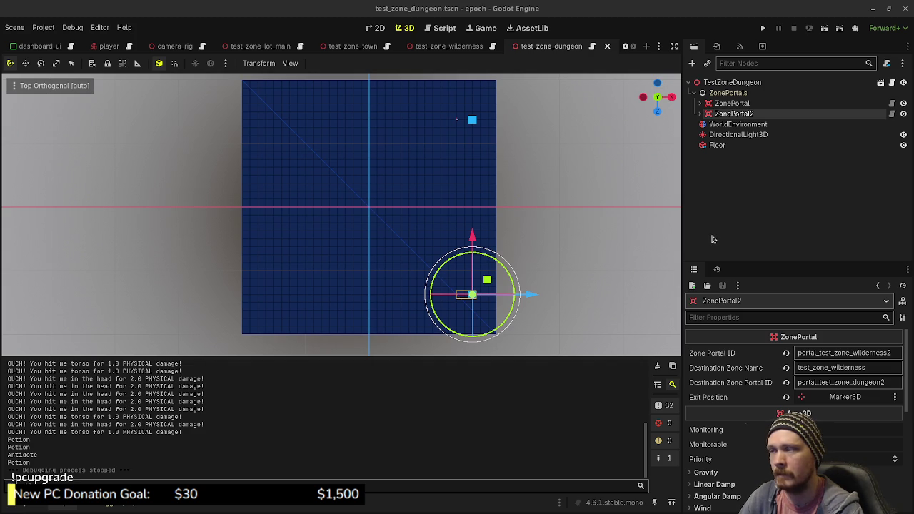
# Switch to the test_zone_wilderness tab, zoom out, and select the TestZoneWilderness root node
pyautogui.click(439, 46)
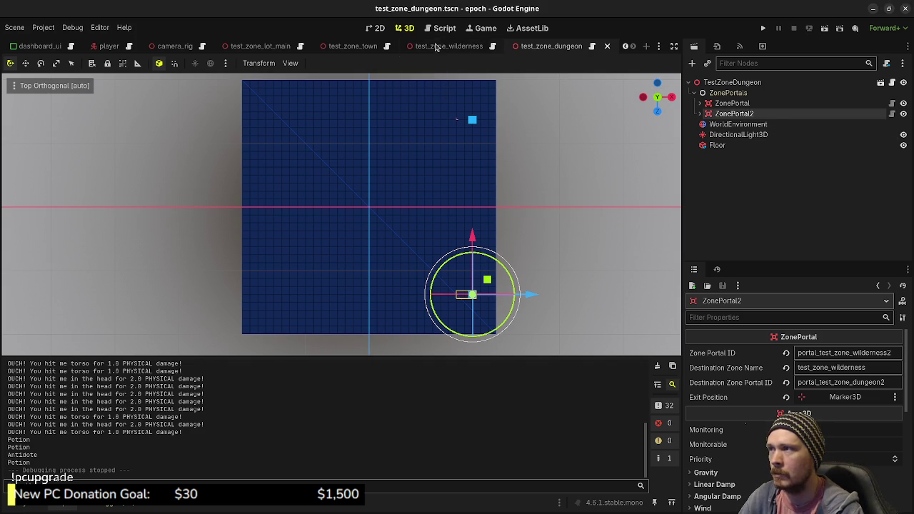
pyautogui.scroll(-5, 552, 288)
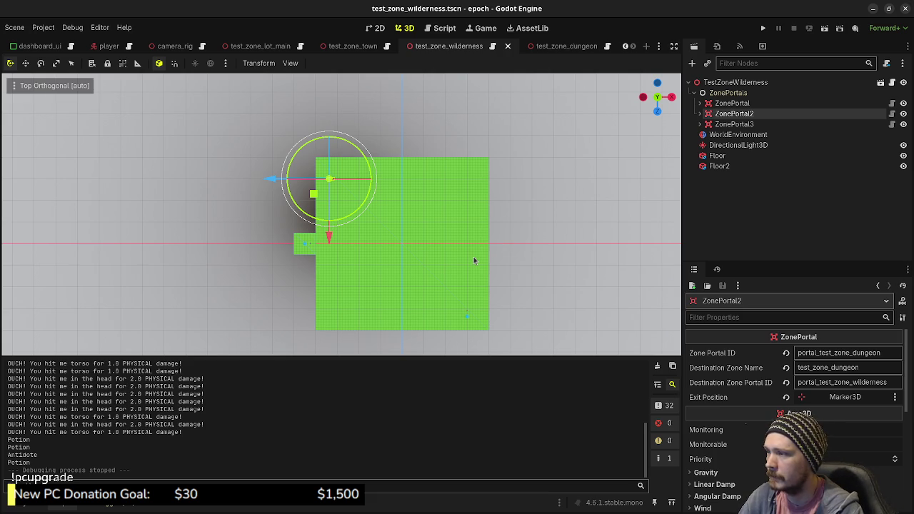
pyautogui.click(714, 83)
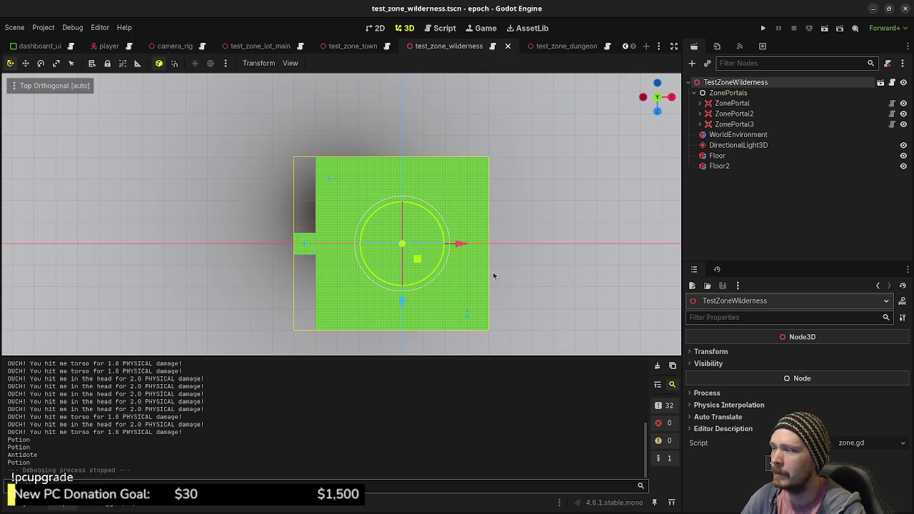
pyautogui.click(506, 297)
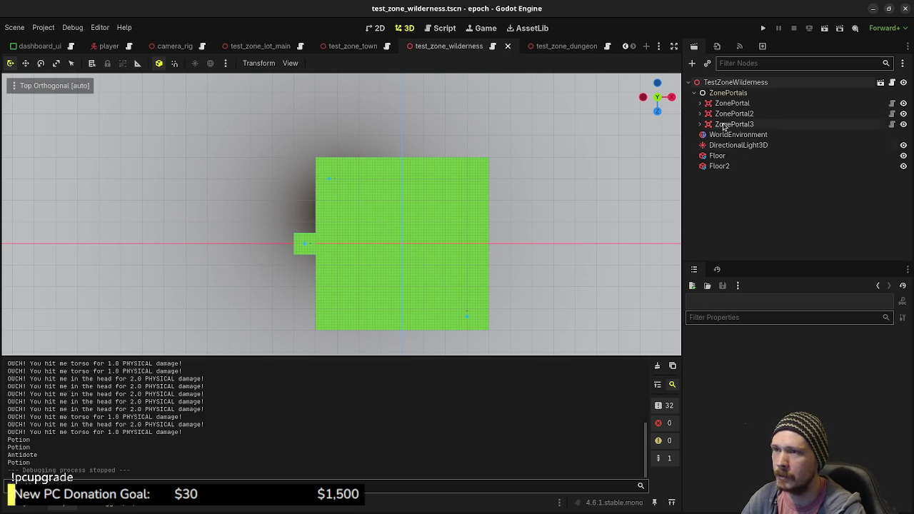
pyautogui.click(719, 82)
# Add a CSGPolygon3D child under the root, undoing a mistaken CSGBox3D first
pyautogui.hotkey('ctrl', 'a')
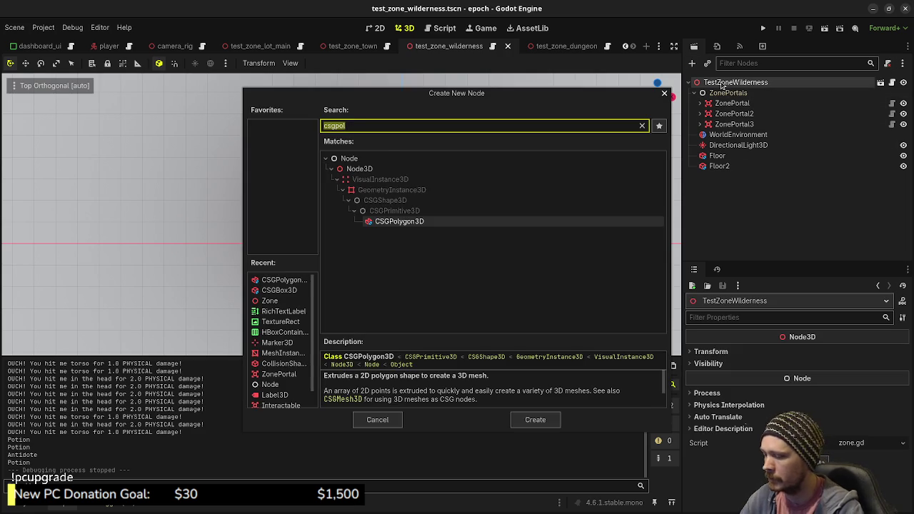
pyautogui.write('csgbox')
pyautogui.press('Return')
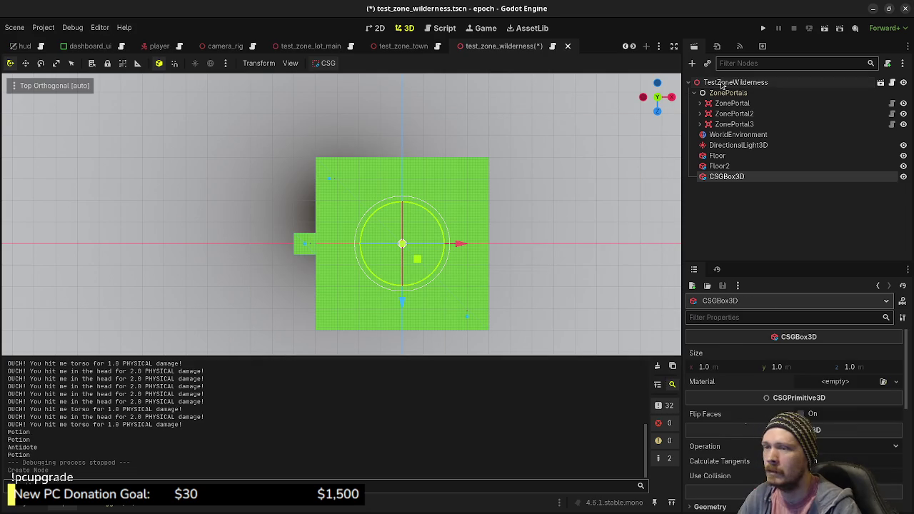
pyautogui.hotkey('ctrl', 'z')
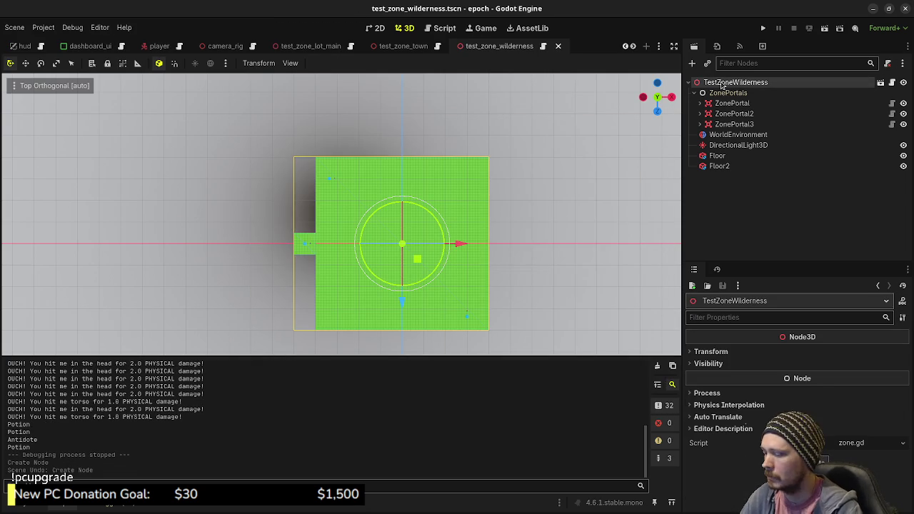
pyautogui.hotkey('ctrl', 'a')
pyautogui.write('csgpoly')
pyautogui.press('Return')
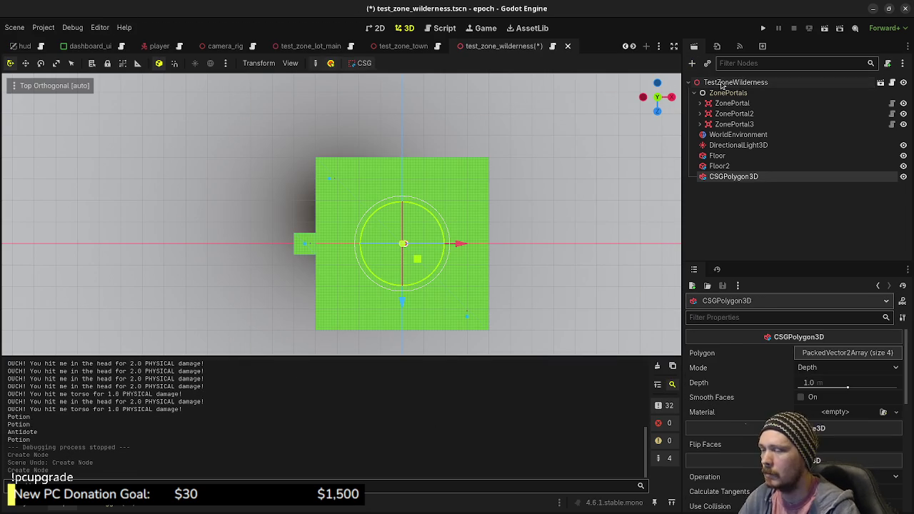
pyautogui.moveTo(481, 269)
pyautogui.mouseDown()
pyautogui.moveTo(374, 246)
pyautogui.moveTo(309, 214)
pyautogui.moveTo(279, 246)
pyautogui.moveTo(242, 260)
pyautogui.moveTo(251, 285)
pyautogui.mouseUp()
pyautogui.scroll(5, 374, 246)
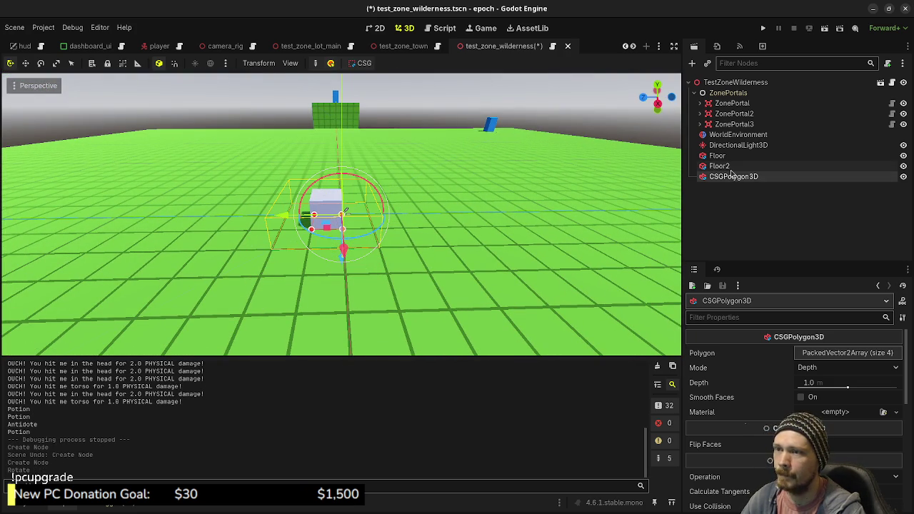
pyautogui.moveTo(513, 202); pyautogui.dragTo(531, 218)
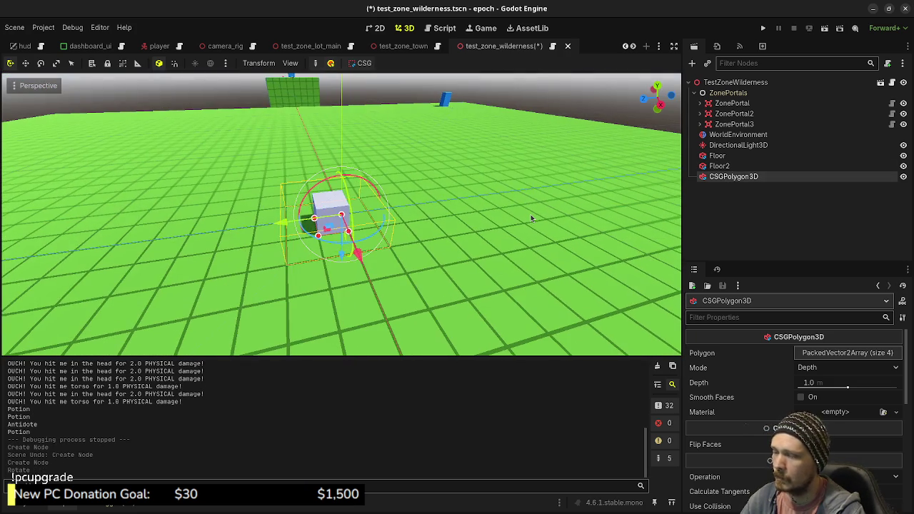
# In top view, drag the polygon's lower corners out toward the floor's bottom edge
pyautogui.press('KP_7')
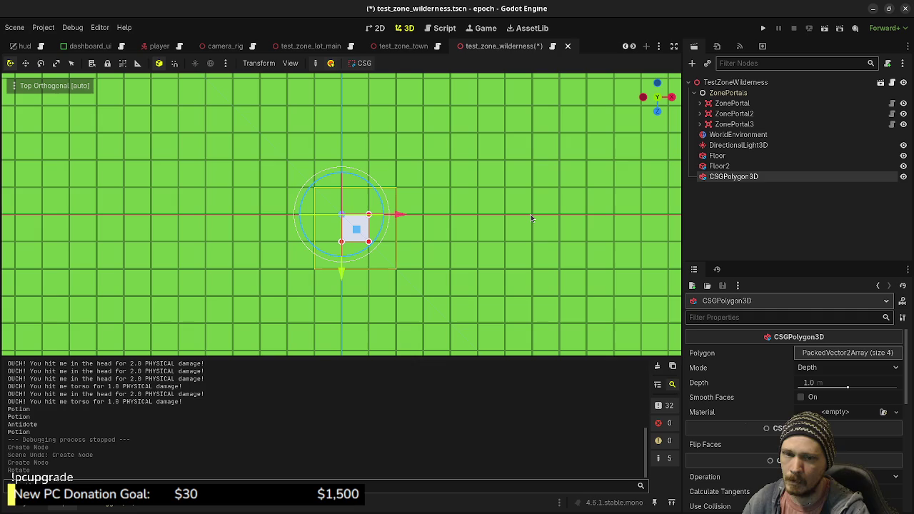
pyautogui.scroll(-3, 349, 225)
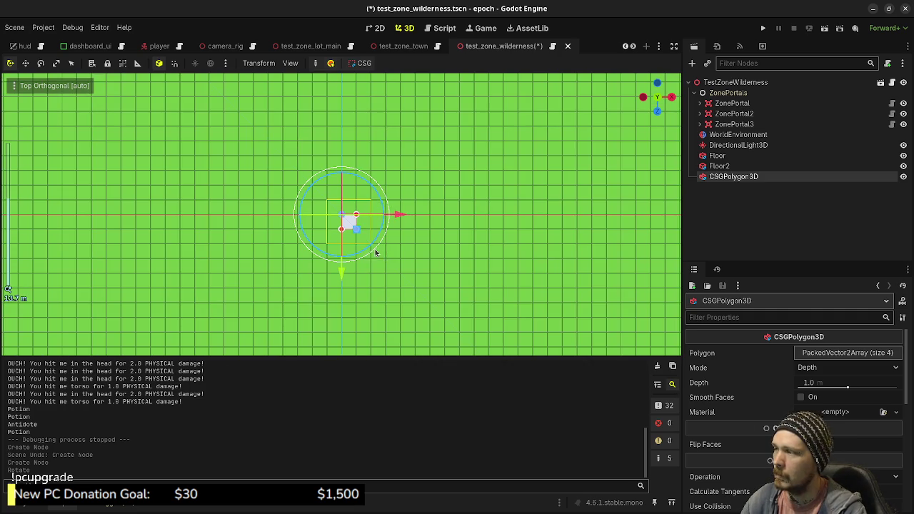
pyautogui.scroll(-4, 362, 259)
pyautogui.scroll(-3, 362, 259)
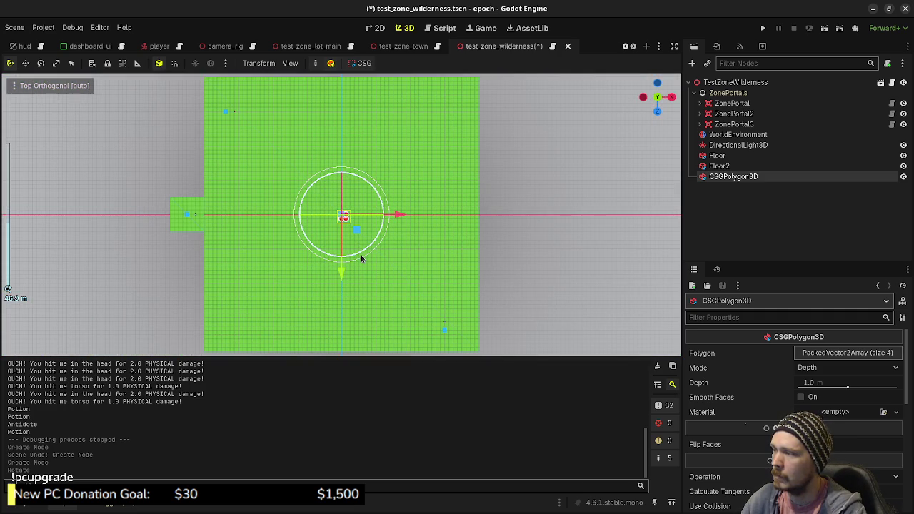
pyautogui.scroll(2, 345, 226)
pyautogui.scroll(2, 346, 226)
pyautogui.moveTo(358, 239); pyautogui.dragTo(432, 341)
pyautogui.scroll(-2, 451, 342)
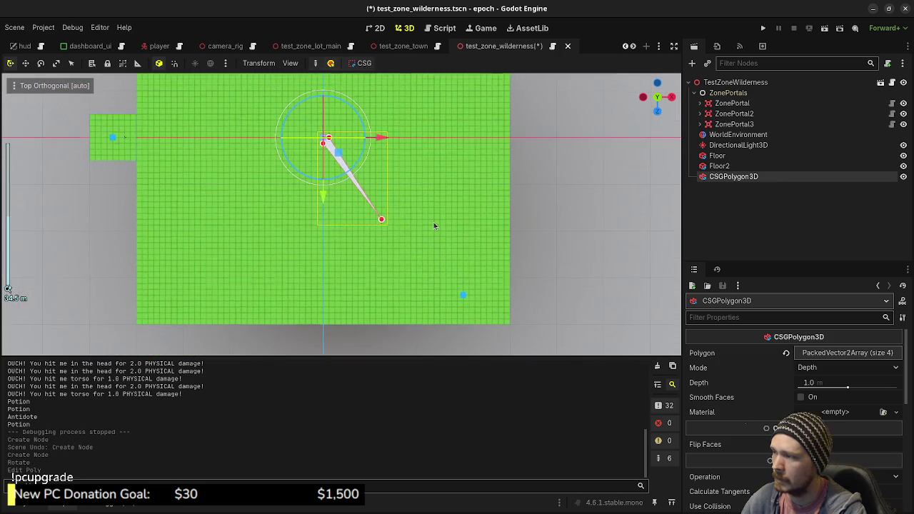
pyautogui.moveTo(382, 220)
pyautogui.mouseDown()
pyautogui.moveTo(446, 318)
pyautogui.moveTo(452, 311)
pyautogui.mouseUp()
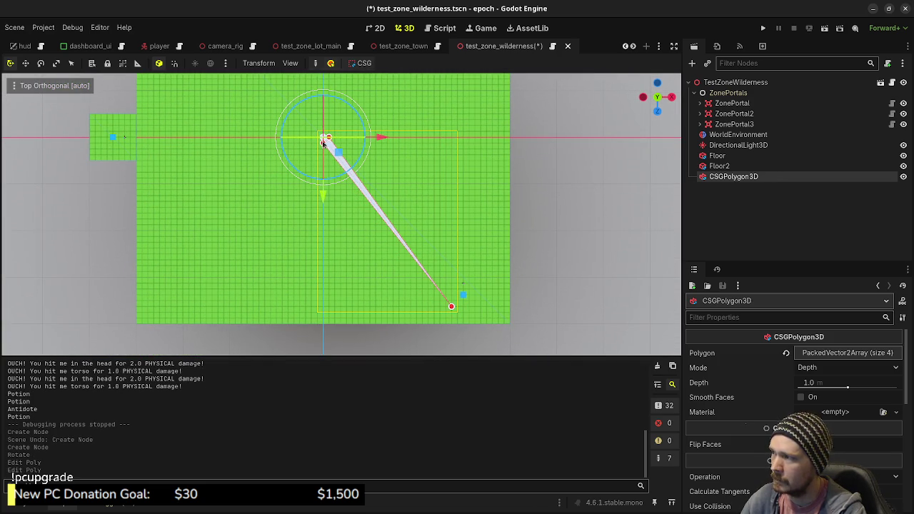
# Pin the triangle's base points onto the floor's bottom-left corner and bottom edge
pyautogui.moveTo(323, 145)
pyautogui.mouseDown()
pyautogui.moveTo(173, 311)
pyautogui.moveTo(142, 318)
pyautogui.mouseUp()
pyautogui.moveTo(449, 309); pyautogui.dragTo(451, 319)
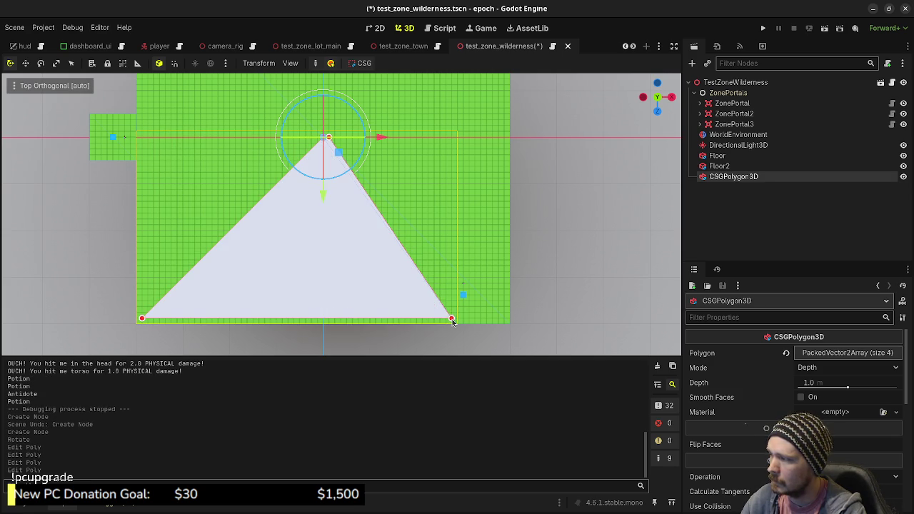
pyautogui.moveTo(142, 319); pyautogui.dragTo(136, 323)
pyautogui.moveTo(452, 321); pyautogui.dragTo(458, 326)
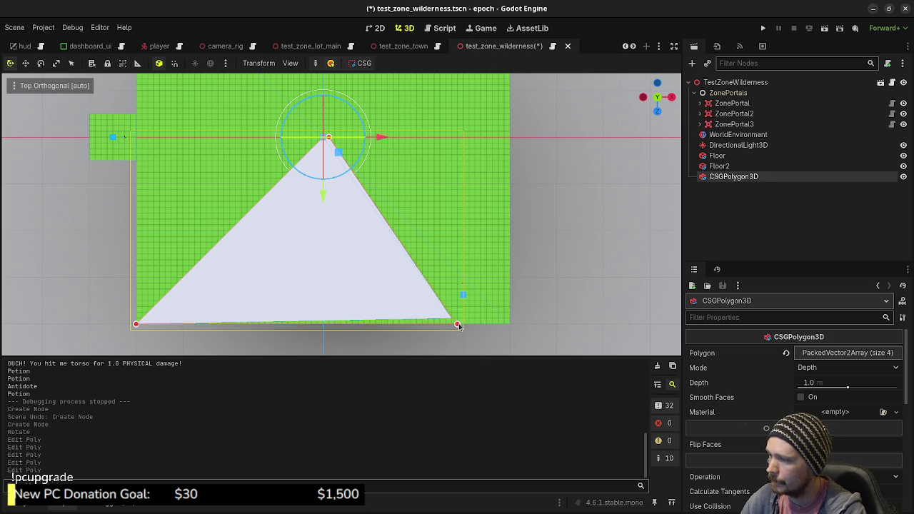
pyautogui.moveTo(459, 326); pyautogui.dragTo(452, 326)
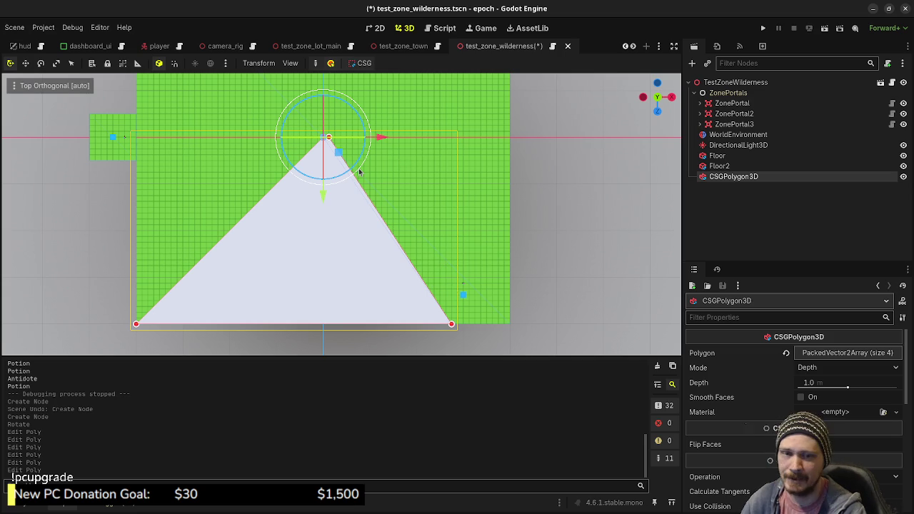
# Move a corner to the floor's top-left and add an upper-edge point pulled down-right
pyautogui.scroll(5, 301, 171)
pyautogui.scroll(-3, 347, 135)
pyautogui.scroll(-3, 386, 299)
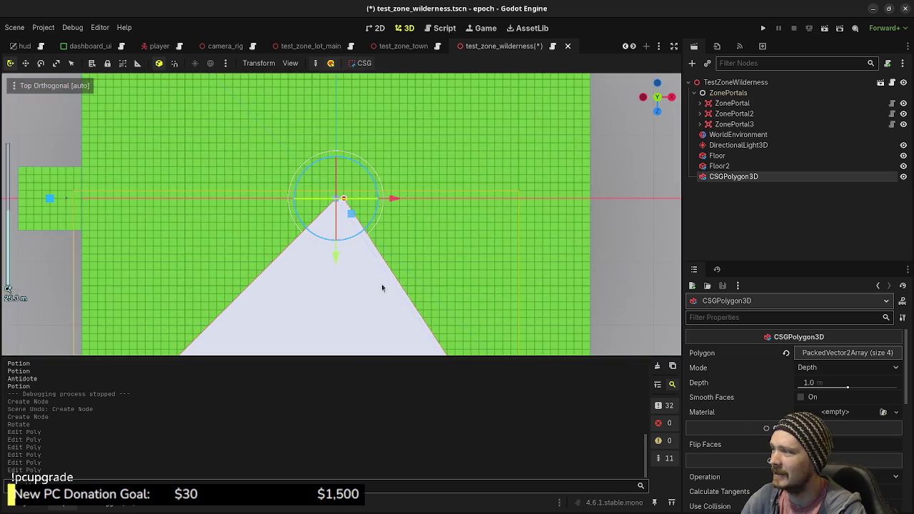
pyautogui.scroll(-2, 346, 255)
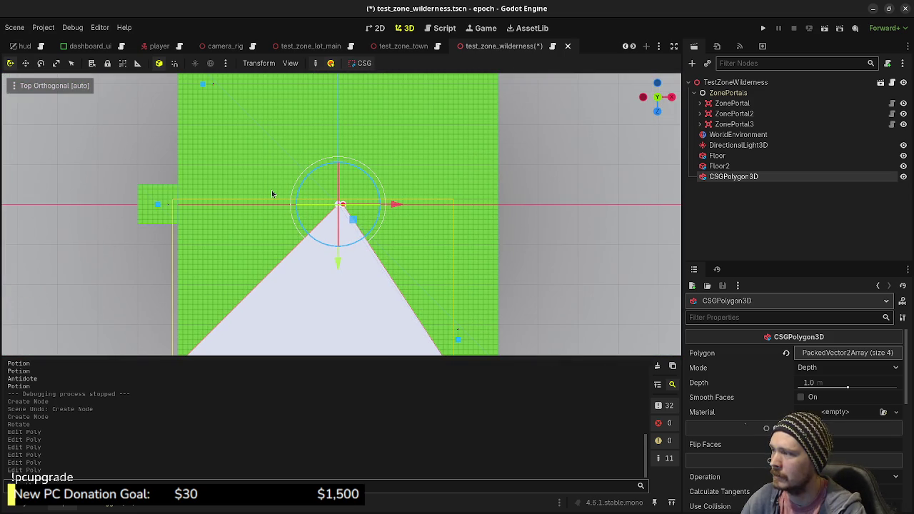
pyautogui.moveTo(330, 209)
pyautogui.mouseDown()
pyautogui.moveTo(210, 151)
pyautogui.moveTo(183, 125)
pyautogui.moveTo(182, 105)
pyautogui.mouseUp()
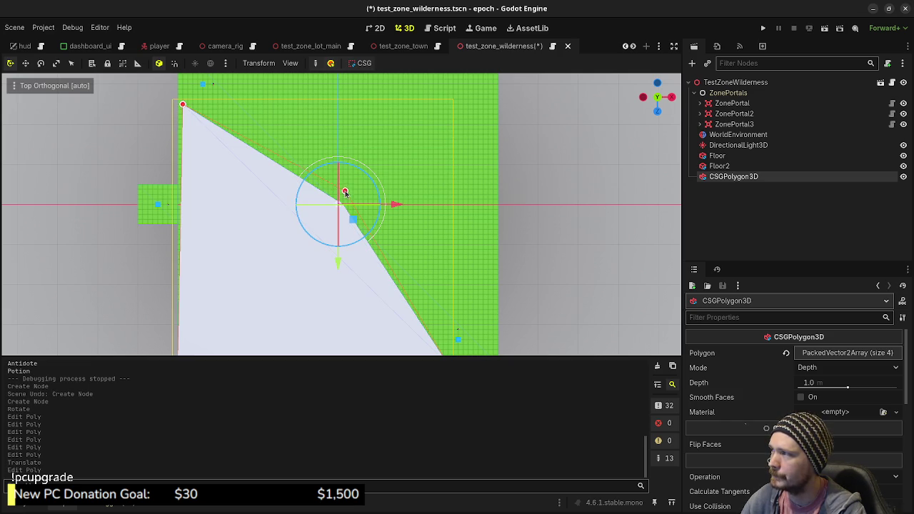
pyautogui.click(277, 164)
pyautogui.moveTo(277, 165); pyautogui.dragTo(448, 333)
# Add points on the right and lower-right edges to form a short vertical step
pyautogui.scroll(-3, 448, 334)
pyautogui.scroll(3, 420, 228)
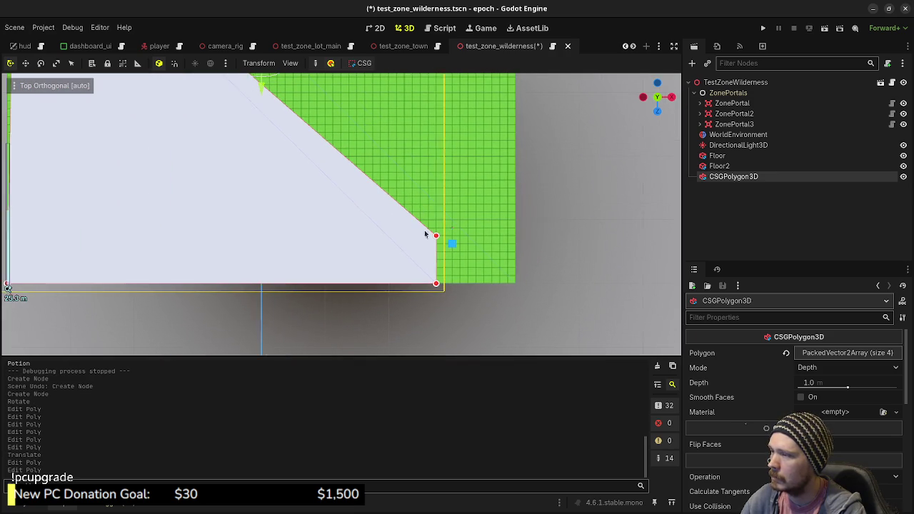
pyautogui.click(437, 261)
pyautogui.moveTo(437, 262)
pyautogui.mouseDown()
pyautogui.moveTo(429, 260)
pyautogui.moveTo(468, 261)
pyautogui.mouseUp()
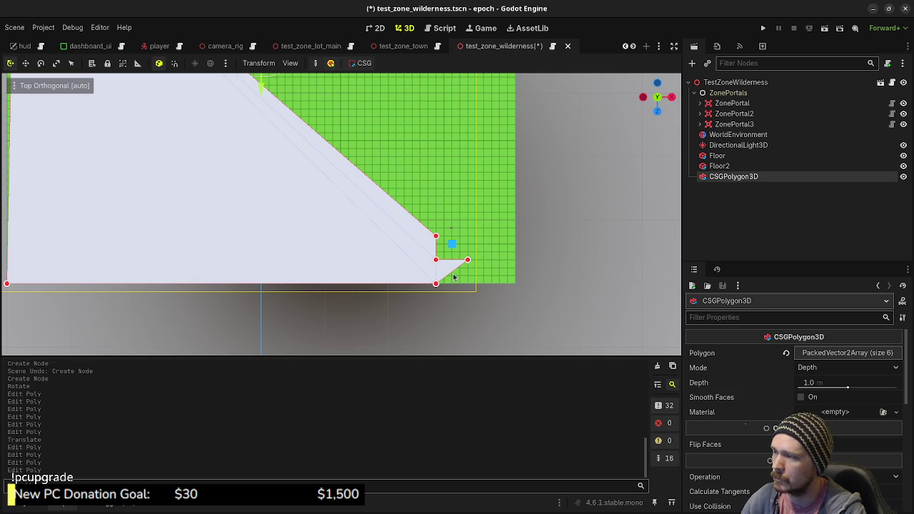
pyautogui.moveTo(451, 274)
pyautogui.mouseDown()
pyautogui.moveTo(527, 287)
pyautogui.moveTo(519, 287)
pyautogui.mouseUp()
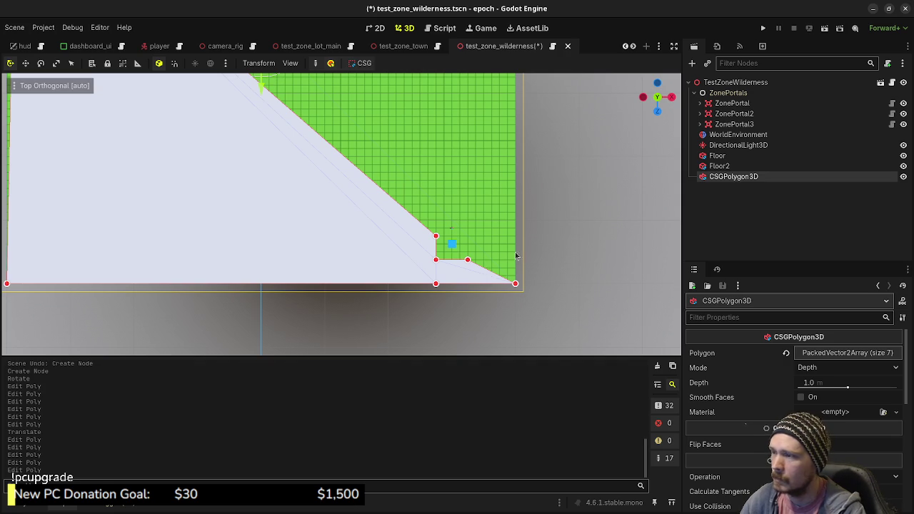
# Undo and redo point edits, frame the polygon, and undo its accidental translation
pyautogui.hotkey('ctrl', 'z')
pyautogui.hotkey('ctrl', 'z')
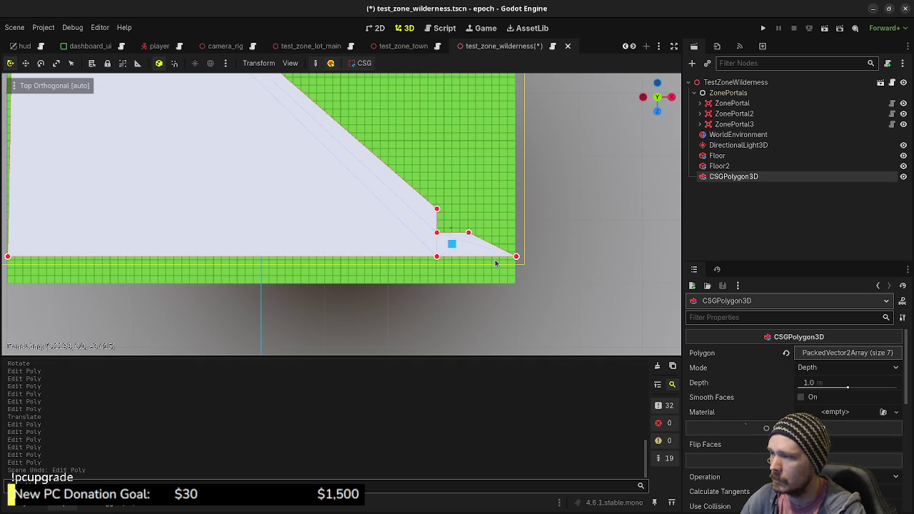
pyautogui.hotkey('ctrl', 'shift', 'z')
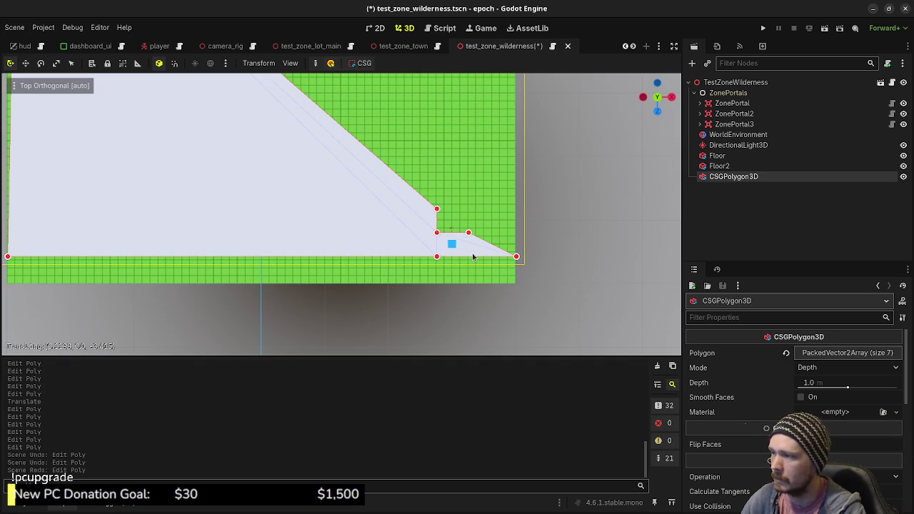
pyautogui.press('f')
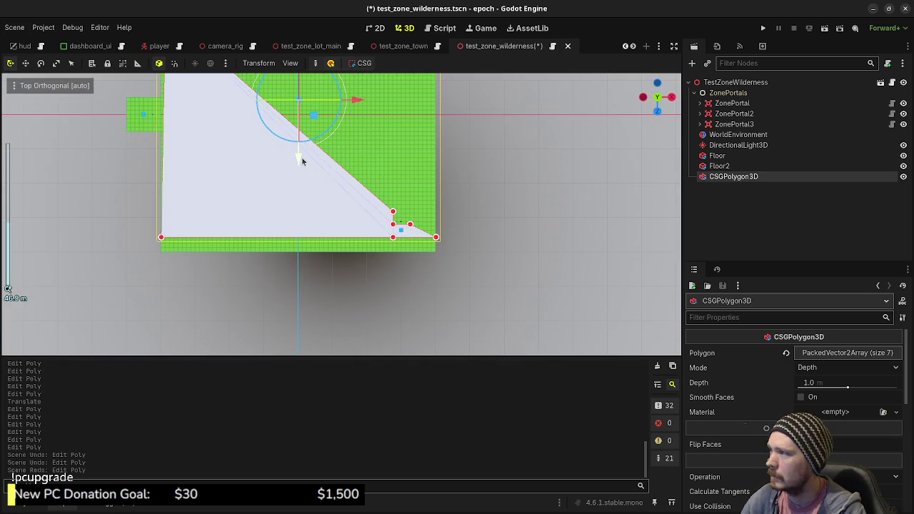
pyautogui.moveTo(300, 169); pyautogui.dragTo(302, 177)
pyautogui.moveTo(412, 167)
pyautogui.mouseDown()
pyautogui.moveTo(495, 249)
pyautogui.moveTo(469, 302)
pyautogui.moveTo(350, 184)
pyautogui.mouseUp()
pyautogui.scroll(5, 350, 184)
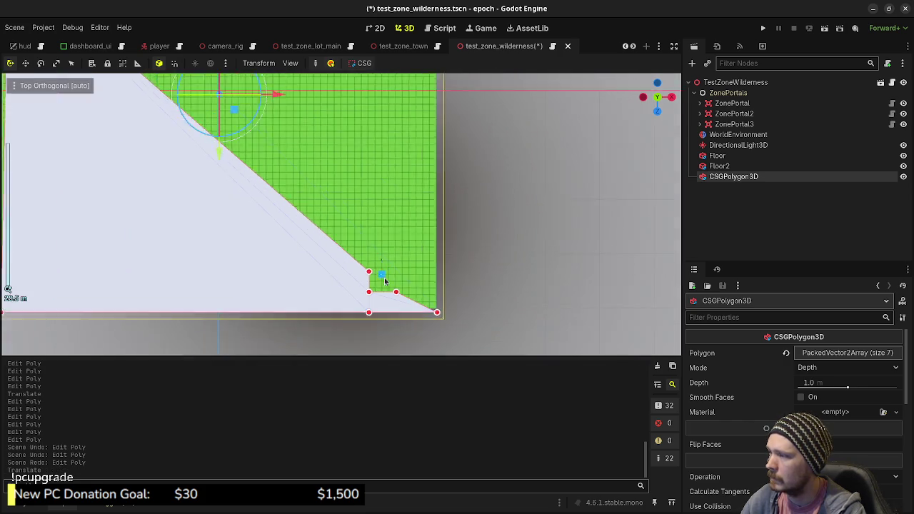
pyautogui.moveTo(429, 284)
pyautogui.mouseDown()
pyautogui.moveTo(405, 229)
pyautogui.moveTo(414, 253)
pyautogui.mouseUp()
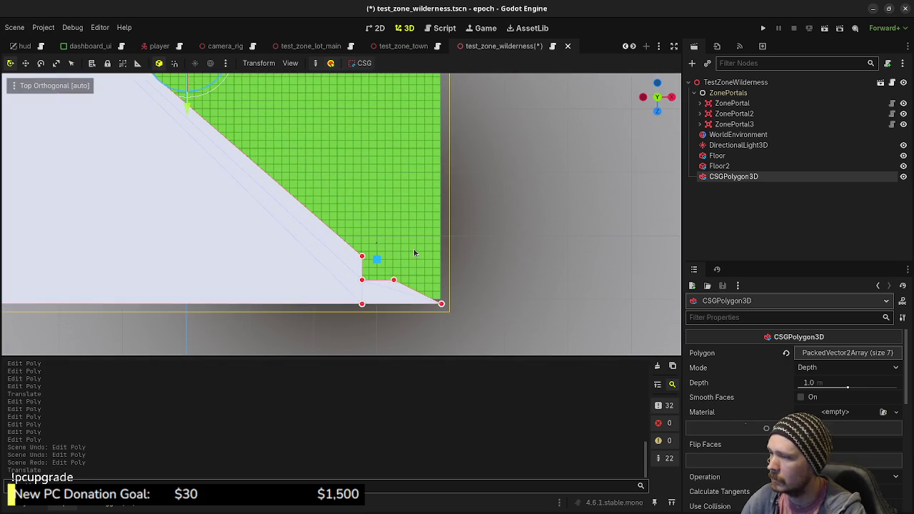
pyautogui.hotkey('ctrl', 'z')
pyautogui.hotkey('ctrl', 'z')
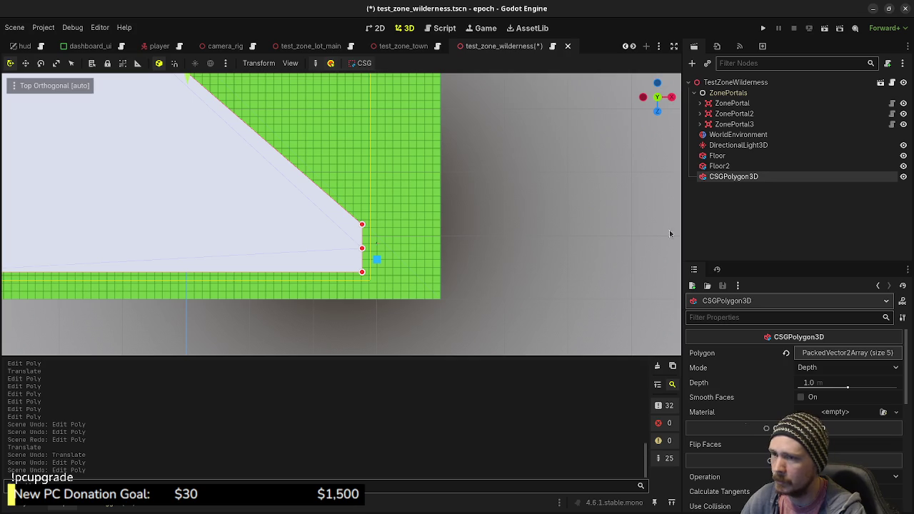
# Set the CSGPolygon3D's Transform Position Z to 0
pyautogui.scroll(-10, 762, 412)
pyautogui.scroll(-3, 762, 412)
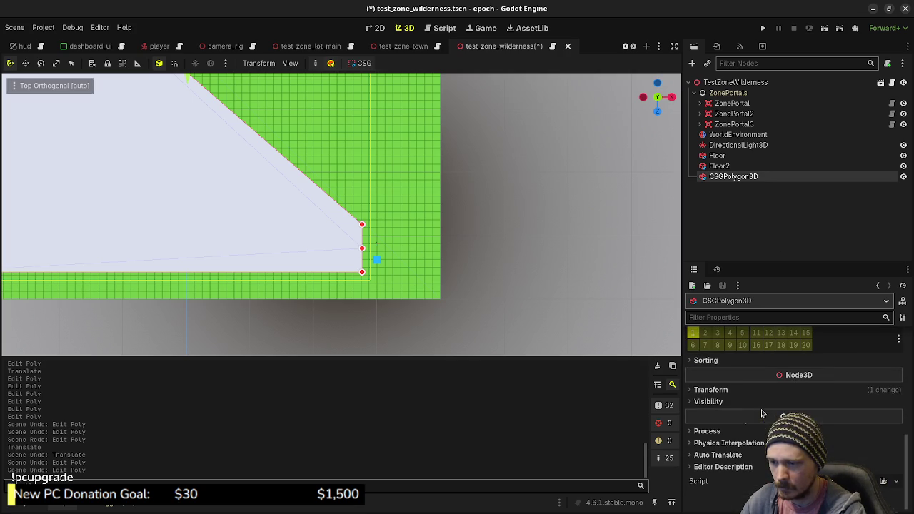
pyautogui.click(711, 389)
pyautogui.click(860, 416)
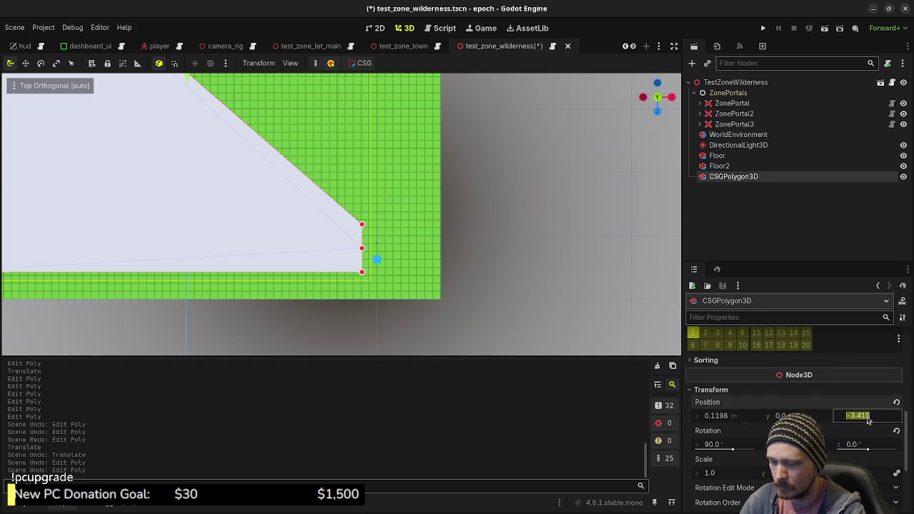
pyautogui.write('0')
pyautogui.press('Return')
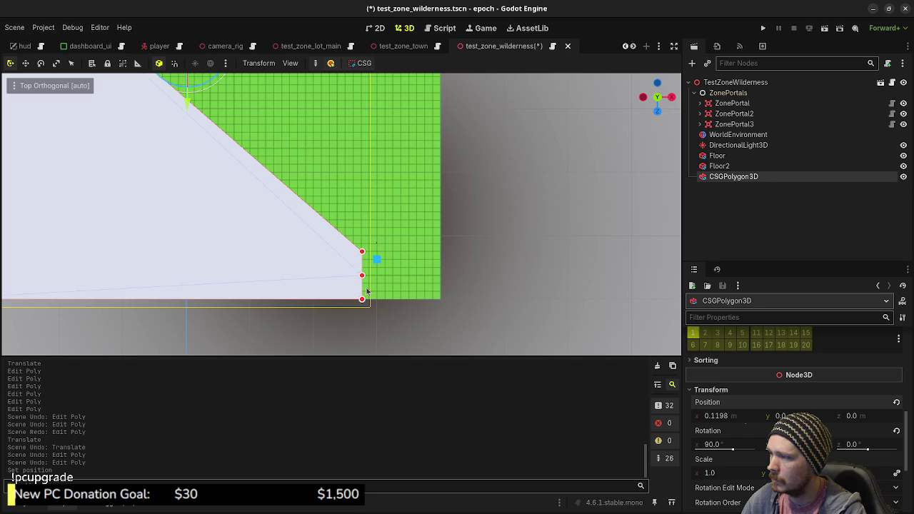
# Reshape the polygon's lower-right corner into a small notch by adding, removing and moving vertices
pyautogui.moveTo(362, 288)
pyautogui.mouseDown()
pyautogui.moveTo(396, 283)
pyautogui.moveTo(393, 276)
pyautogui.moveTo(386, 301)
pyautogui.moveTo(449, 305)
pyautogui.moveTo(417, 271)
pyautogui.moveTo(442, 244)
pyautogui.moveTo(442, 221)
pyautogui.mouseUp()
pyautogui.rightClick(390, 297)
pyautogui.click(415, 284)
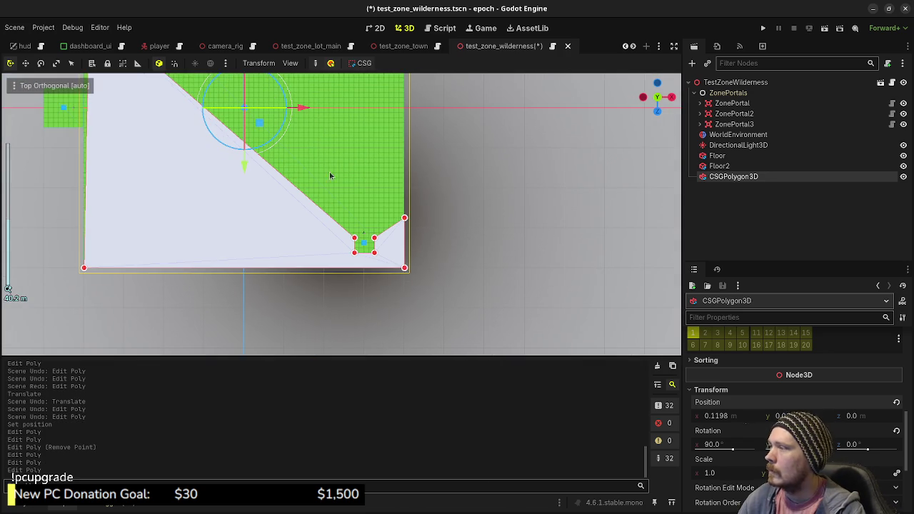
# Move ZonePortal2 2 units up the zone, reselect CSGPolygon3D, and switch to the browser
pyautogui.hscroll(-5, 395, 233)
pyautogui.scroll(3, 449, 271)
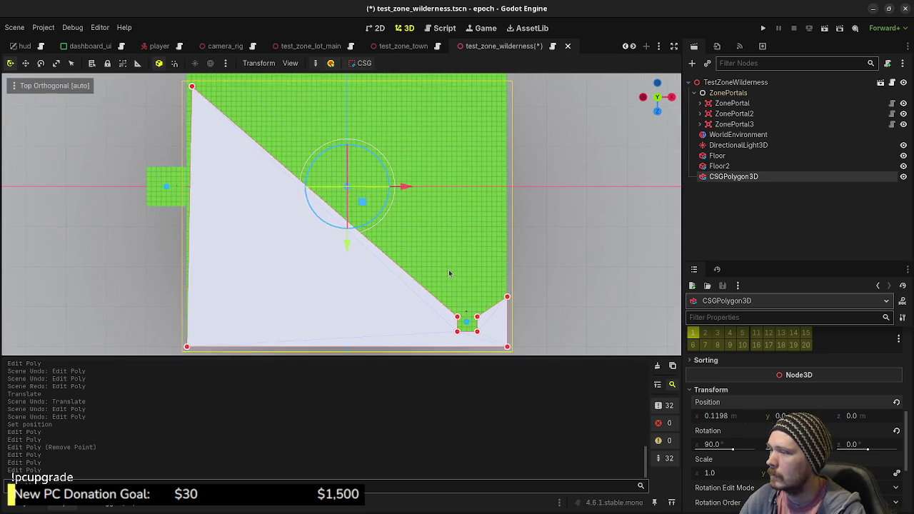
pyautogui.scroll(5, 400, 264)
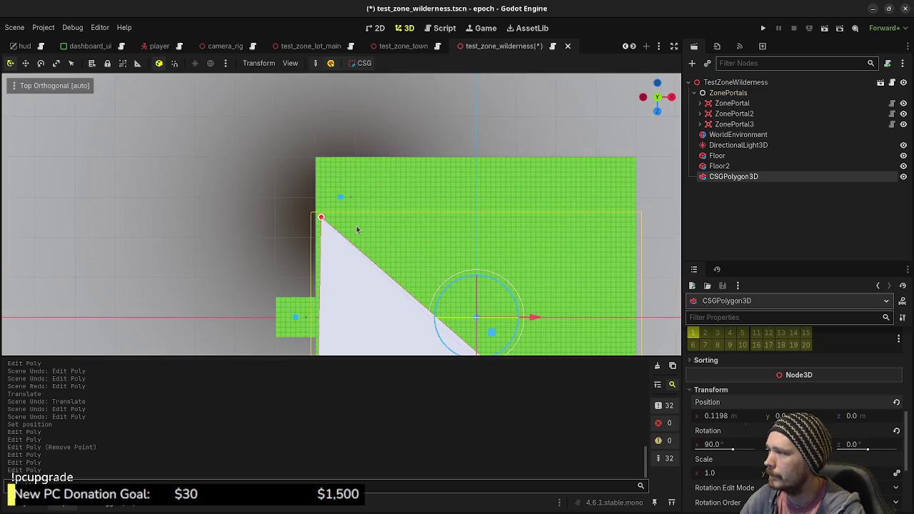
pyautogui.scroll(3, 357, 229)
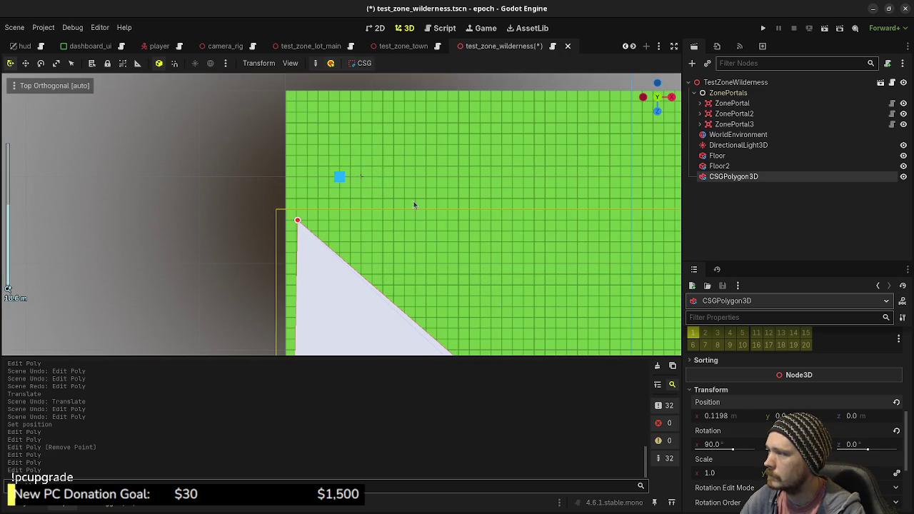
pyautogui.click(734, 114)
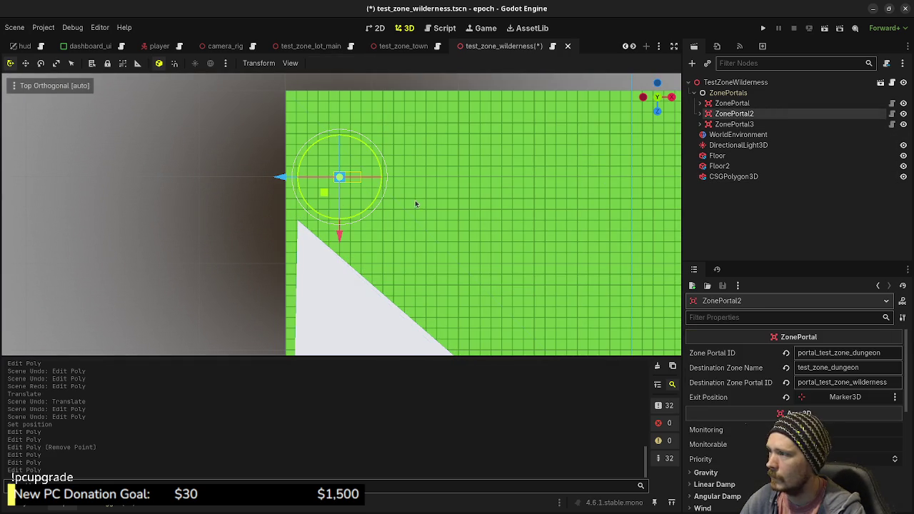
pyautogui.moveTo(324, 196); pyautogui.dragTo(327, 175)
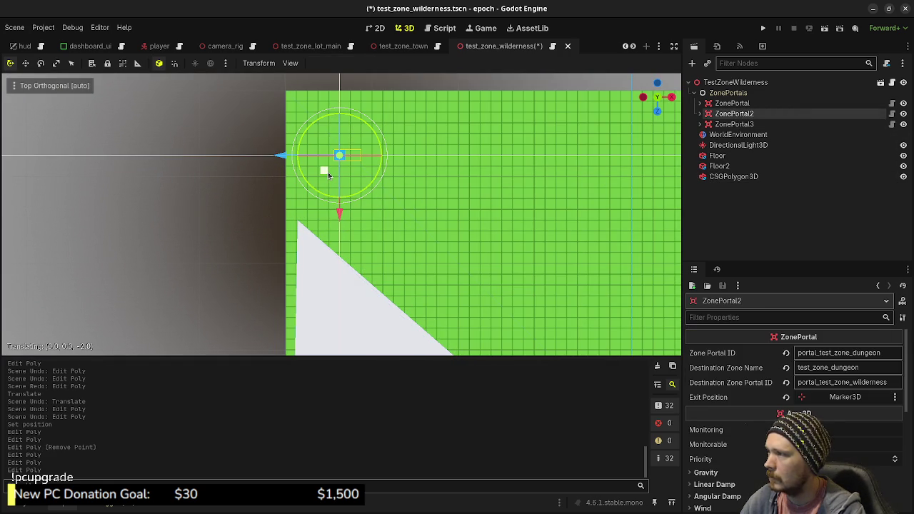
pyautogui.click(726, 177)
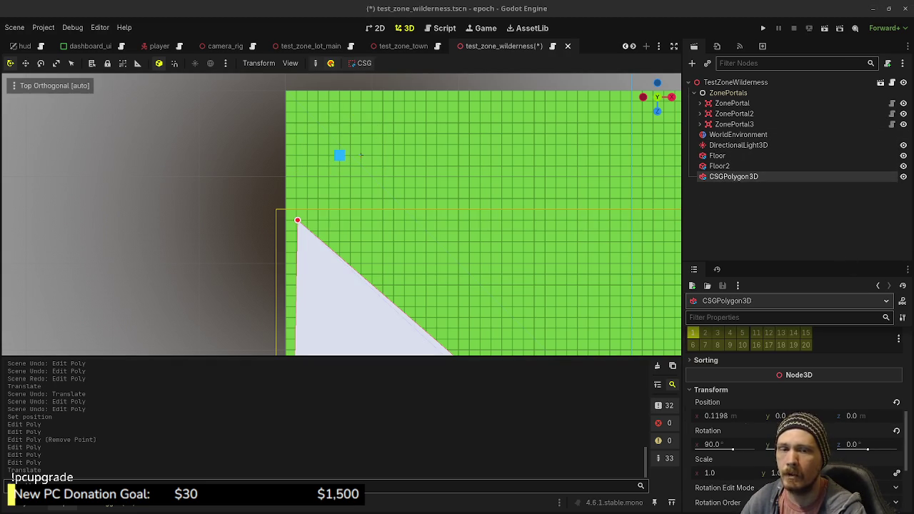
pyautogui.hotkey('alt', 'Tab')
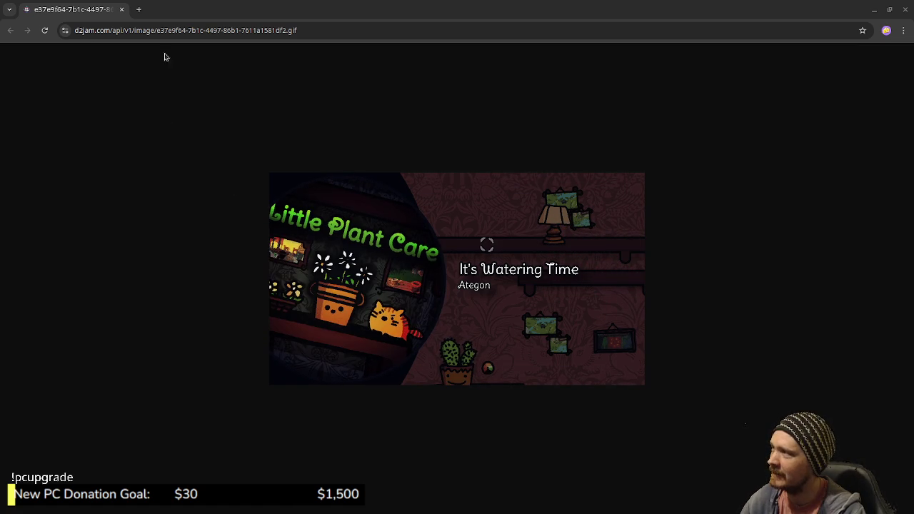
# Close the Little Plant Care browser tab to bring the Godot editor back
pyautogui.click(121, 9)
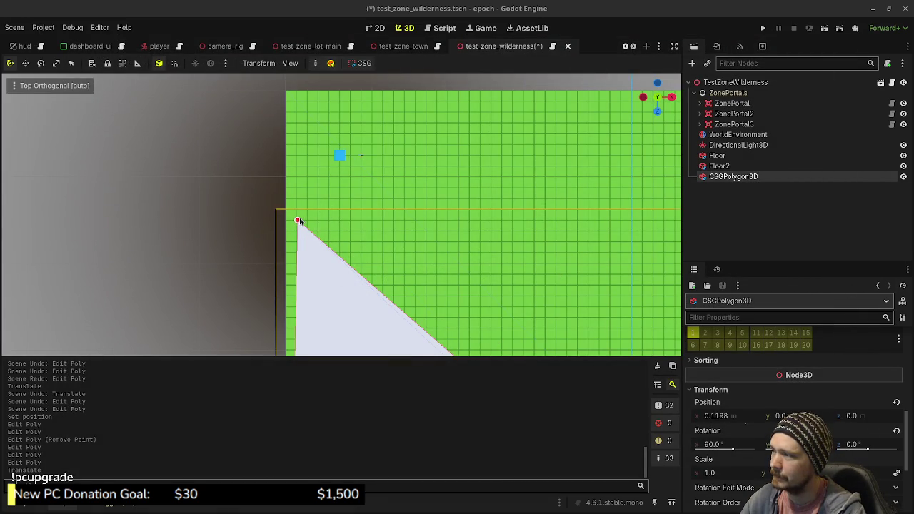
# Pull polygon vertices to the floor's top-left corner and notch around the top-left portal
pyautogui.moveTo(299, 223)
pyautogui.mouseDown()
pyautogui.moveTo(292, 198)
pyautogui.moveTo(299, 134)
pyautogui.moveTo(287, 97)
pyautogui.mouseUp()
pyautogui.moveTo(323, 134)
pyautogui.mouseDown()
pyautogui.moveTo(319, 181)
pyautogui.moveTo(333, 183)
pyautogui.moveTo(316, 185)
pyautogui.moveTo(321, 178)
pyautogui.mouseUp()
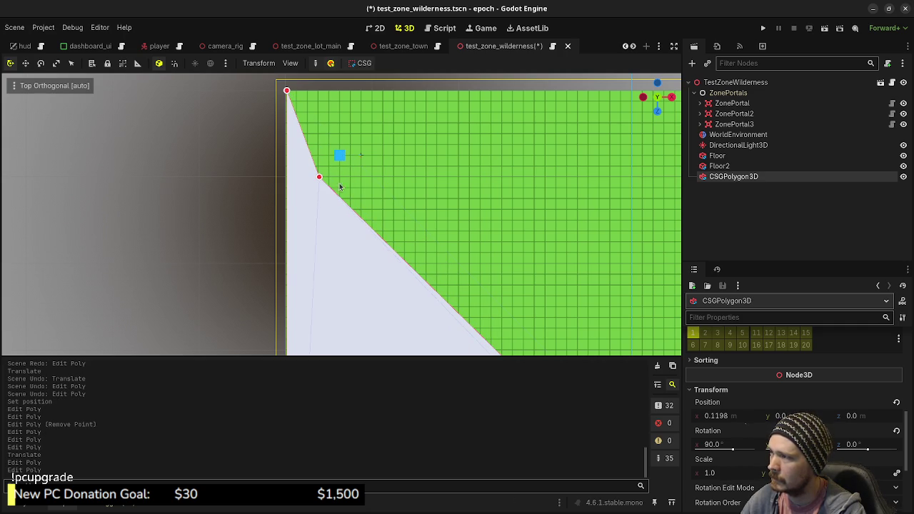
pyautogui.moveTo(302, 131)
pyautogui.mouseDown()
pyautogui.moveTo(319, 141)
pyautogui.moveTo(331, 105)
pyautogui.moveTo(348, 100)
pyautogui.moveTo(356, 141)
pyautogui.moveTo(334, 115)
pyautogui.moveTo(356, 97)
pyautogui.mouseUp()
pyautogui.scroll(-5, 458, 228)
pyautogui.scroll(-5, 482, 257)
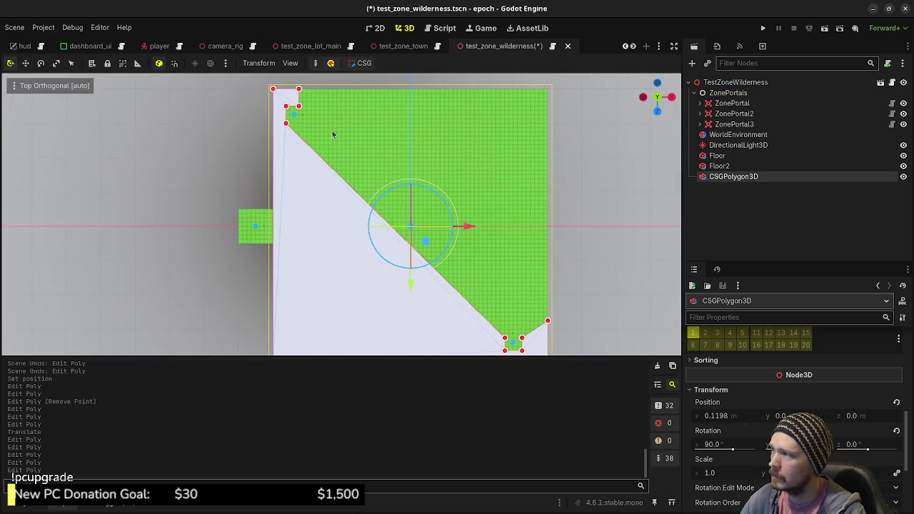
pyautogui.scroll(5, 424, 172)
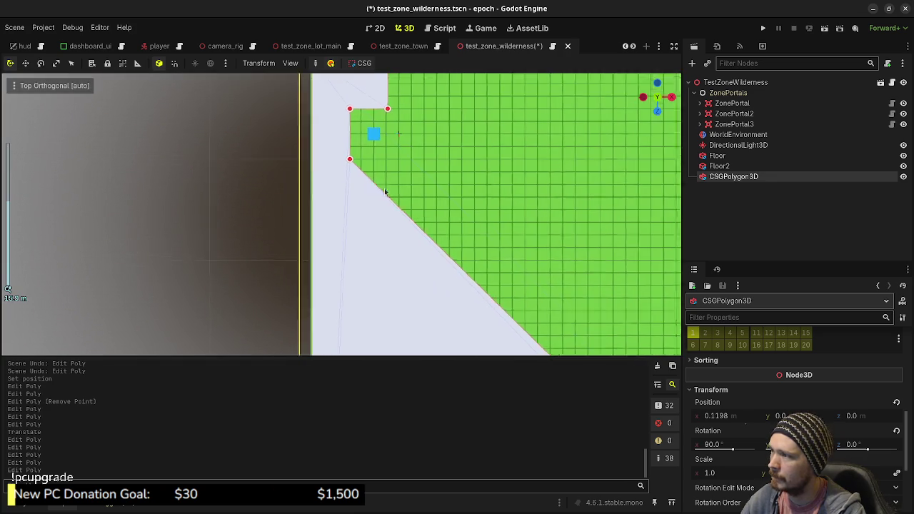
pyautogui.moveTo(363, 214); pyautogui.dragTo(369, 193)
pyautogui.scroll(-4, 464, 222)
pyautogui.moveTo(498, 231)
pyautogui.mouseDown()
pyautogui.moveTo(442, 145)
pyautogui.moveTo(433, 164)
pyautogui.mouseUp()
pyautogui.moveTo(545, 316)
pyautogui.mouseDown()
pyautogui.moveTo(514, 271)
pyautogui.moveTo(516, 296)
pyautogui.moveTo(537, 304)
pyautogui.moveTo(540, 281)
pyautogui.moveTo(540, 290)
pyautogui.mouseUp()
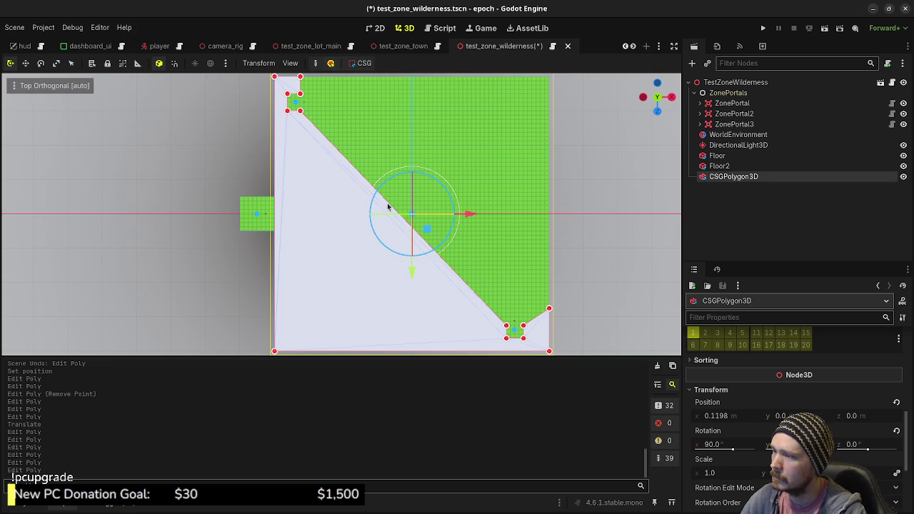
# Add and pull vertices along the bottom and diagonal edges into a winding boundary
pyautogui.click(486, 318)
pyautogui.moveTo(475, 309)
pyautogui.mouseDown()
pyautogui.moveTo(464, 327)
pyautogui.moveTo(444, 322)
pyautogui.moveTo(412, 292)
pyautogui.moveTo(386, 306)
pyautogui.moveTo(375, 297)
pyautogui.moveTo(373, 322)
pyautogui.mouseUp()
pyautogui.moveTo(363, 285); pyautogui.dragTo(355, 319)
pyautogui.moveTo(344, 279)
pyautogui.mouseDown()
pyautogui.moveTo(334, 308)
pyautogui.moveTo(332, 255)
pyautogui.moveTo(309, 247)
pyautogui.moveTo(305, 227)
pyautogui.moveTo(290, 228)
pyautogui.moveTo(282, 193)
pyautogui.moveTo(315, 141)
pyautogui.mouseUp()
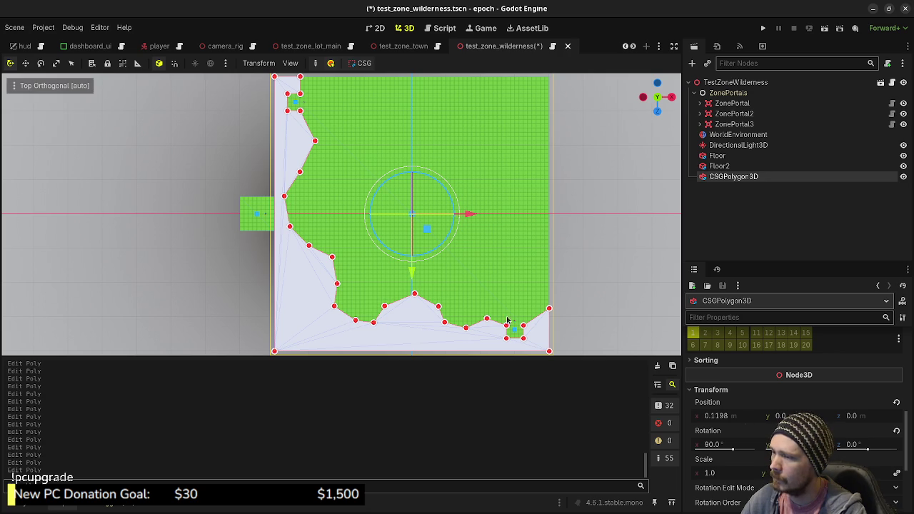
pyautogui.moveTo(477, 246)
pyautogui.mouseDown()
pyautogui.moveTo(484, 259)
pyautogui.moveTo(499, 251)
pyautogui.mouseUp()
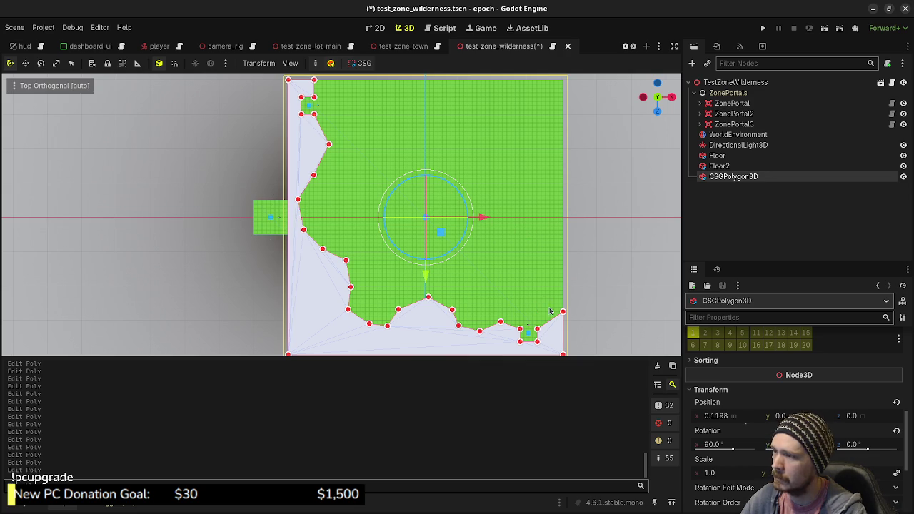
# Extend the polygon up the zone's right edge with a row of new vertices
pyautogui.moveTo(524, 295); pyautogui.dragTo(488, 292)
pyautogui.moveTo(515, 319); pyautogui.dragTo(511, 275)
pyautogui.moveTo(526, 310)
pyautogui.mouseDown()
pyautogui.moveTo(513, 93)
pyautogui.moveTo(525, 77)
pyautogui.mouseUp()
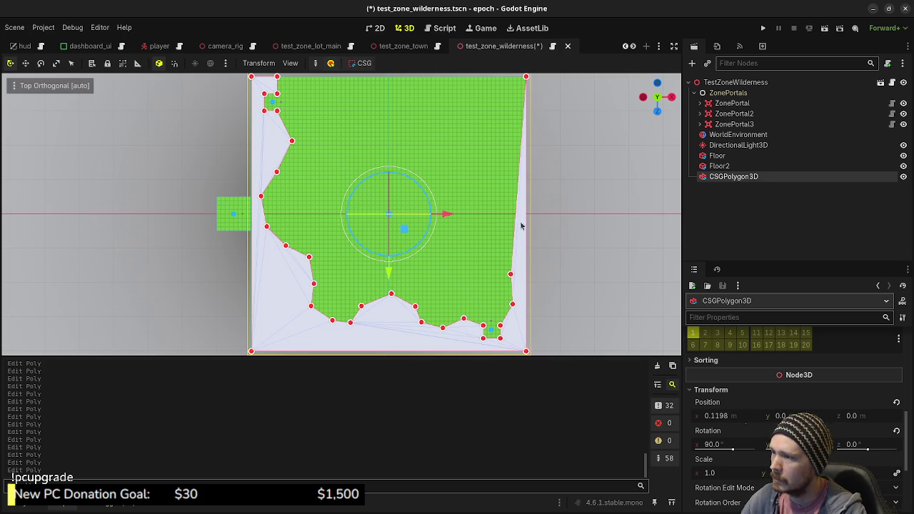
pyautogui.moveTo(500, 248); pyautogui.dragTo(500, 248)
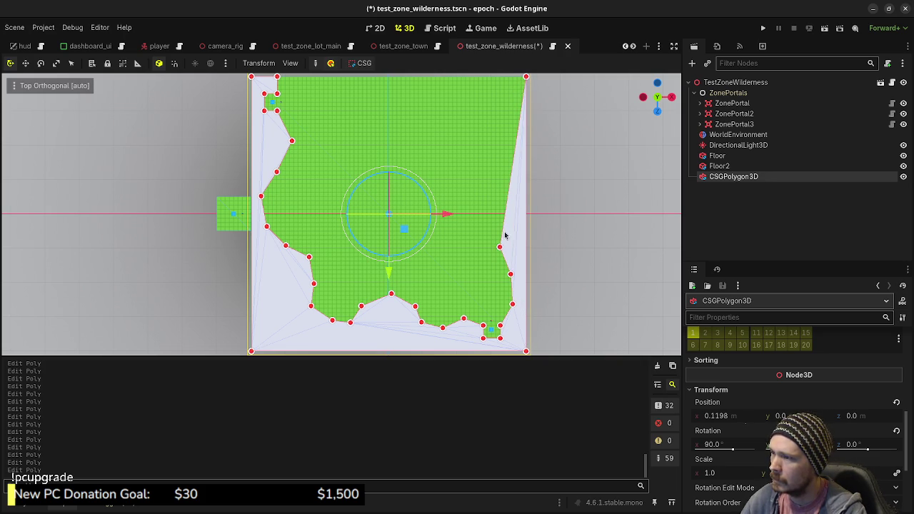
pyautogui.click(510, 226)
pyautogui.click(517, 205)
pyautogui.moveTo(517, 204)
pyautogui.mouseDown()
pyautogui.moveTo(474, 188)
pyautogui.moveTo(470, 175)
pyautogui.moveTo(449, 175)
pyautogui.mouseUp()
pyautogui.click(499, 195)
# Trace the top edge with new vertices, undoing an accidental polygon move
pyautogui.click(449, 150)
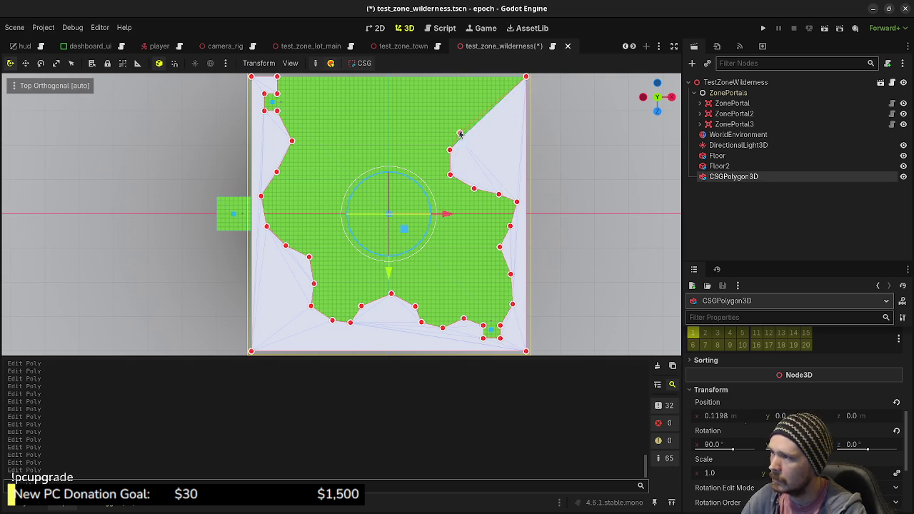
pyautogui.click(461, 119)
pyautogui.moveTo(477, 98)
pyautogui.mouseDown()
pyautogui.moveTo(458, 107)
pyautogui.moveTo(435, 88)
pyautogui.moveTo(277, 77)
pyautogui.mouseUp()
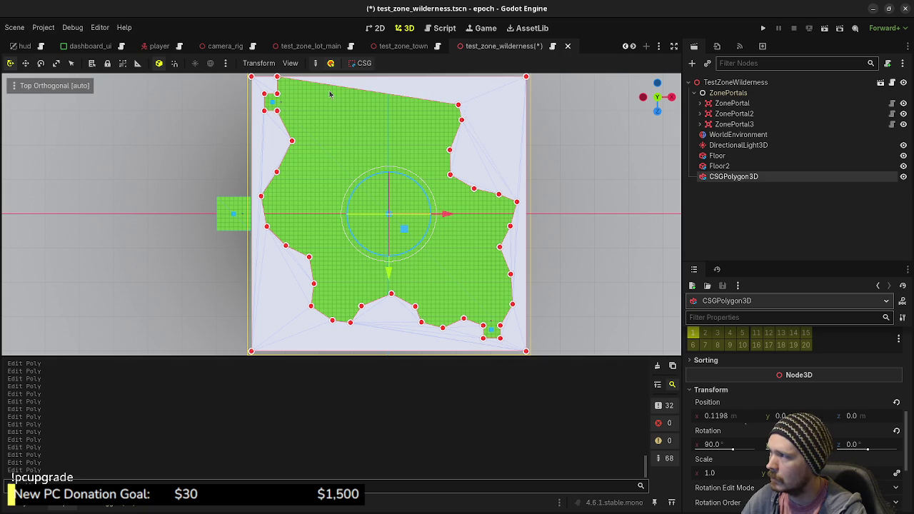
pyautogui.click(352, 89)
pyautogui.hotkey('ctrl', 'z')
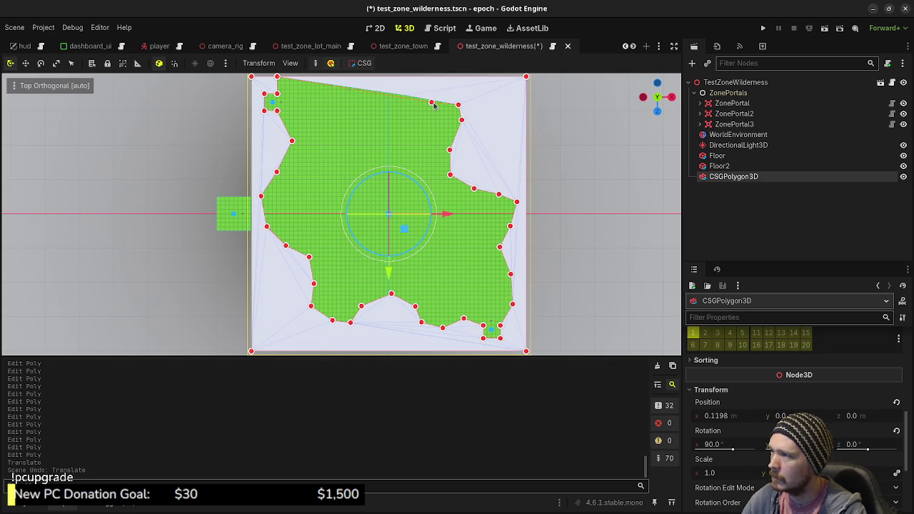
pyautogui.moveTo(432, 102)
pyautogui.mouseDown()
pyautogui.moveTo(440, 98)
pyautogui.moveTo(373, 106)
pyautogui.mouseUp()
pyautogui.click(337, 93)
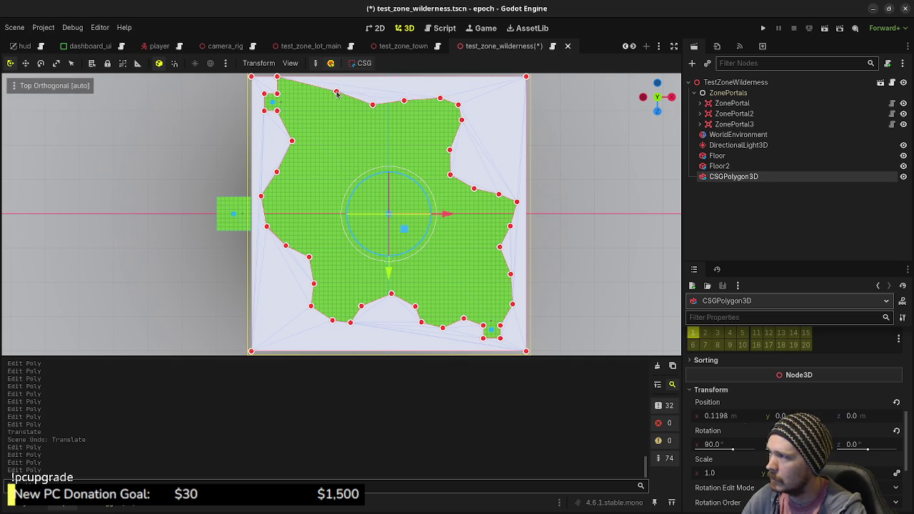
pyautogui.moveTo(307, 86); pyautogui.dragTo(289, 91)
pyautogui.moveTo(277, 94); pyautogui.dragTo(277, 94)
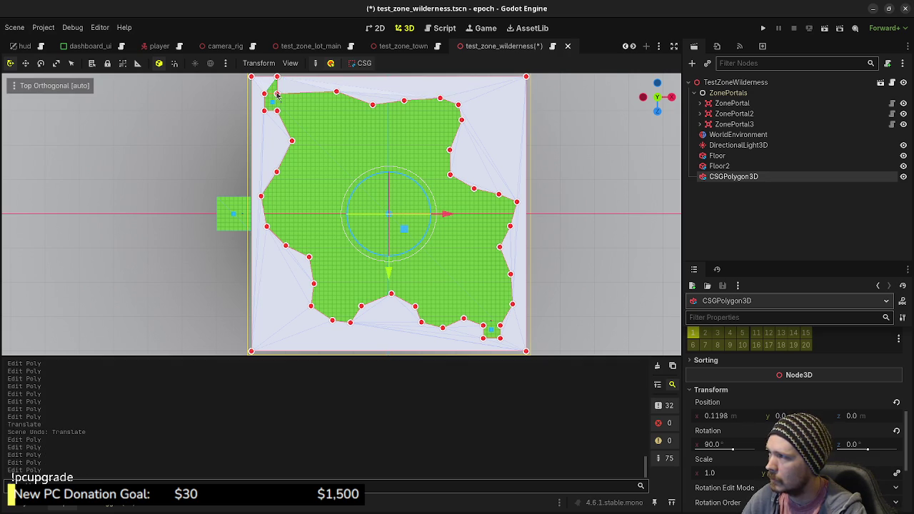
pyautogui.scroll(8, 284, 91)
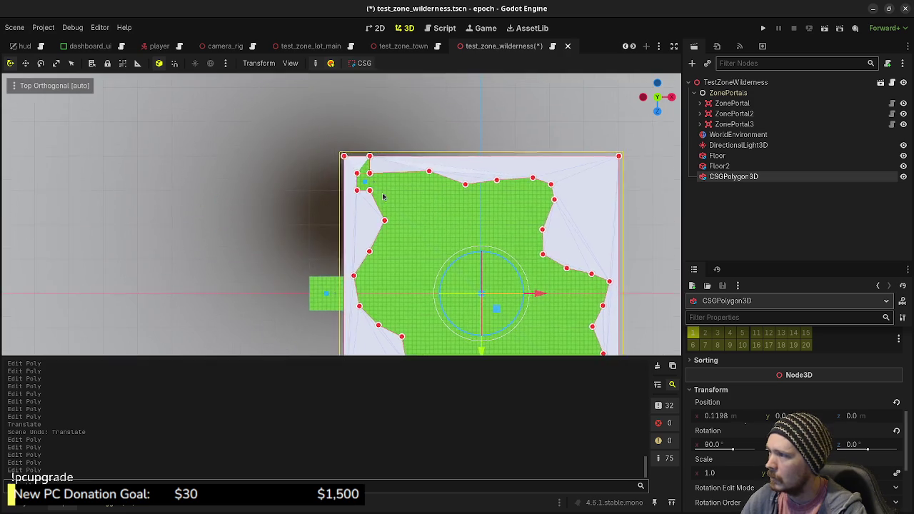
# Undo the last edit, straighten the top-left notch's vertical edge, then view the zone in perspective
pyautogui.scroll(3, 428, 268)
pyautogui.hotkey('ctrl', 'z')
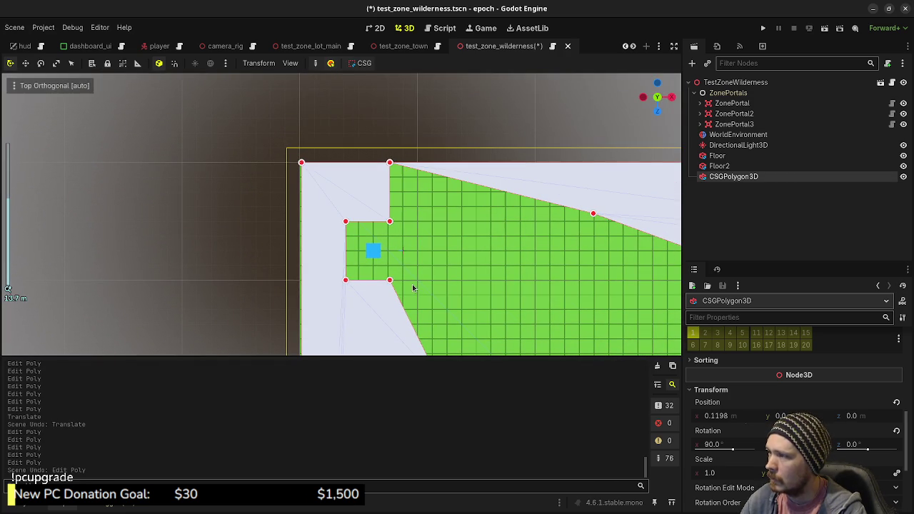
pyautogui.click(387, 221)
pyautogui.scroll(5, 389, 227)
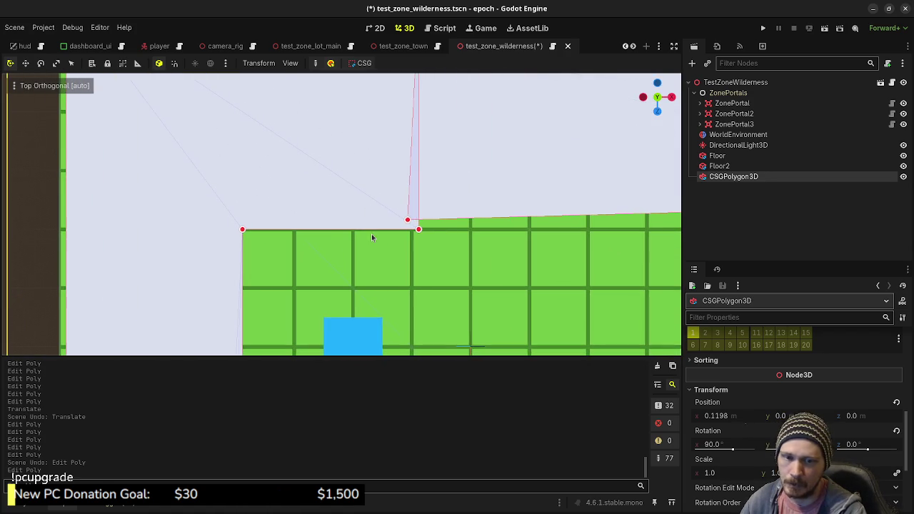
pyautogui.scroll(5, 371, 239)
pyautogui.scroll(3, 499, 230)
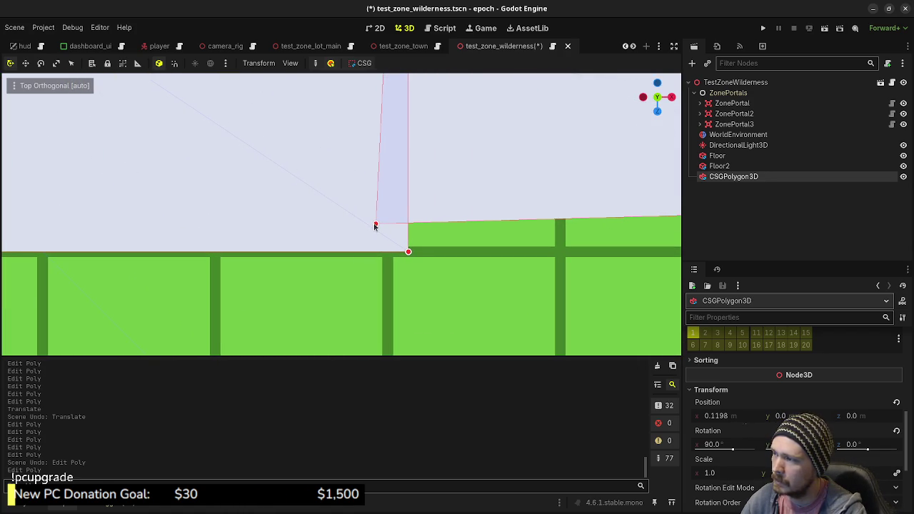
pyautogui.moveTo(377, 226); pyautogui.dragTo(406, 249)
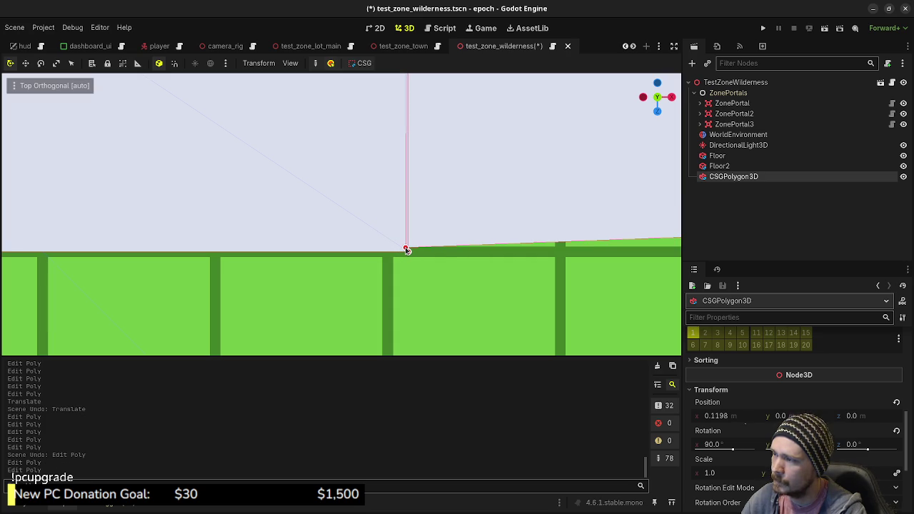
pyautogui.scroll(-4, 439, 255)
pyautogui.scroll(-10, 454, 288)
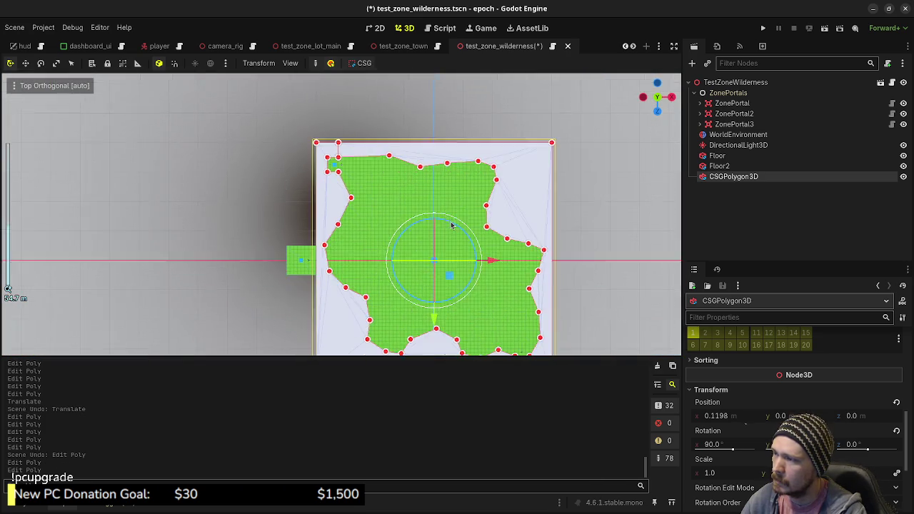
pyautogui.moveTo(451, 225); pyautogui.dragTo(440, 270)
pyautogui.scroll(-8, 440, 274)
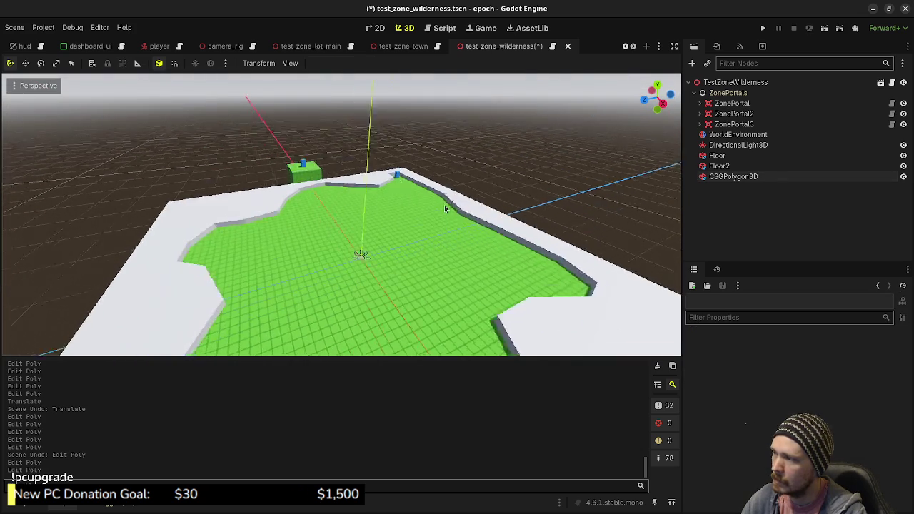
# Set the CSGPolygon3D's Depth to 5 m and preview the resulting wall
pyautogui.click(733, 176)
pyautogui.scroll(2, 785, 399)
pyautogui.scroll(4, 792, 400)
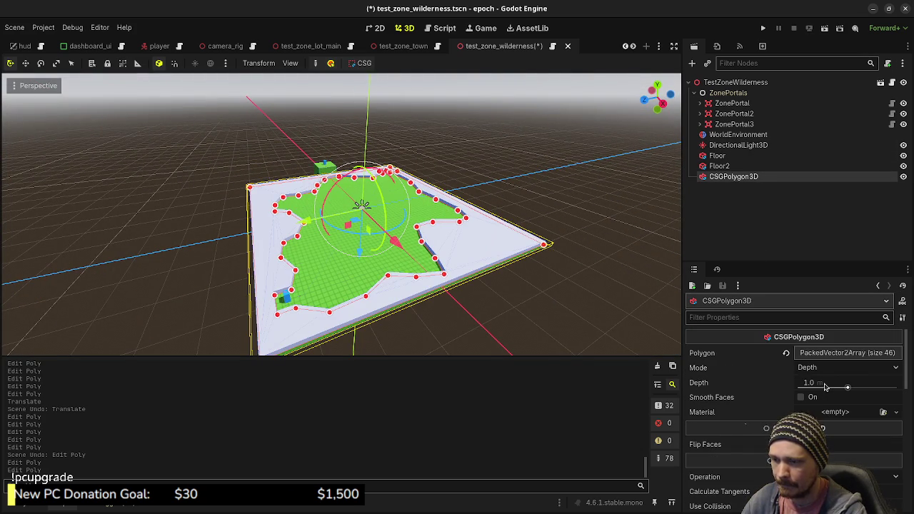
pyautogui.click(828, 384)
pyautogui.write('5')
pyautogui.press('Return')
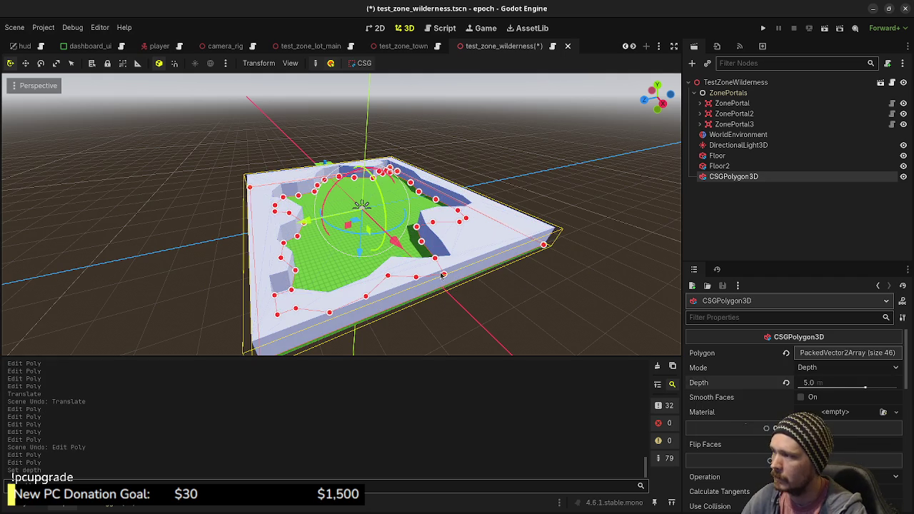
pyautogui.click(487, 271)
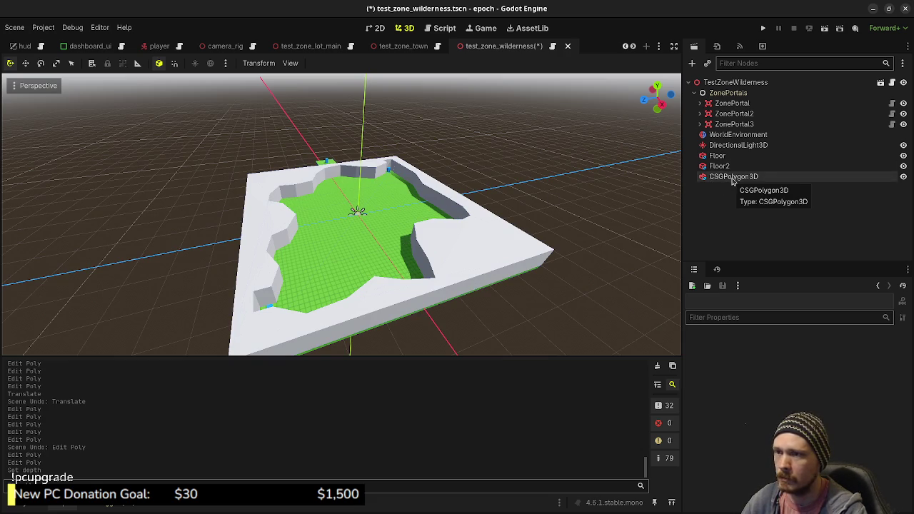
# Reselect the CSGPolygon3D and turn on Use Collision
pyautogui.click(732, 179)
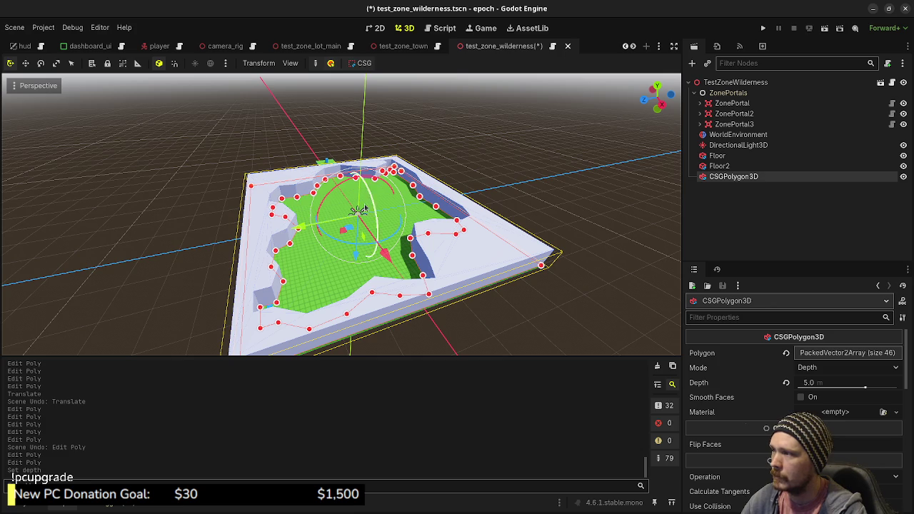
pyautogui.scroll(-3, 371, 209)
pyautogui.scroll(6, 347, 202)
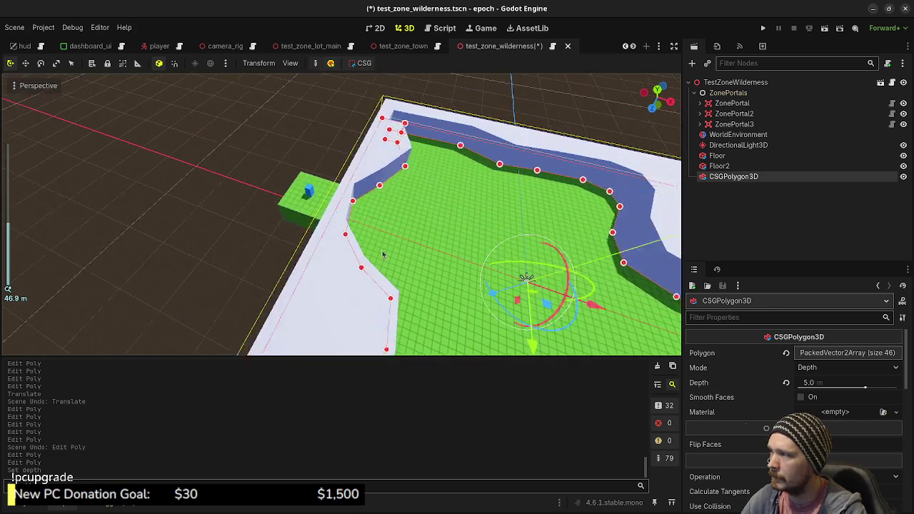
pyautogui.scroll(4, 382, 254)
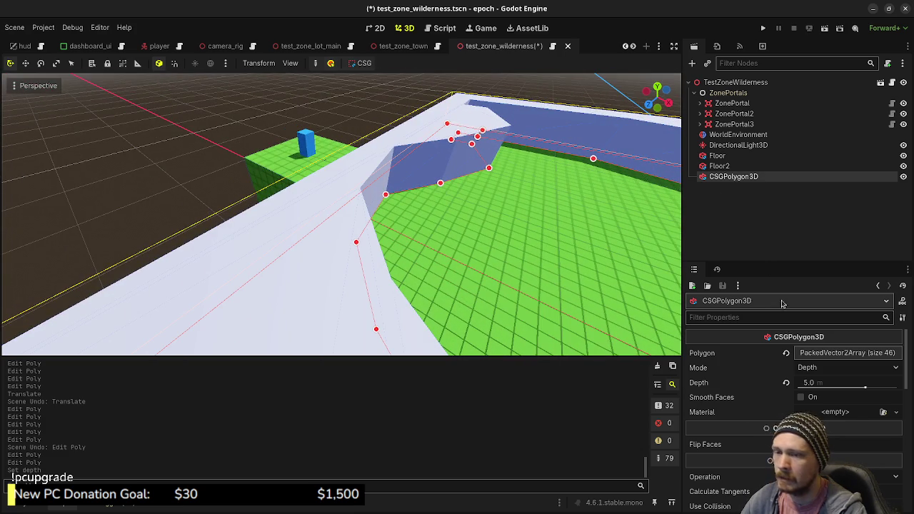
pyautogui.scroll(-2, 792, 414)
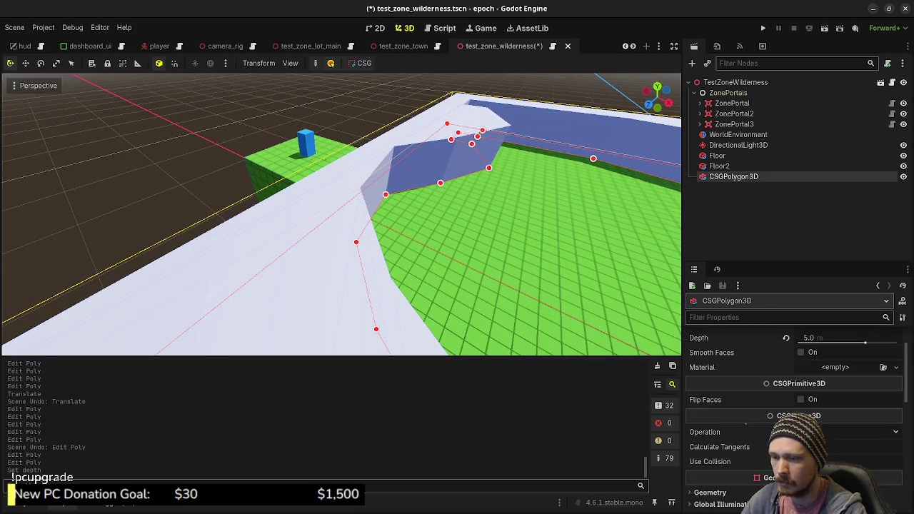
pyautogui.click(800, 461)
# Save the wilderness scene, then enable Use Collision on test_zone_town's wall and save it
pyautogui.hotkey('ctrl', 's')
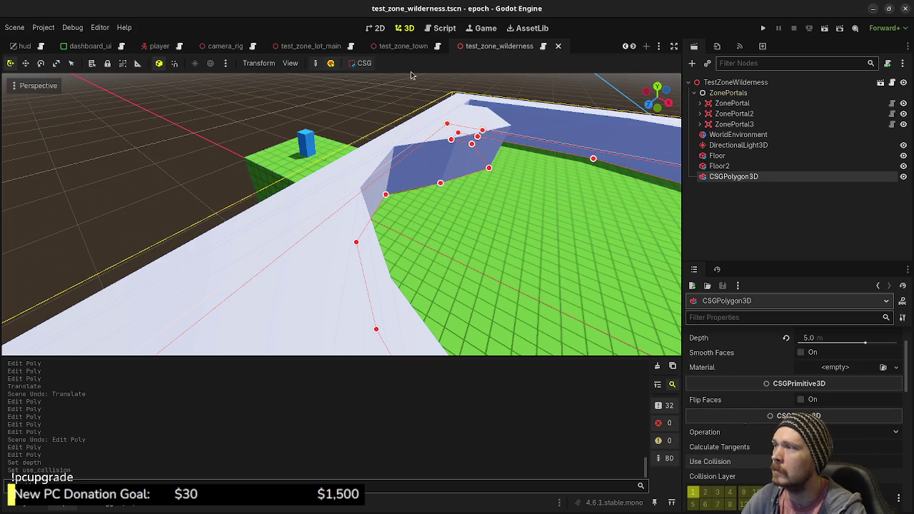
pyautogui.click(404, 46)
pyautogui.scroll(3, 793, 414)
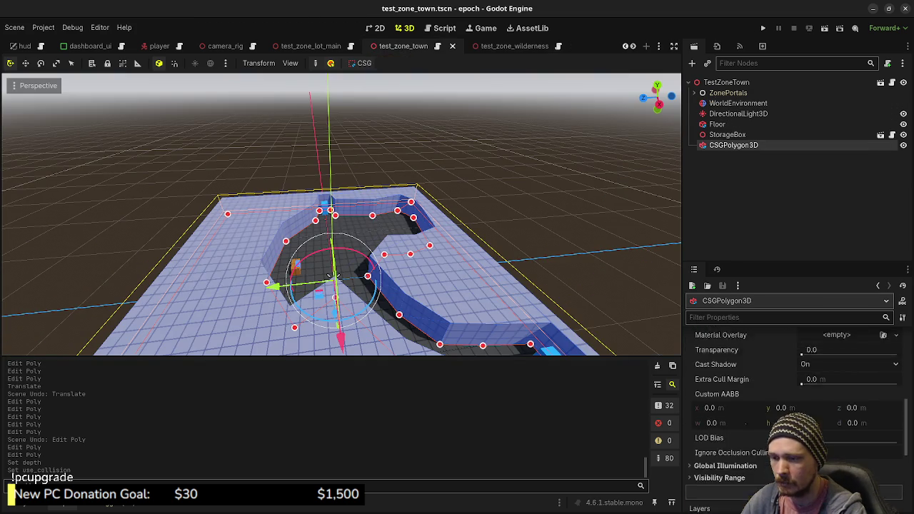
pyautogui.click(809, 396)
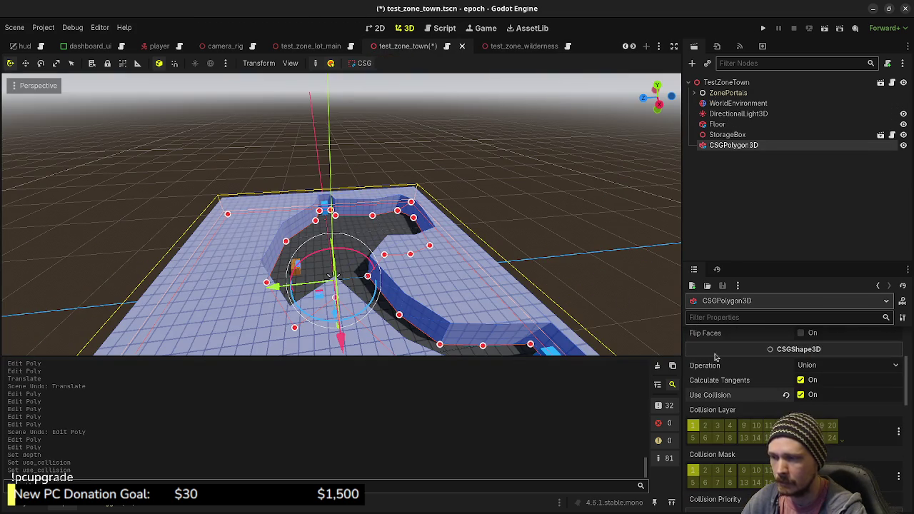
pyautogui.click(541, 195)
pyautogui.hotkey('ctrl', 's')
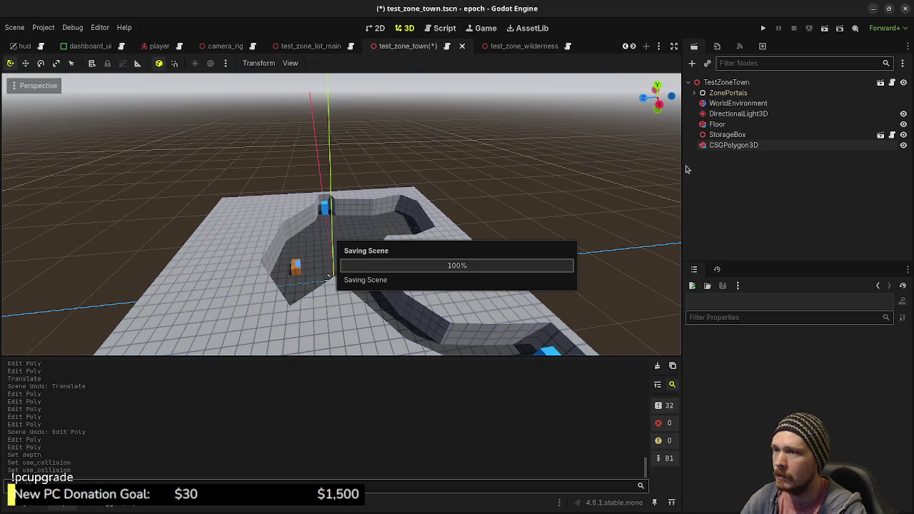
# Return to test_zone_wilderness and expand the polygon's geometry settings
pyautogui.click(503, 46)
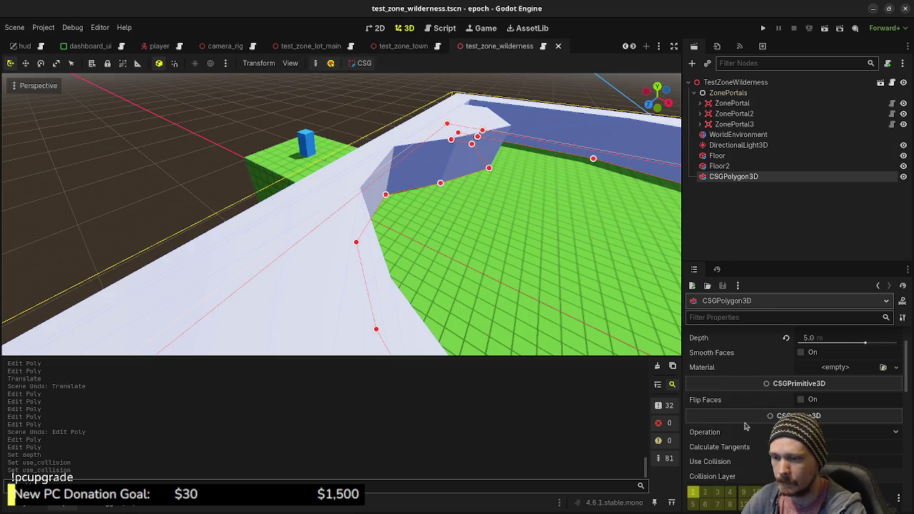
pyautogui.scroll(-5, 785, 426)
pyautogui.click(826, 416)
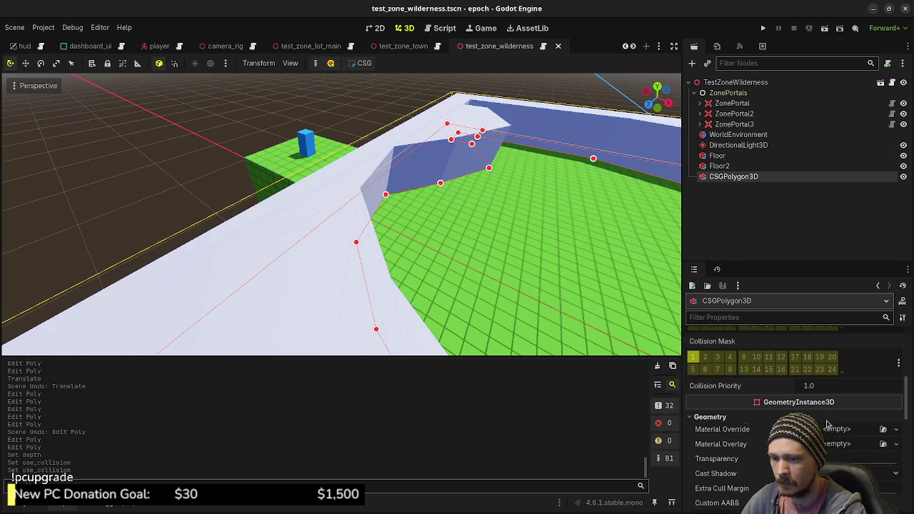
# Quick-load grid_material into the wall's Material Override
pyautogui.click(843, 430)
pyautogui.click(877, 429)
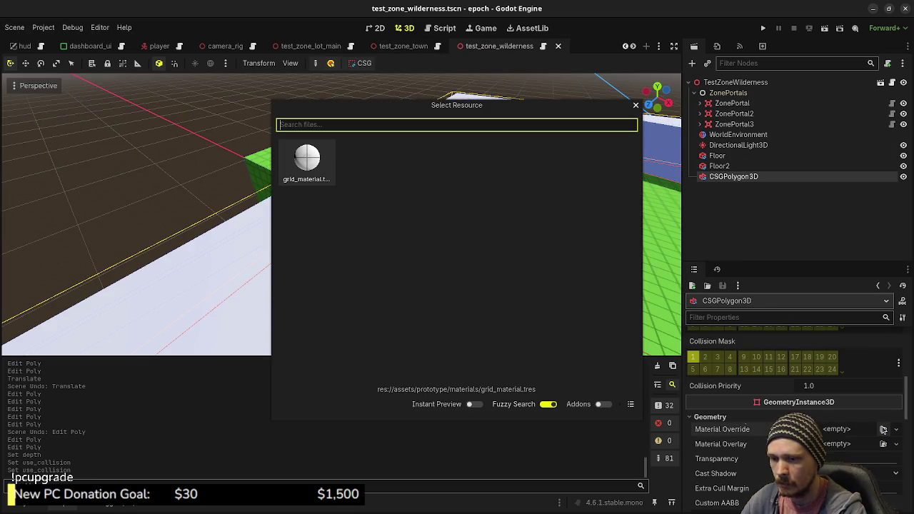
pyautogui.doubleClick(318, 167)
pyautogui.scroll(-8, 785, 431)
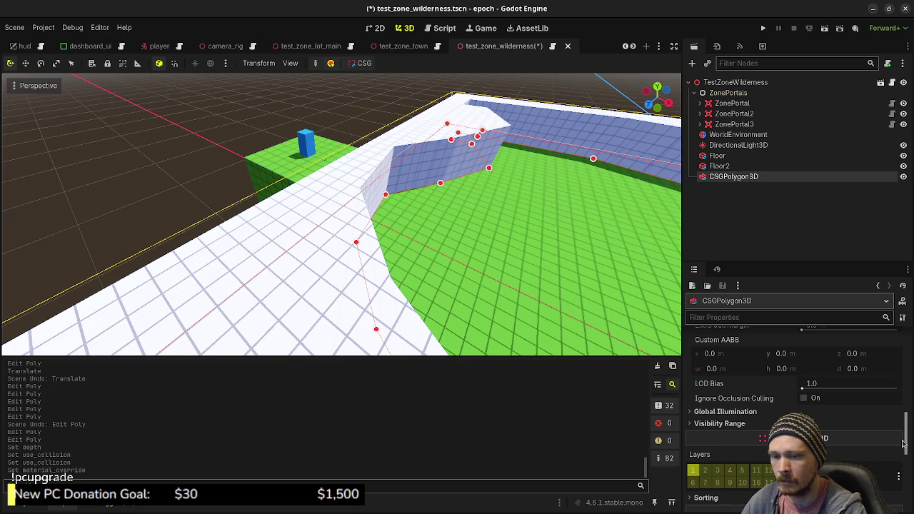
pyautogui.scroll(8, 765, 428)
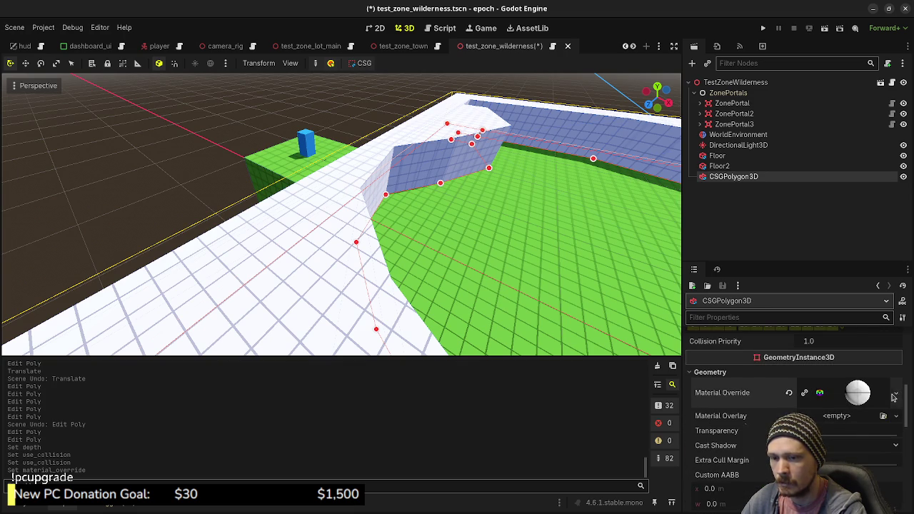
# Tint the material's albedo in RGB to red 60, green 180, blue 141
pyautogui.click(895, 392)
pyautogui.click(834, 426)
pyautogui.click(849, 393)
pyautogui.scroll(-5, 740, 418)
pyautogui.click(713, 390)
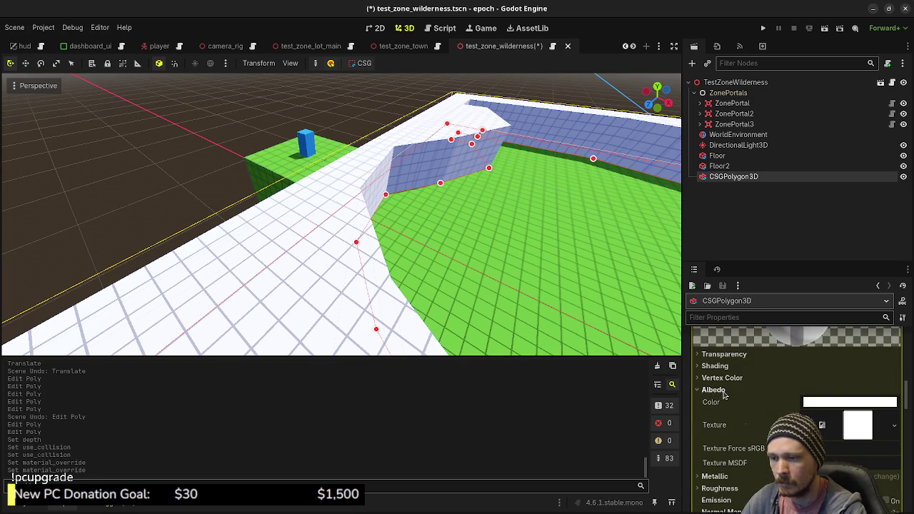
pyautogui.click(825, 403)
pyautogui.click(788, 250)
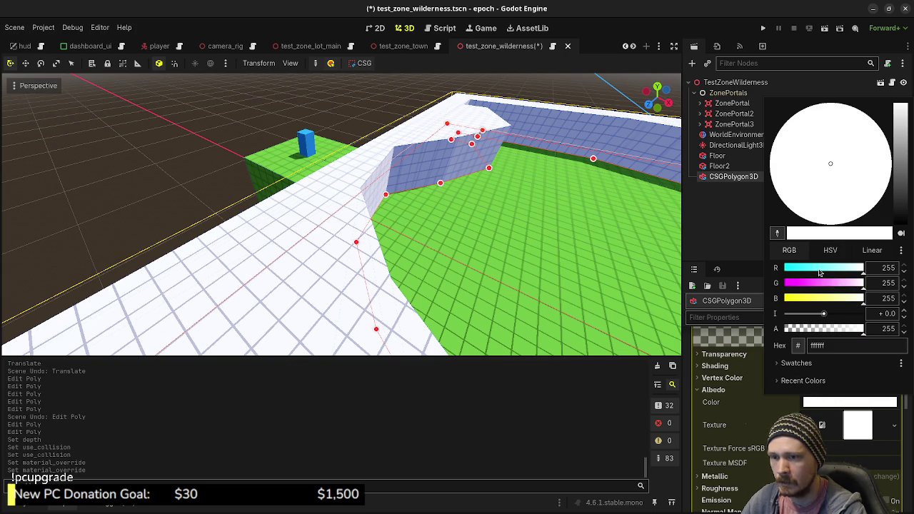
pyautogui.moveTo(820, 273); pyautogui.dragTo(803, 273)
pyautogui.click(827, 300)
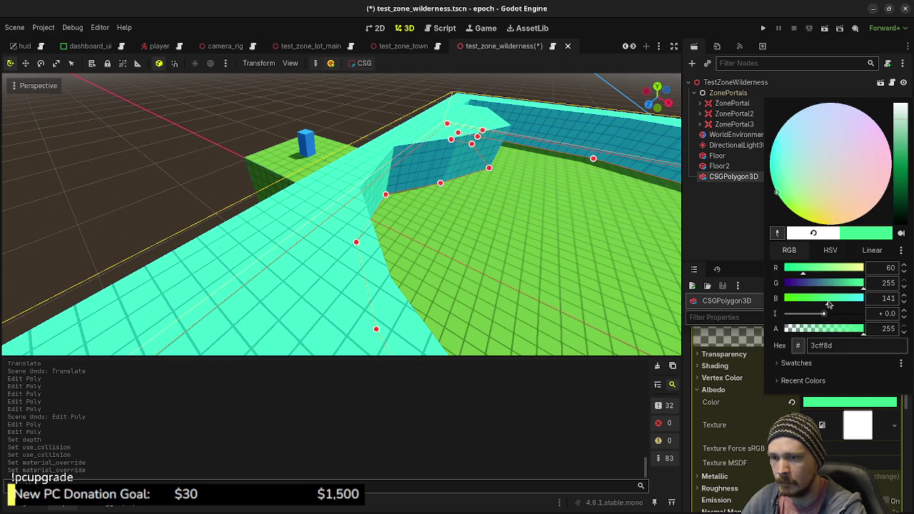
pyautogui.moveTo(859, 285); pyautogui.dragTo(803, 300)
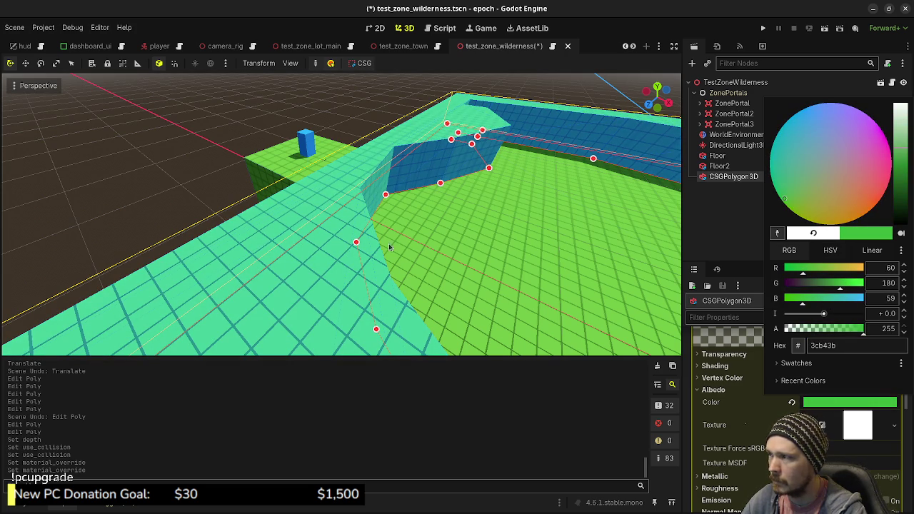
pyautogui.click(528, 266)
# Raise the albedo blue channel to 91 for the final green 3cb45b, then reselect the wall
pyautogui.moveTo(526, 263)
pyautogui.mouseDown()
pyautogui.moveTo(445, 261)
pyautogui.moveTo(389, 241)
pyautogui.mouseUp()
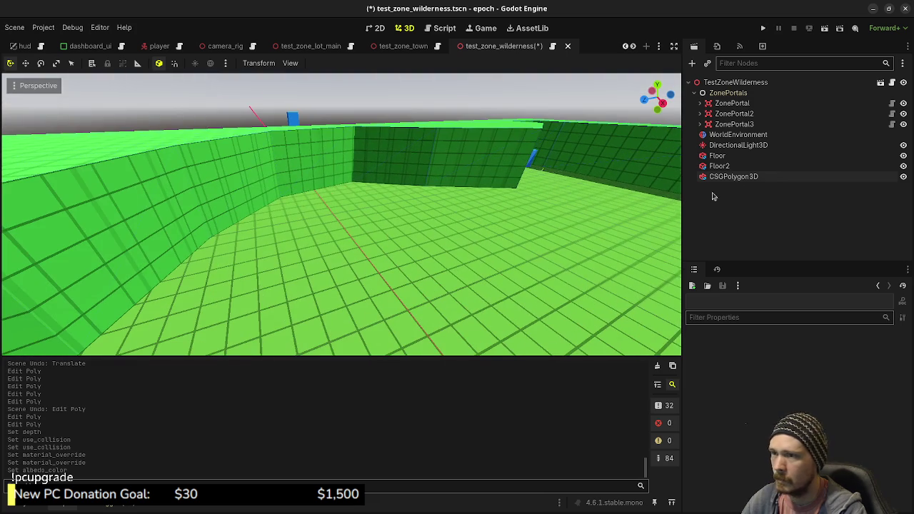
pyautogui.click(742, 178)
pyautogui.click(807, 403)
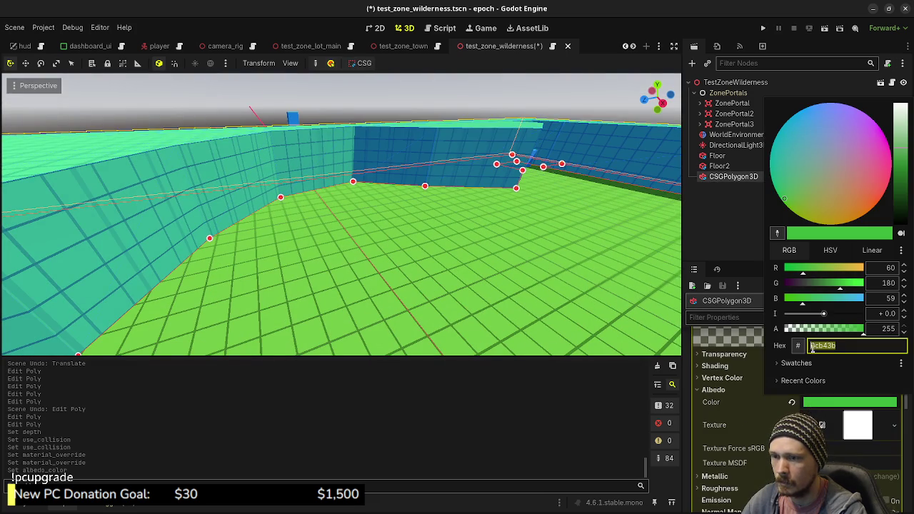
pyautogui.click(811, 300)
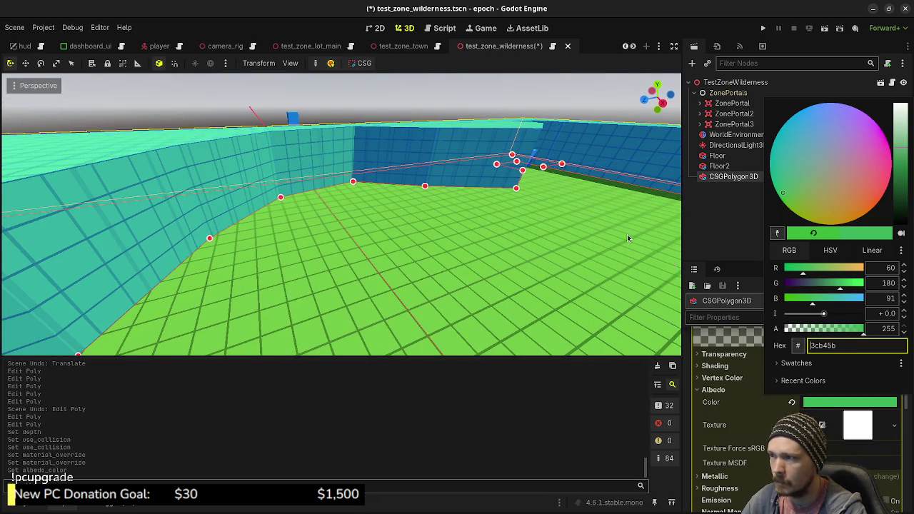
pyautogui.click(369, 105)
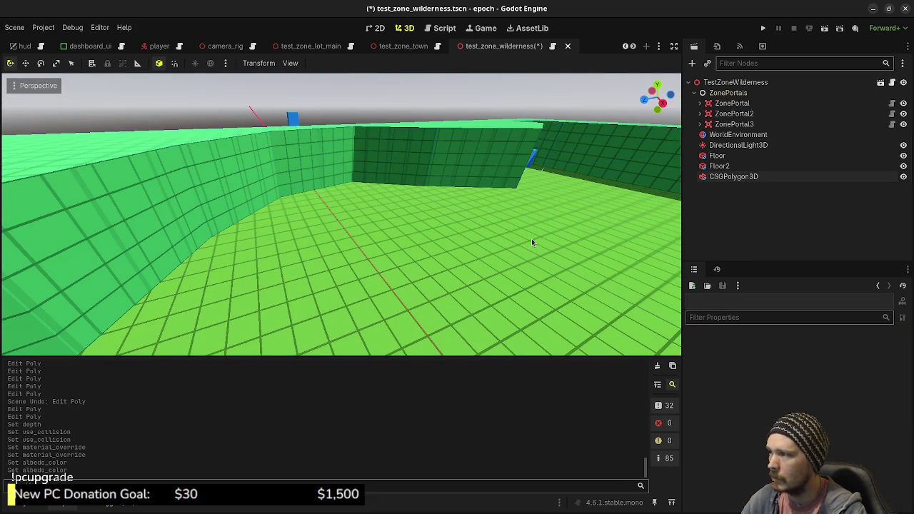
pyautogui.scroll(-5, 506, 228)
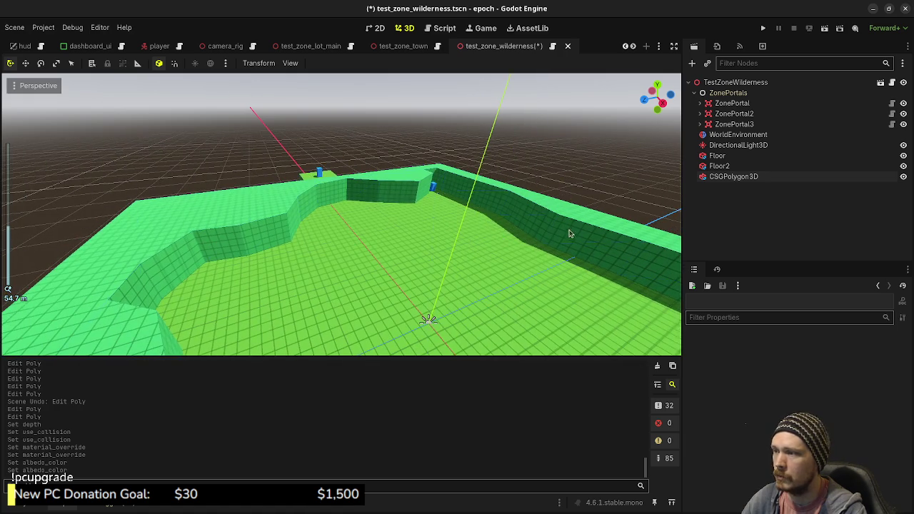
pyautogui.scroll(-3, 540, 264)
pyautogui.scroll(-2, 530, 271)
pyautogui.scroll(3, 471, 297)
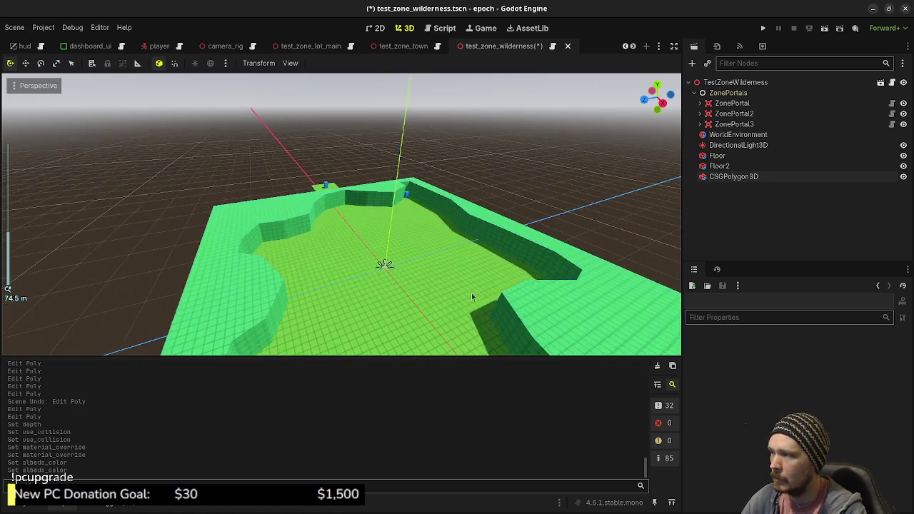
pyautogui.scroll(3, 402, 211)
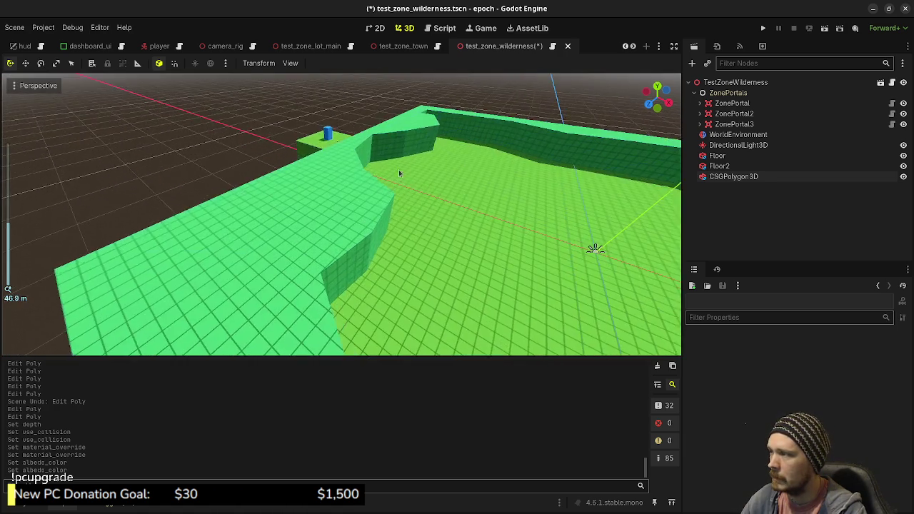
pyautogui.scroll(2, 437, 259)
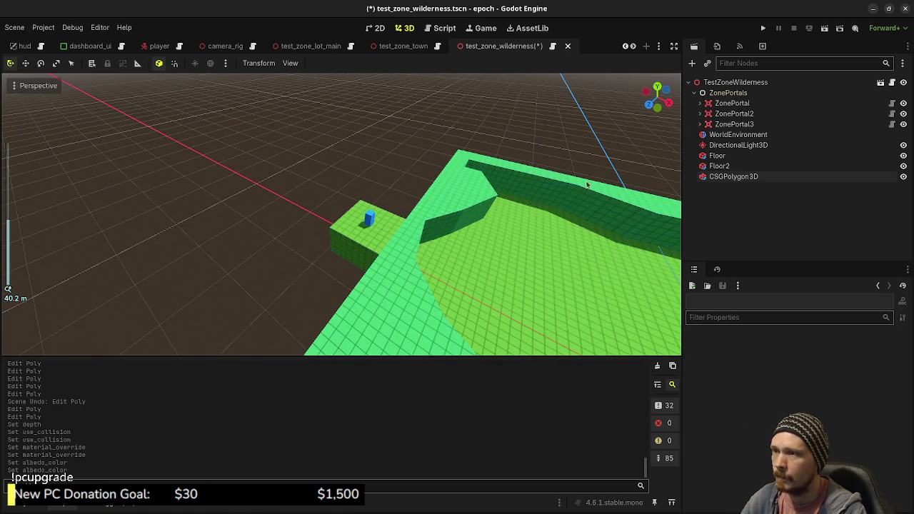
pyautogui.click(468, 207)
# In top view, add vertices to square off the top-left corner notch
pyautogui.press('KP_7')
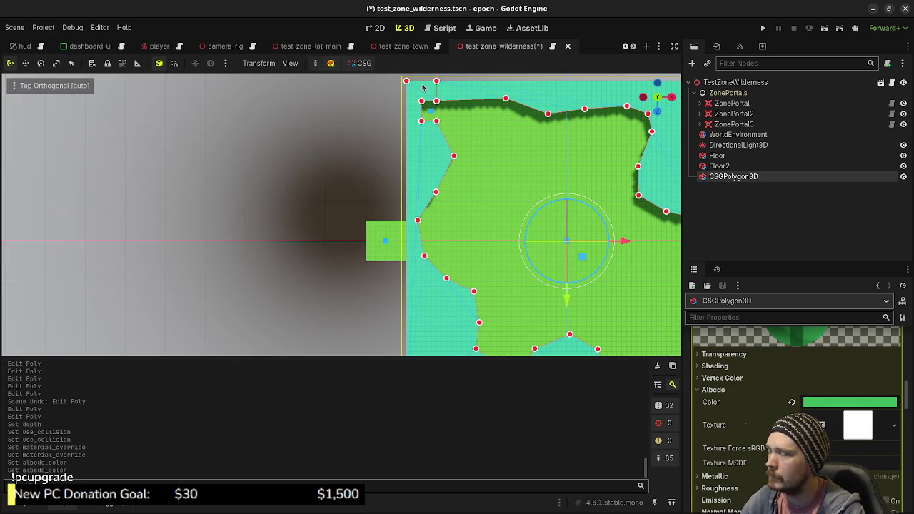
pyautogui.scroll(5, 446, 103)
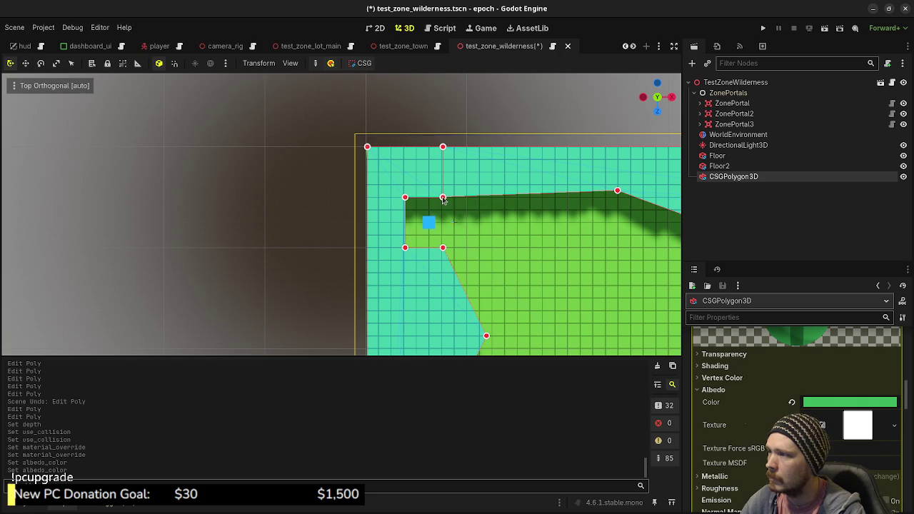
pyautogui.click(456, 198)
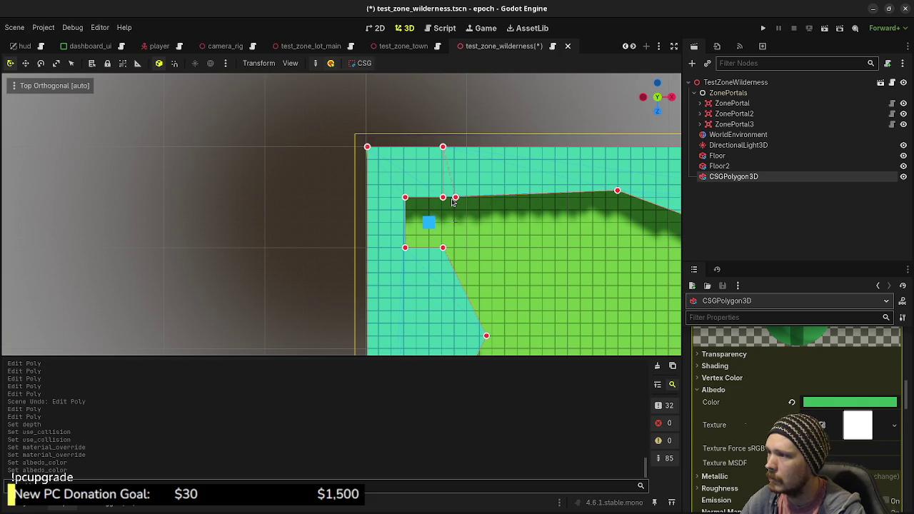
pyautogui.click(458, 202)
pyautogui.click(455, 146)
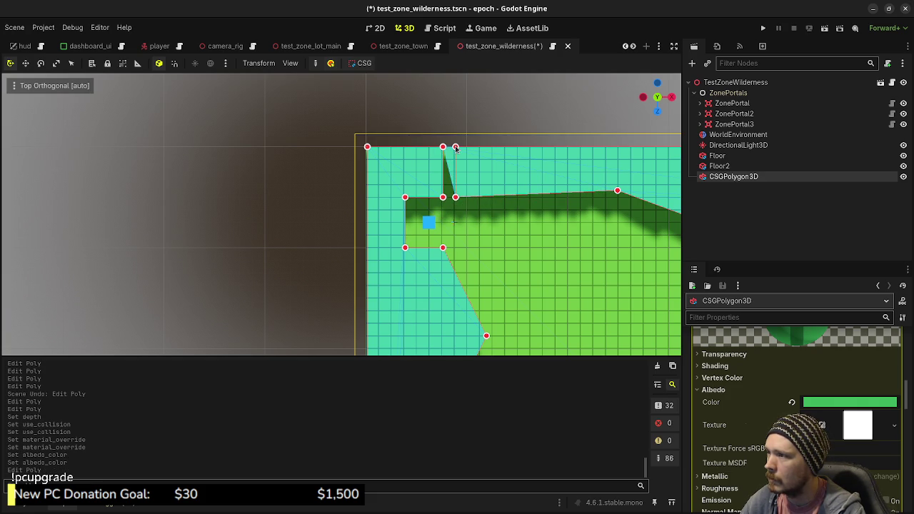
pyautogui.scroll(-2, 452, 252)
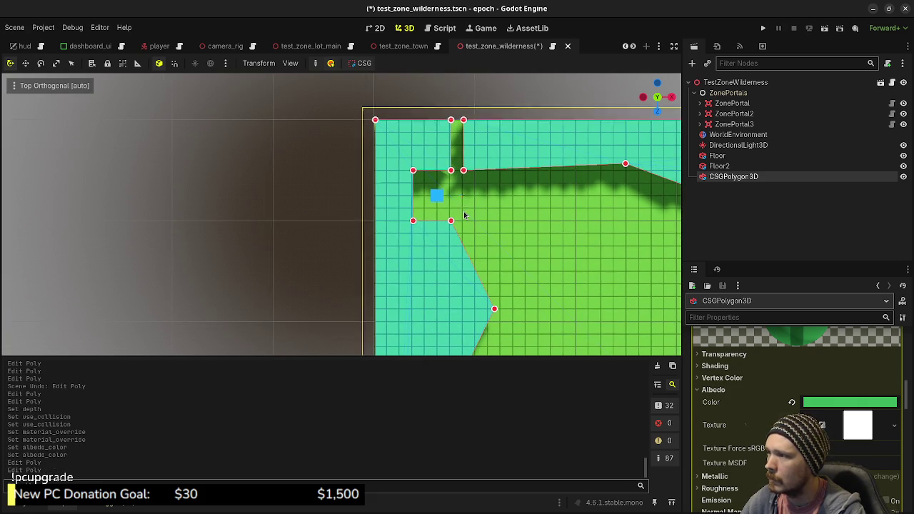
# Delete extra top-left notch vertices and reposition the remaining ones toward the zone edge
pyautogui.rightClick(450, 170)
pyautogui.rightClick(450, 119)
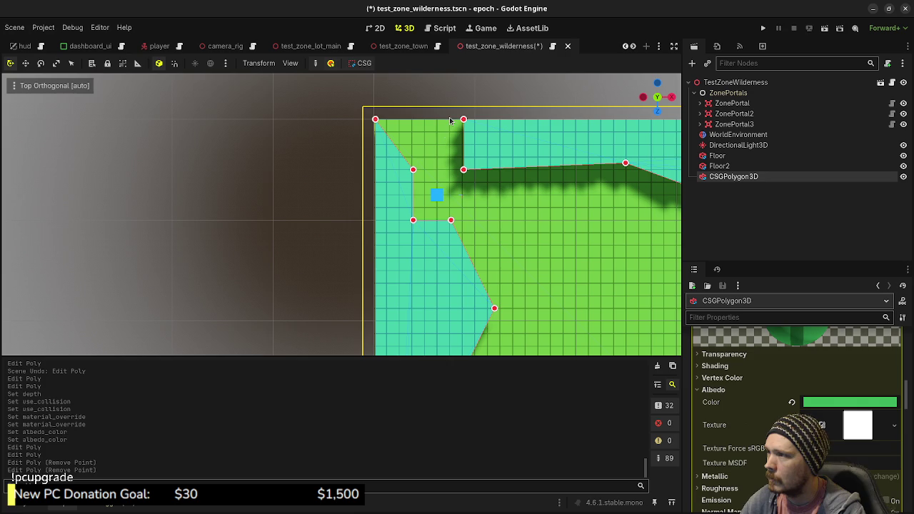
pyautogui.rightClick(412, 170)
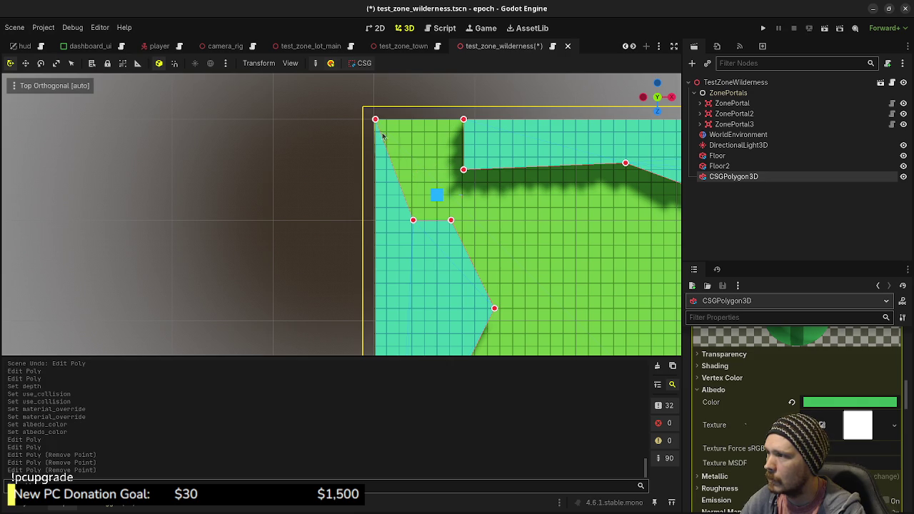
pyautogui.click(464, 150)
pyautogui.hotkey('ctrl', 'z')
pyautogui.moveTo(464, 150); pyautogui.dragTo(413, 171)
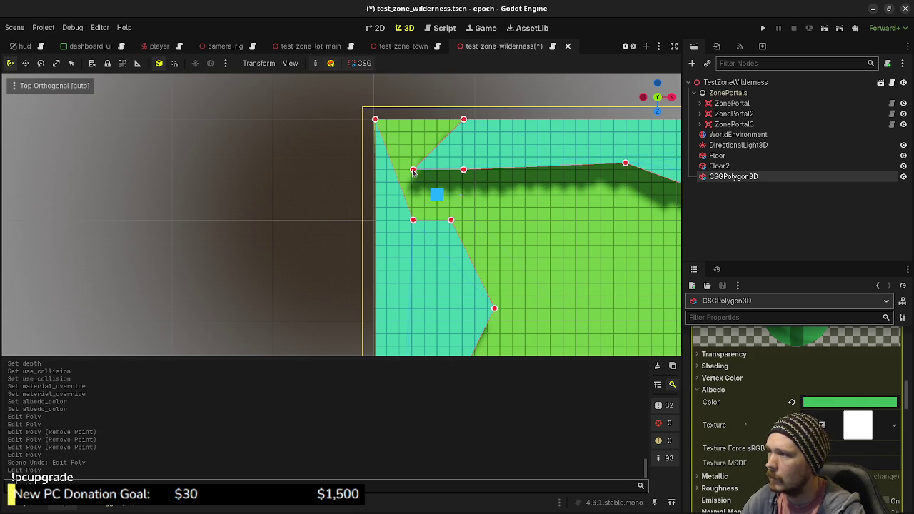
pyautogui.rightClick(377, 121)
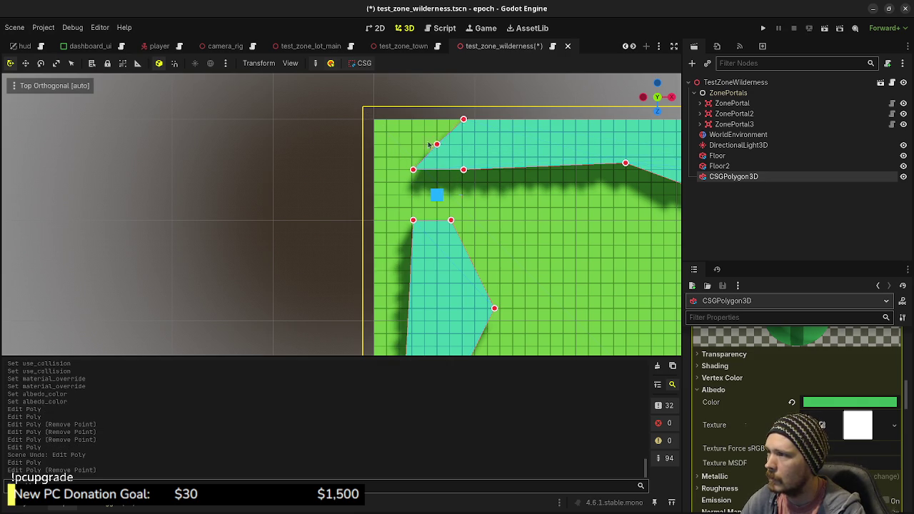
pyautogui.click(379, 125)
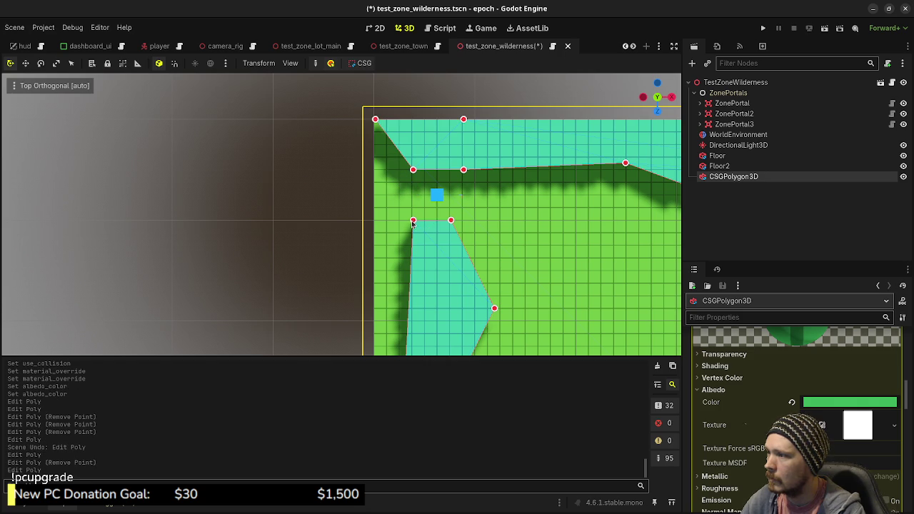
pyautogui.moveTo(412, 224)
pyautogui.mouseDown()
pyautogui.moveTo(404, 164)
pyautogui.moveTo(372, 227)
pyautogui.mouseUp()
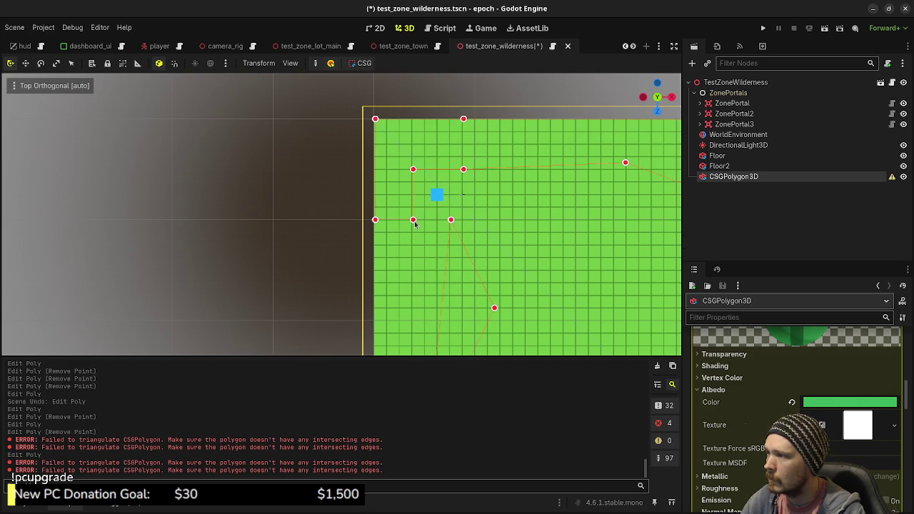
pyautogui.click(412, 221)
pyautogui.scroll(-3, 431, 233)
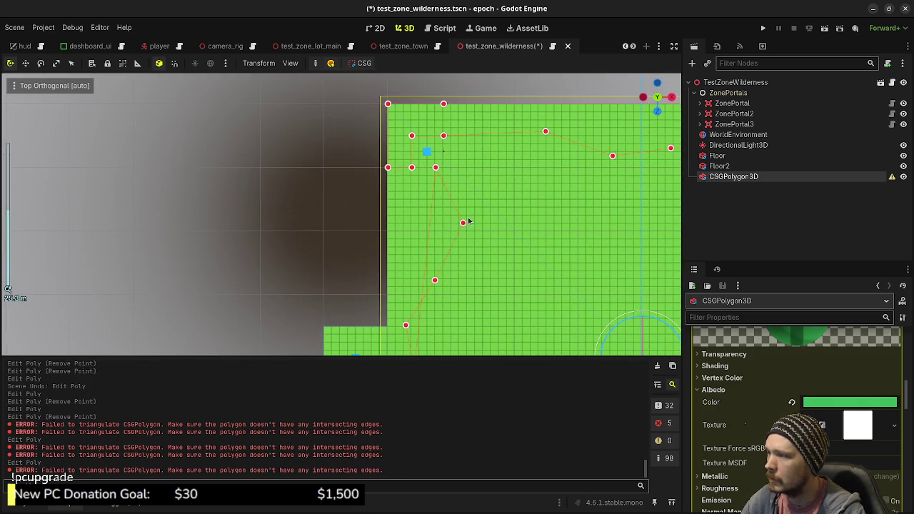
# Drag wall vertices onto the zone edge and delete the extra vertices near the entrance
pyautogui.moveTo(431, 228); pyautogui.dragTo(388, 223)
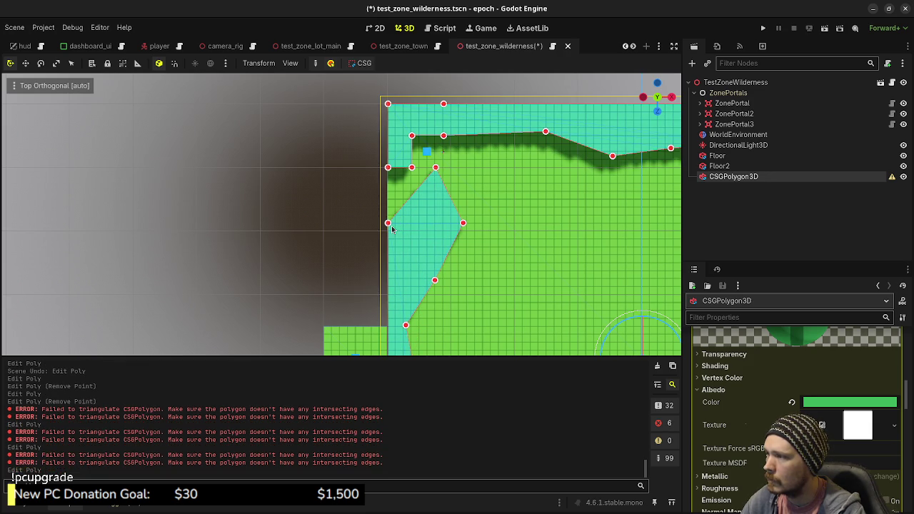
pyautogui.scroll(-5, 431, 259)
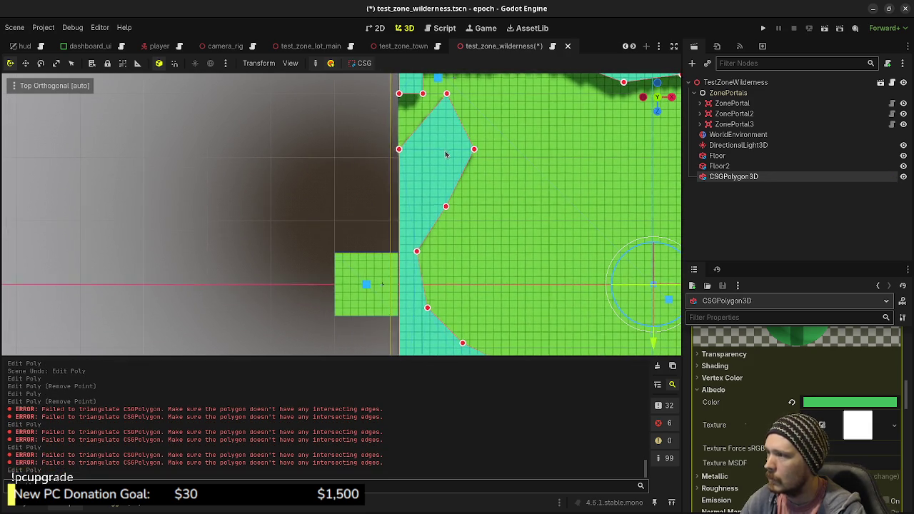
pyautogui.moveTo(414, 268); pyautogui.dragTo(399, 316)
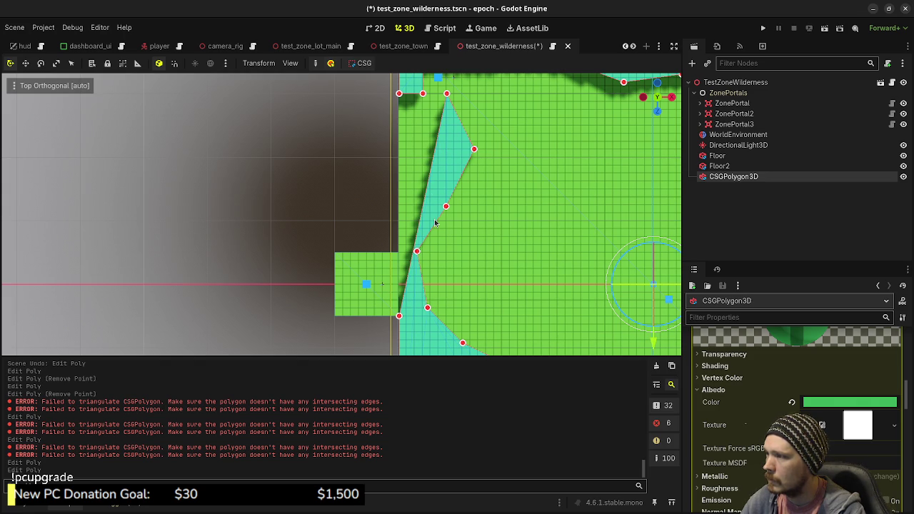
pyautogui.rightClick(416, 252)
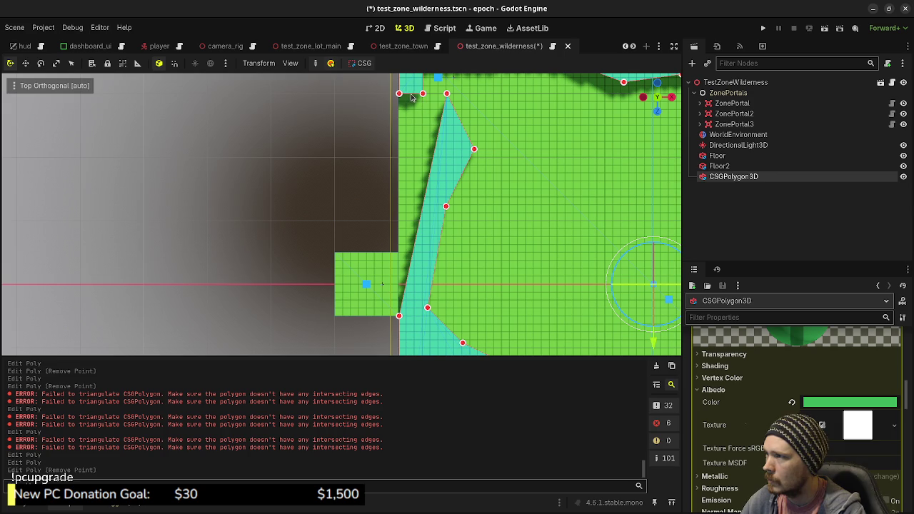
pyautogui.moveTo(427, 104)
pyautogui.mouseDown()
pyautogui.moveTo(439, 99)
pyautogui.moveTo(427, 115)
pyautogui.moveTo(439, 94)
pyautogui.moveTo(447, 99)
pyautogui.mouseUp()
pyautogui.moveTo(475, 151)
pyautogui.mouseDown()
pyautogui.moveTo(440, 159)
pyautogui.moveTo(445, 204)
pyautogui.moveTo(407, 229)
pyautogui.moveTo(399, 252)
pyautogui.mouseUp()
pyautogui.rightClick(446, 207)
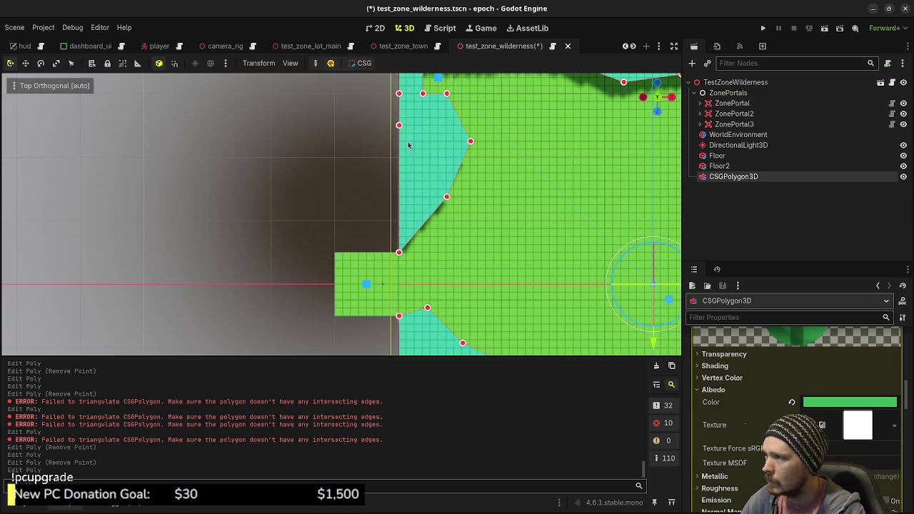
pyautogui.rightClick(399, 96)
pyautogui.rightClick(399, 127)
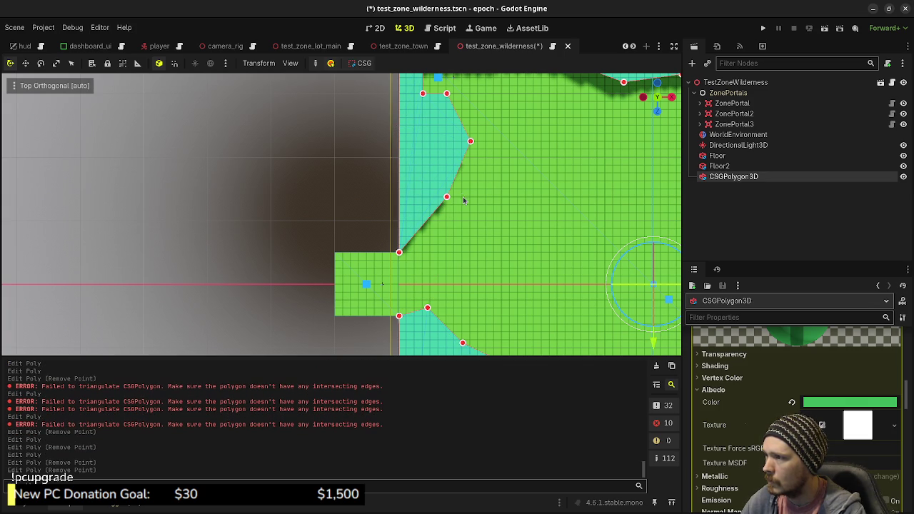
# Insert a new vertex beside the entrance floor corner, then orbit to check the notched wall
pyautogui.moveTo(431, 221); pyautogui.dragTo(423, 261)
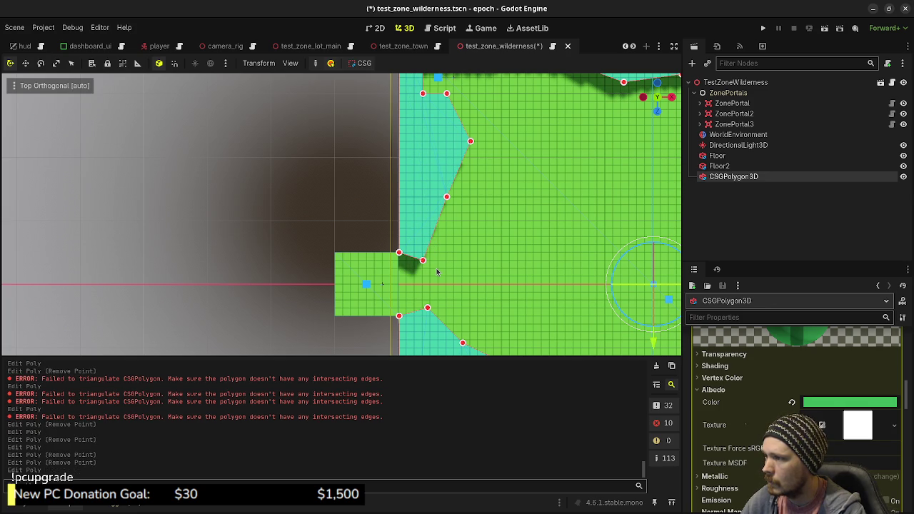
pyautogui.moveTo(423, 261); pyautogui.dragTo(422, 245)
pyautogui.moveTo(428, 312)
pyautogui.mouseDown()
pyautogui.moveTo(404, 248)
pyautogui.moveTo(416, 247)
pyautogui.mouseUp()
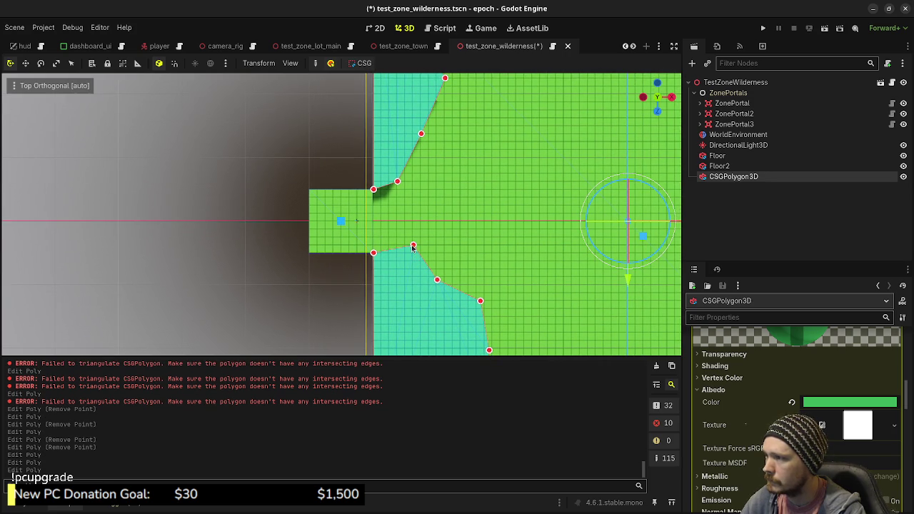
pyautogui.moveTo(397, 183); pyautogui.dragTo(415, 199)
pyautogui.moveTo(415, 198); pyautogui.dragTo(421, 198)
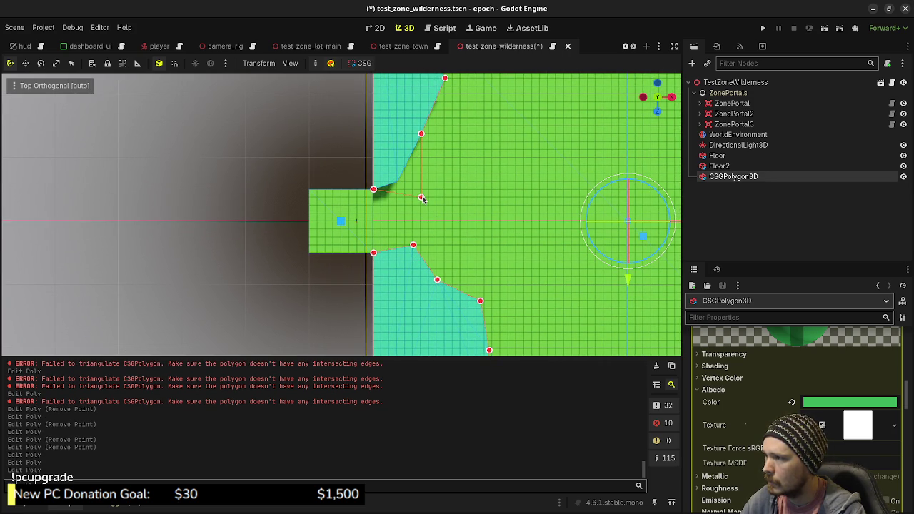
pyautogui.moveTo(432, 164)
pyautogui.mouseDown()
pyautogui.moveTo(308, 188)
pyautogui.moveTo(378, 197)
pyautogui.mouseUp()
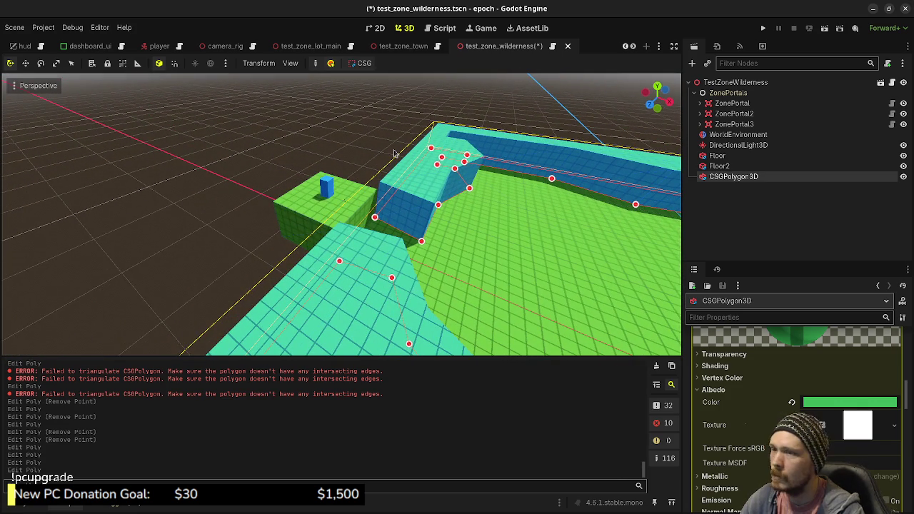
pyautogui.moveTo(412, 222); pyautogui.dragTo(335, 266)
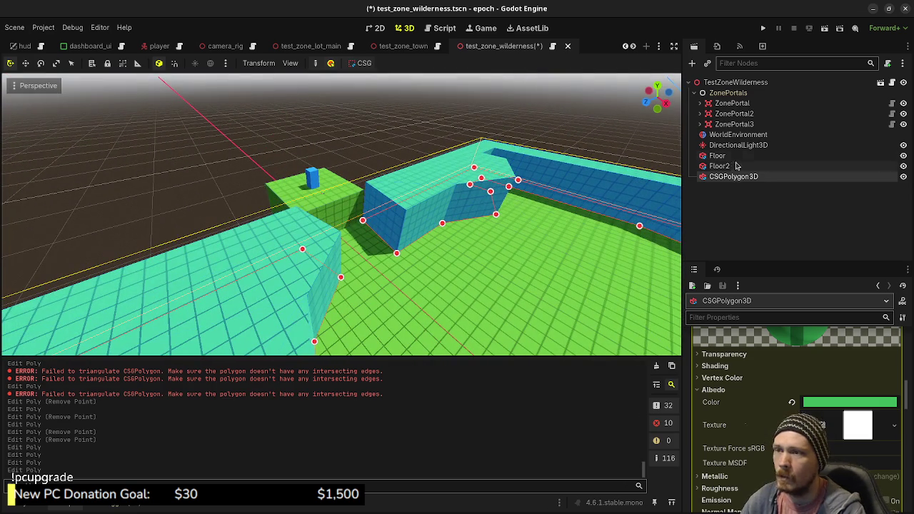
# Duplicate the CSGPolygon3D wall node as CSGPolygon3D2 and view it from the top
pyautogui.click(734, 84)
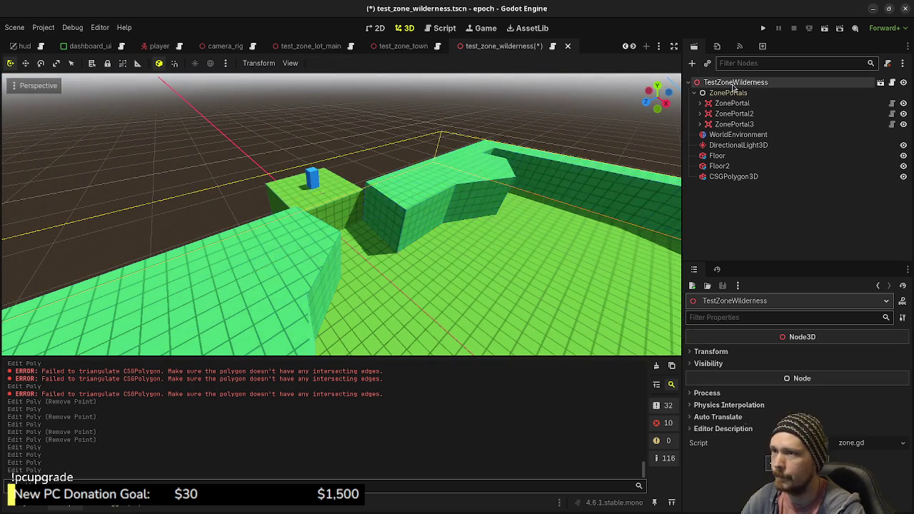
pyautogui.hotkey('ctrl', 'a')
pyautogui.write('csg')
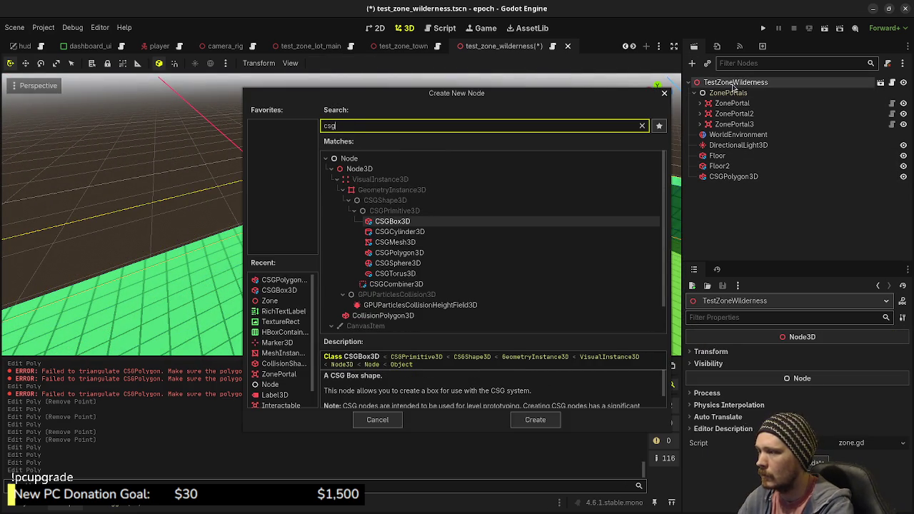
pyautogui.click(377, 419)
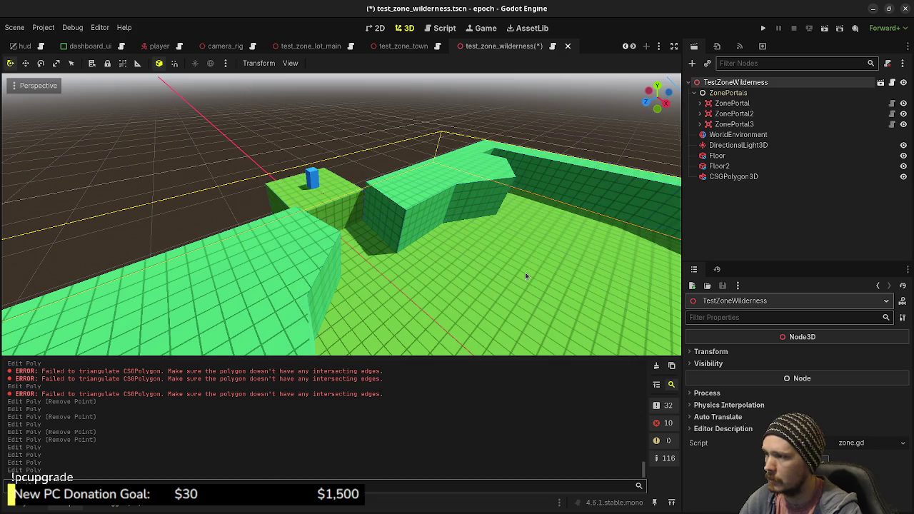
pyautogui.click(733, 176)
pyautogui.hotkey('ctrl', 'd')
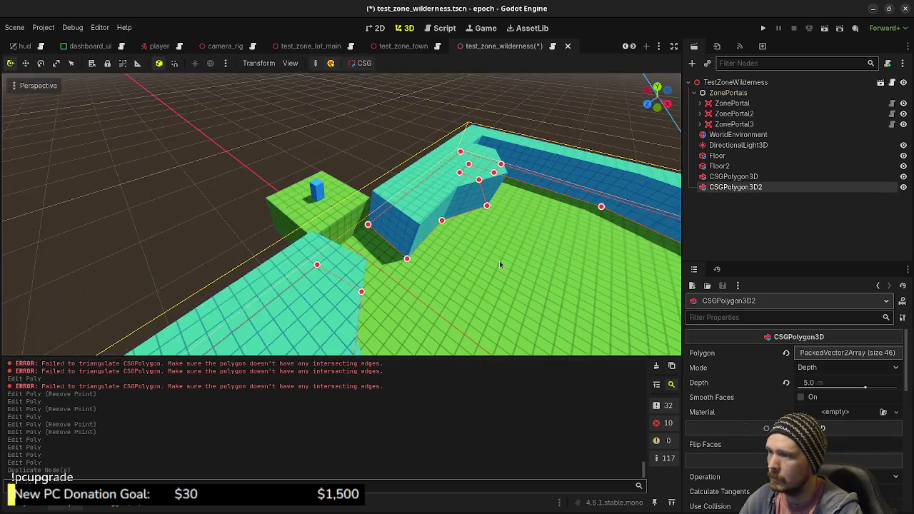
pyautogui.press('KP_7')
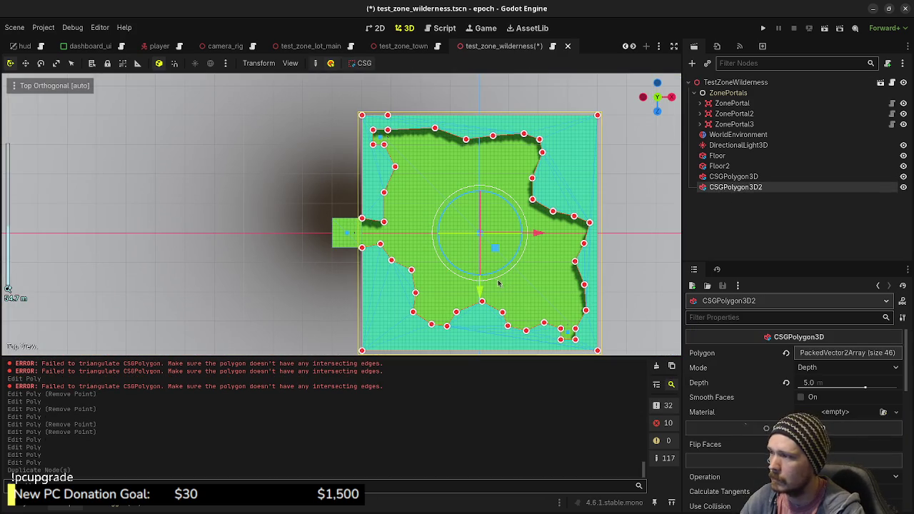
# Delete CSGPolygon3D2's points around the whole outline until a 3-point triangle remains by the entrance pad
pyautogui.rightClick(362, 351)
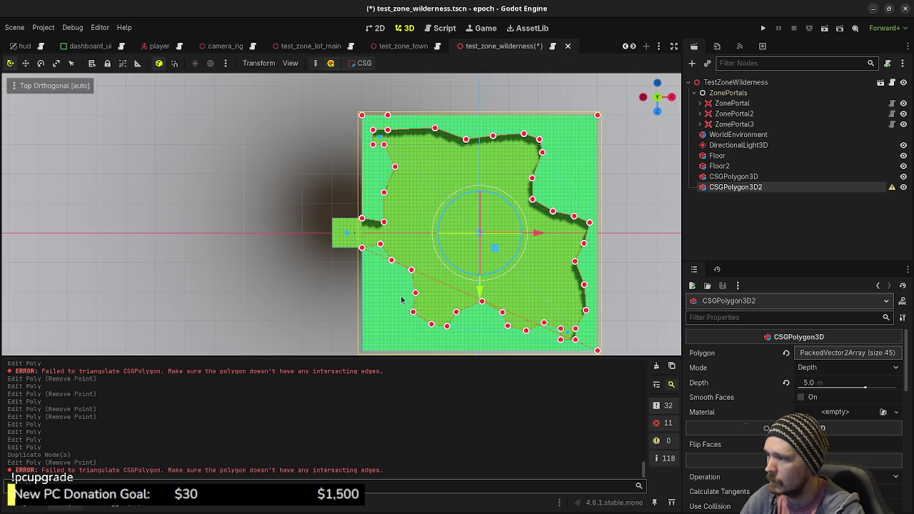
pyautogui.rightClick(383, 223)
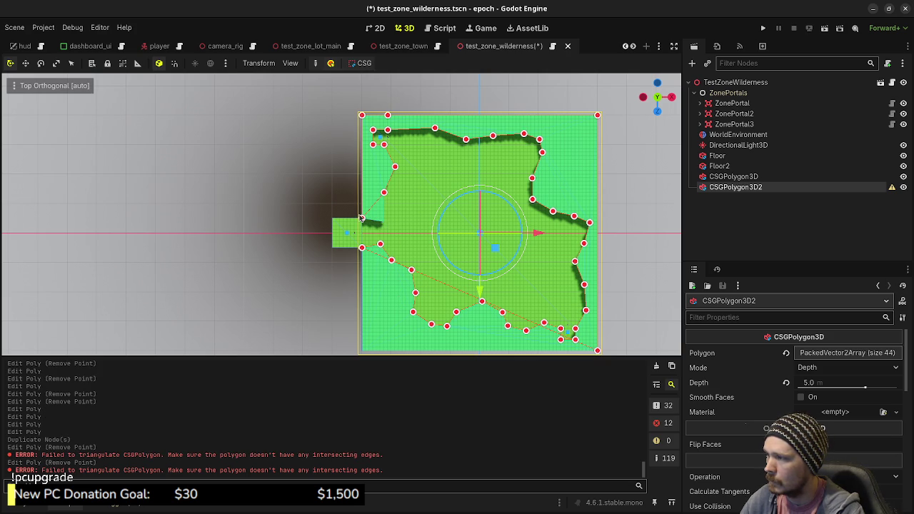
pyautogui.rightClick(362, 218)
pyautogui.rightClick(383, 193)
pyautogui.rightClick(394, 167)
pyautogui.rightClick(383, 145)
pyautogui.rightClick(372, 145)
pyautogui.rightClick(372, 131)
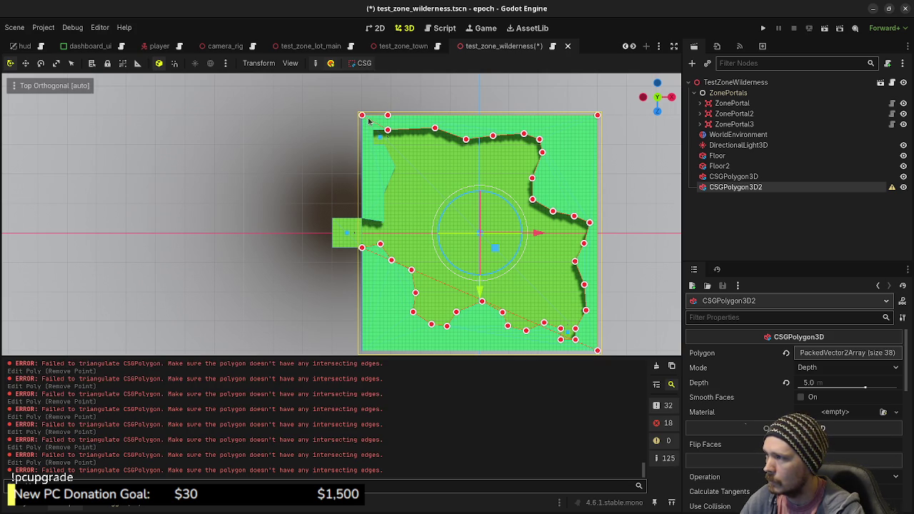
pyautogui.rightClick(389, 116)
pyautogui.rightClick(388, 130)
pyautogui.rightClick(434, 128)
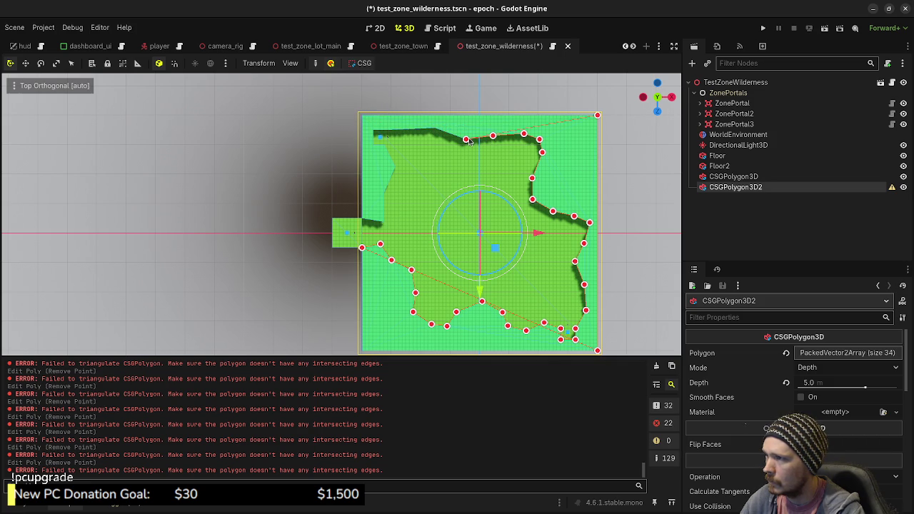
pyautogui.rightClick(465, 139)
pyautogui.rightClick(495, 136)
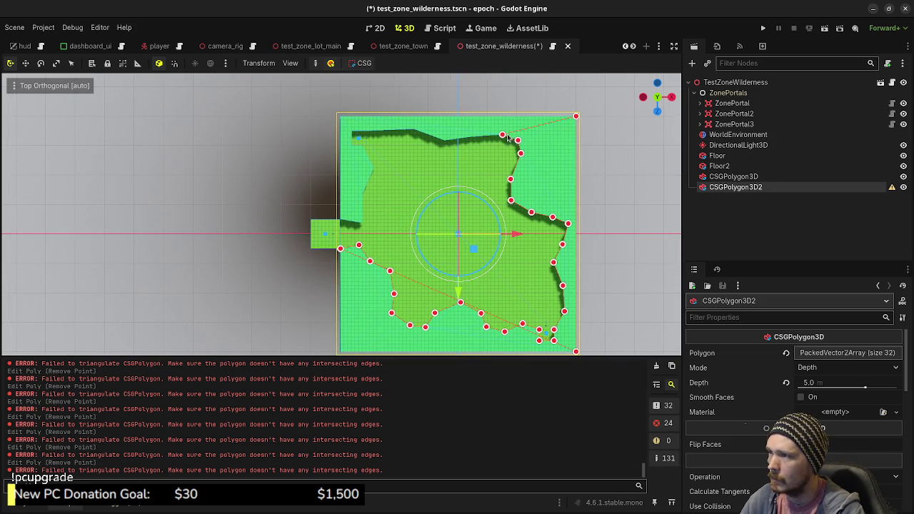
pyautogui.rightClick(517, 140)
pyautogui.rightClick(520, 153)
pyautogui.rightClick(575, 116)
pyautogui.rightClick(511, 179)
pyautogui.rightClick(511, 200)
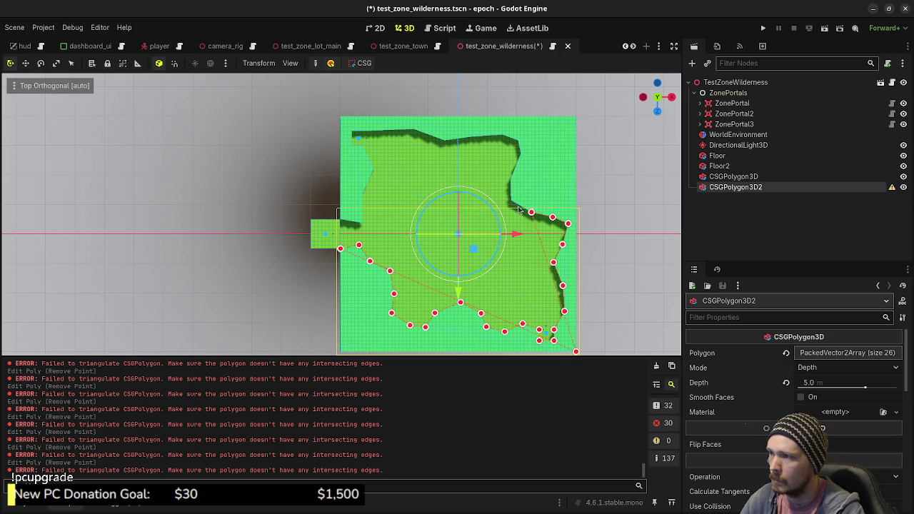
pyautogui.rightClick(531, 212)
pyautogui.rightClick(551, 216)
pyautogui.rightClick(567, 223)
pyautogui.rightClick(562, 244)
pyautogui.rightClick(553, 262)
pyautogui.rightClick(564, 311)
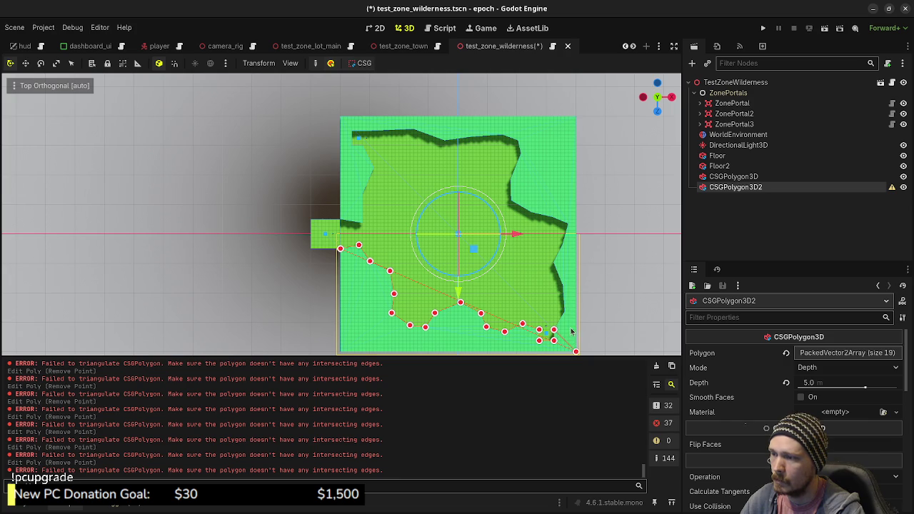
pyautogui.rightClick(575, 352)
pyautogui.rightClick(553, 329)
pyautogui.rightClick(553, 340)
pyautogui.rightClick(539, 341)
pyautogui.rightClick(539, 329)
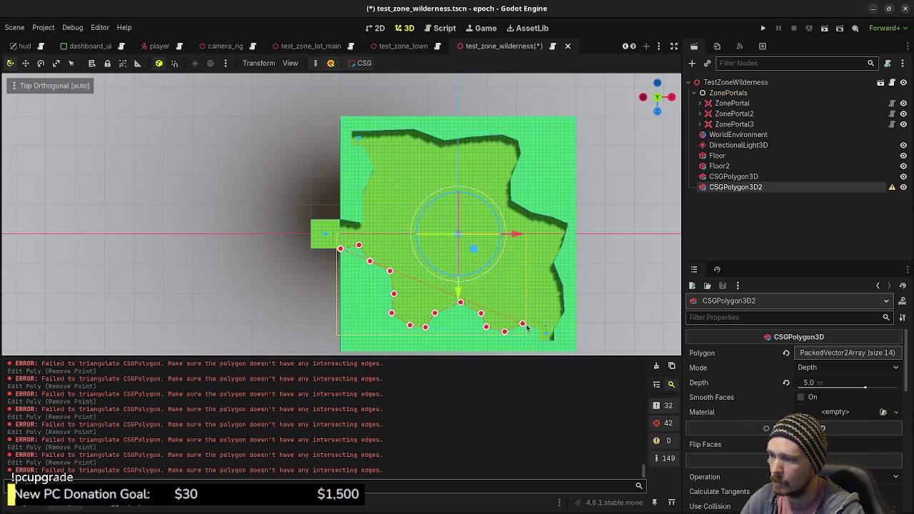
pyautogui.rightClick(521, 324)
pyautogui.rightClick(504, 331)
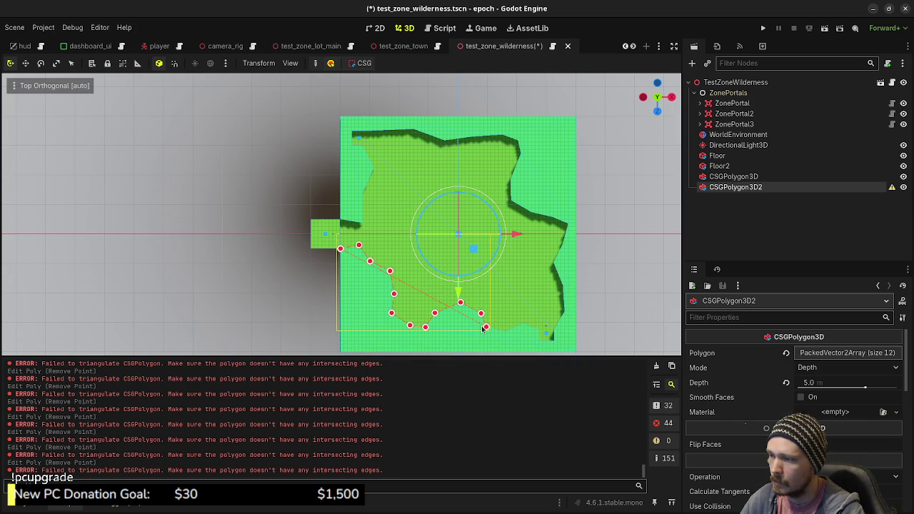
pyautogui.rightClick(487, 327)
pyautogui.rightClick(481, 312)
pyautogui.rightClick(460, 302)
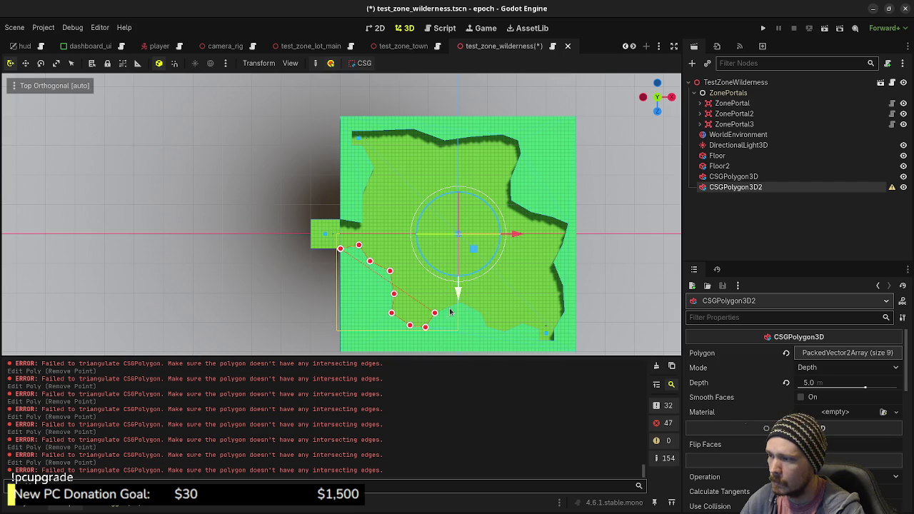
pyautogui.rightClick(434, 314)
pyautogui.rightClick(425, 326)
pyautogui.rightClick(408, 325)
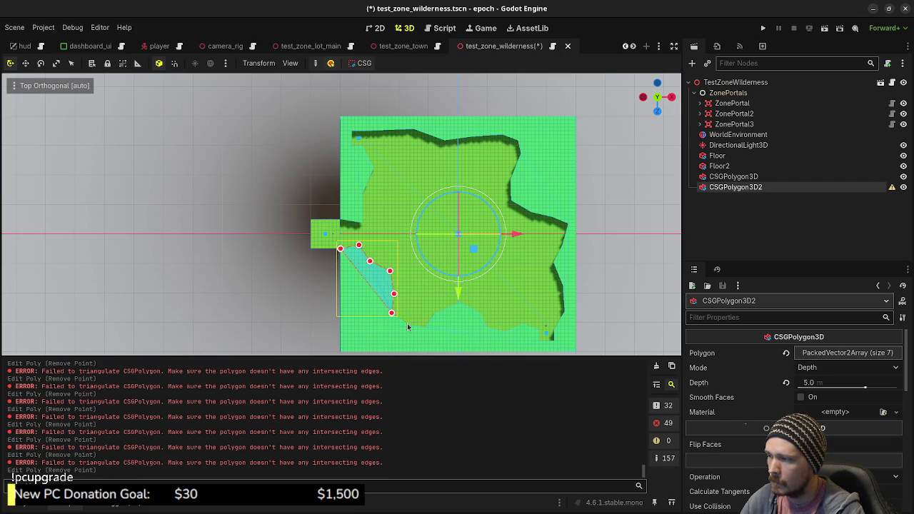
pyautogui.rightClick(391, 313)
pyautogui.rightClick(393, 293)
pyautogui.rightClick(390, 272)
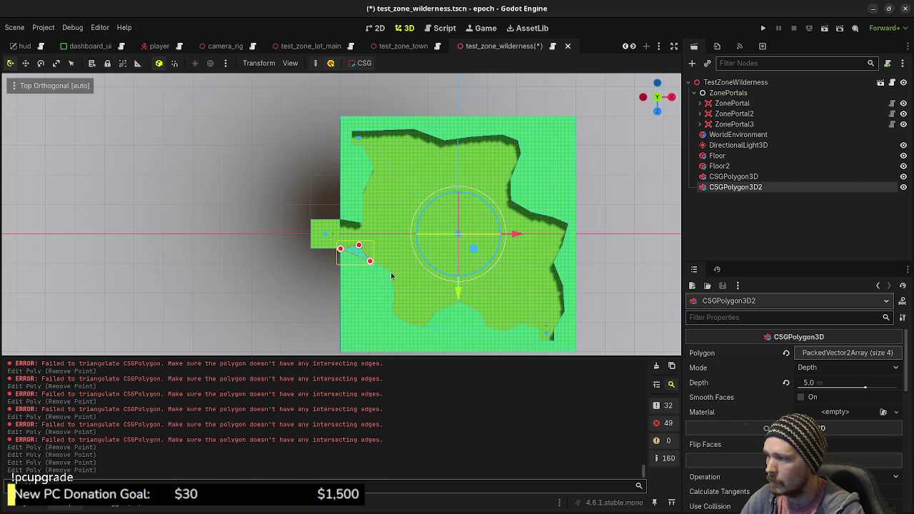
pyautogui.scroll(5, 371, 267)
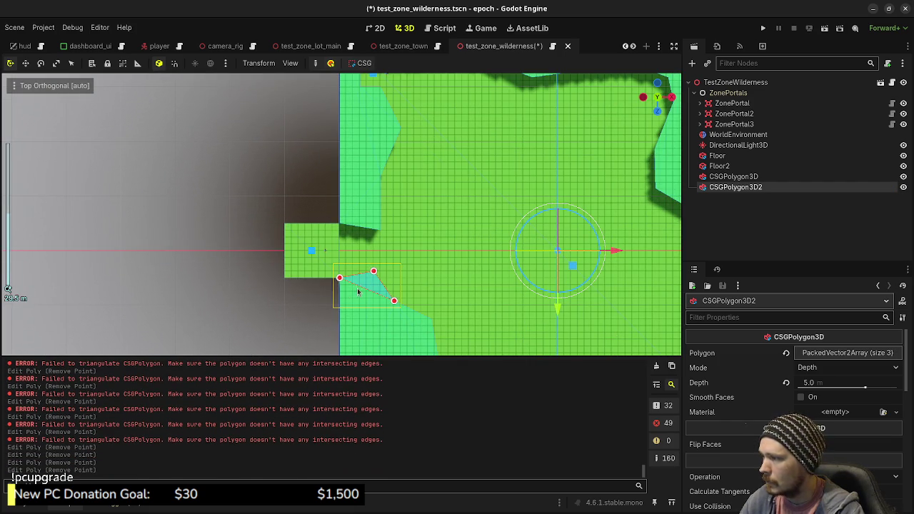
# Move the triangle's points and add new ones to form a nine-point U-shaped pocket
pyautogui.moveTo(339, 278); pyautogui.dragTo(285, 278)
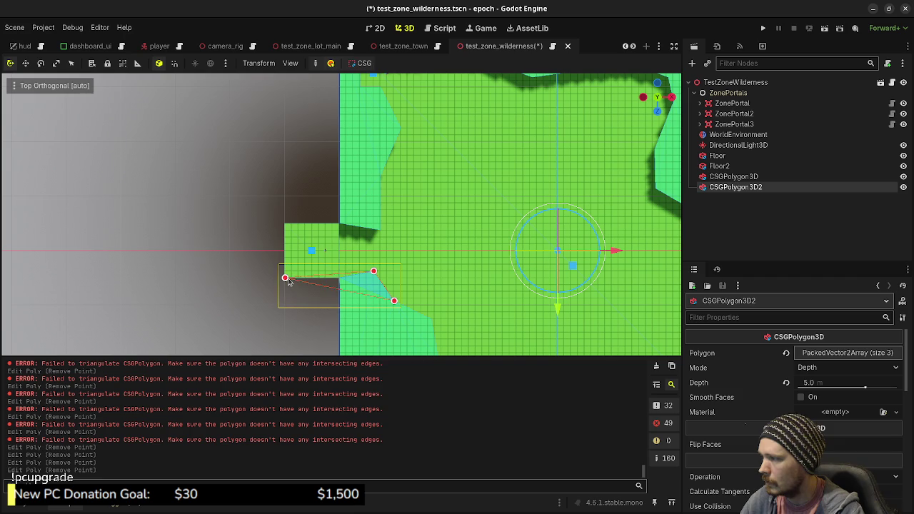
pyautogui.moveTo(366, 275); pyautogui.dragTo(339, 278)
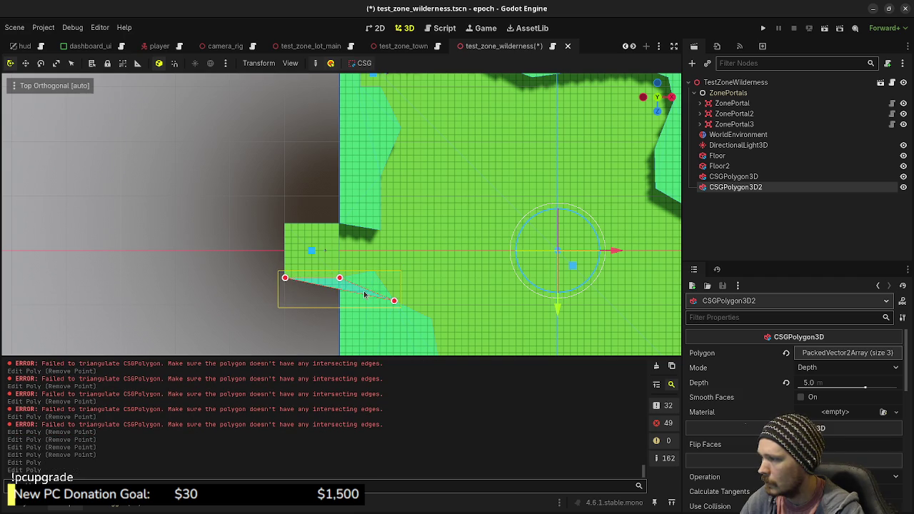
pyautogui.moveTo(394, 301)
pyautogui.mouseDown()
pyautogui.moveTo(335, 312)
pyautogui.moveTo(339, 305)
pyautogui.mouseUp()
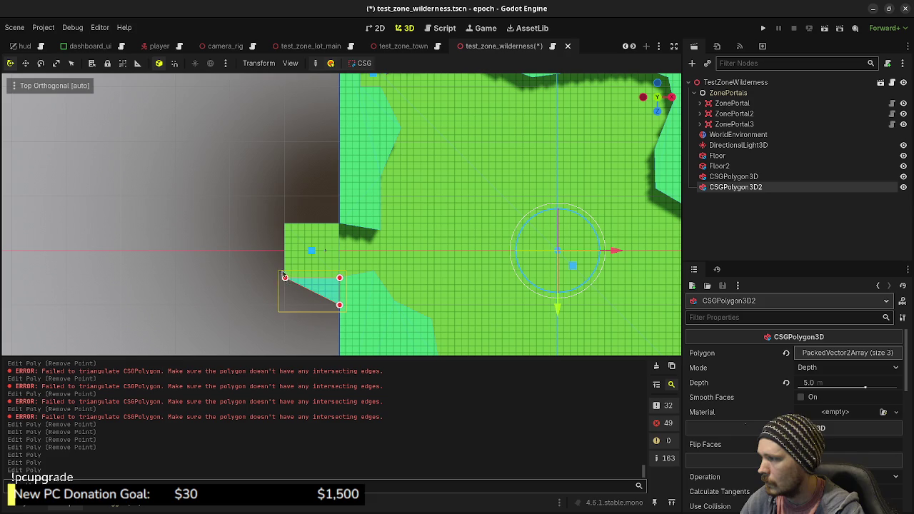
pyautogui.moveTo(307, 291)
pyautogui.mouseDown()
pyautogui.moveTo(271, 305)
pyautogui.moveTo(271, 203)
pyautogui.mouseUp()
pyautogui.moveTo(282, 240); pyautogui.dragTo(284, 203)
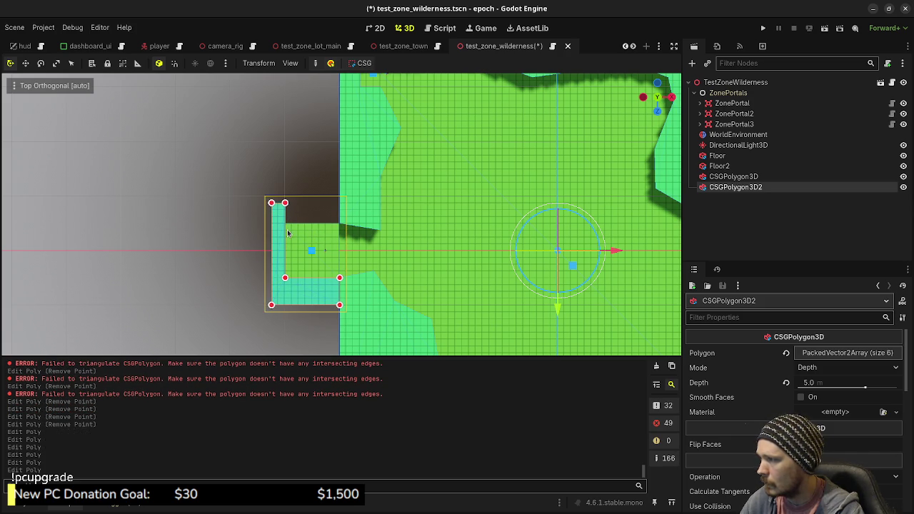
pyautogui.click(286, 224)
pyautogui.moveTo(286, 227)
pyautogui.mouseDown()
pyautogui.moveTo(285, 212)
pyautogui.moveTo(330, 202)
pyautogui.moveTo(339, 204)
pyautogui.moveTo(325, 218)
pyautogui.moveTo(344, 228)
pyautogui.moveTo(326, 212)
pyautogui.mouseUp()
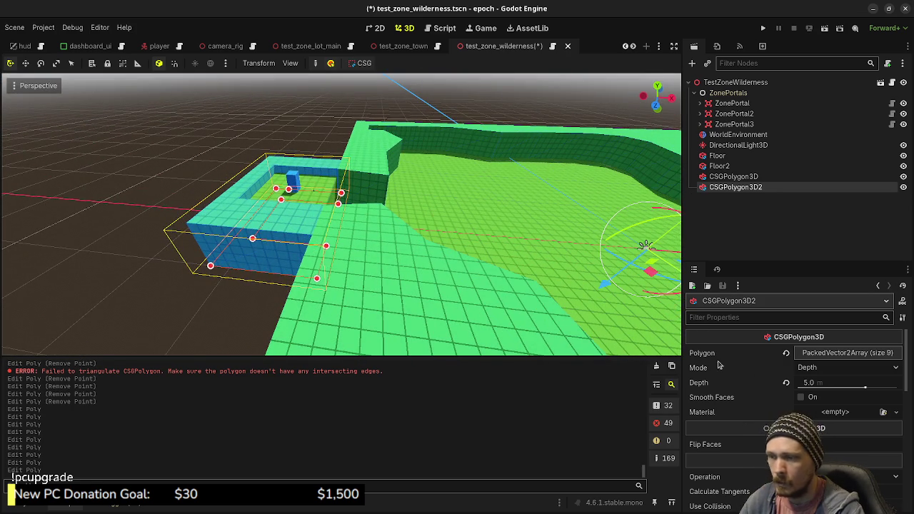
# Raise CSGPolygon3D2 2 units along Y and orbit to inspect the raised walls
pyautogui.scroll(-3, 486, 244)
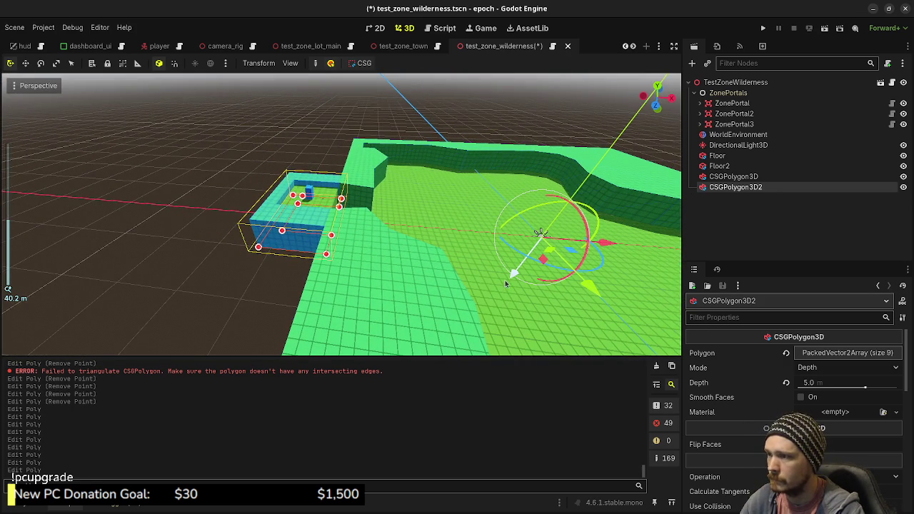
pyautogui.moveTo(514, 279); pyautogui.dragTo(536, 256)
pyautogui.moveTo(536, 255); pyautogui.dragTo(249, 267)
pyautogui.scroll(5, 299, 265)
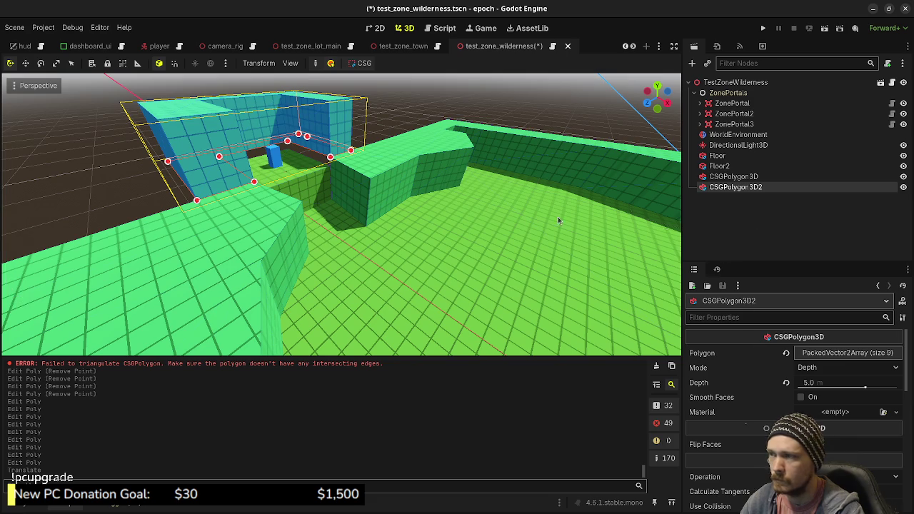
pyautogui.scroll(-5, 536, 231)
pyautogui.scroll(-3, 535, 231)
pyautogui.moveTo(535, 231)
pyautogui.mouseDown()
pyautogui.moveTo(471, 286)
pyautogui.moveTo(450, 287)
pyautogui.mouseUp()
# Orbit around the walled area, then frame CSGPolygon3D2 in top orthographic view
pyautogui.click(372, 151)
pyautogui.scroll(6, 372, 152)
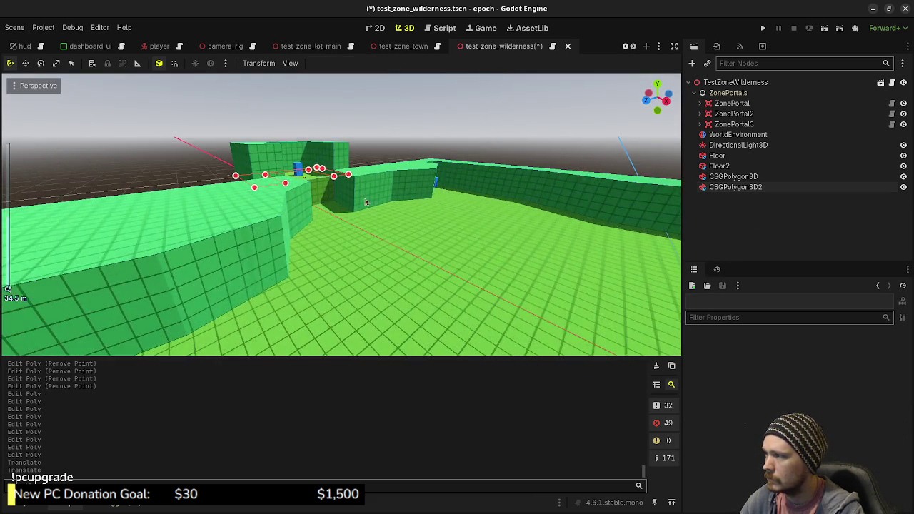
pyautogui.scroll(5, 341, 214)
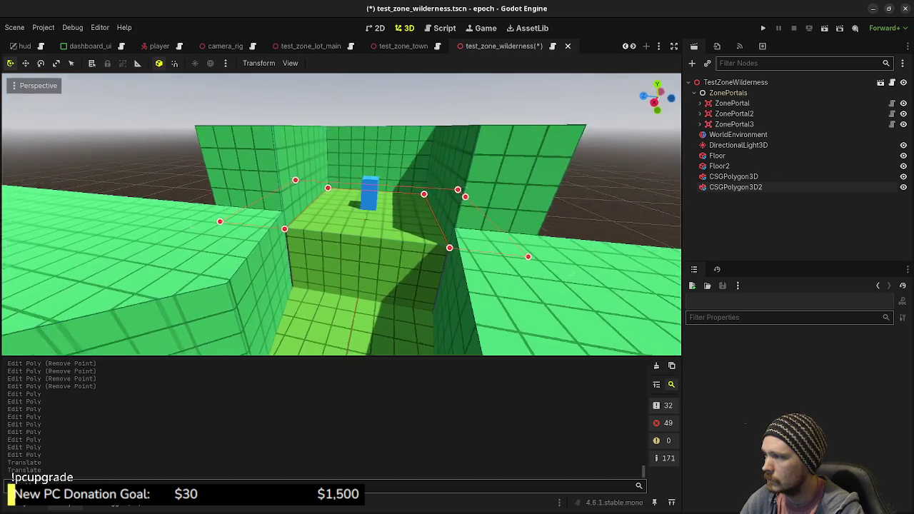
pyautogui.moveTo(340, 214)
pyautogui.mouseDown()
pyautogui.moveTo(255, 214)
pyautogui.moveTo(452, 205)
pyautogui.mouseUp()
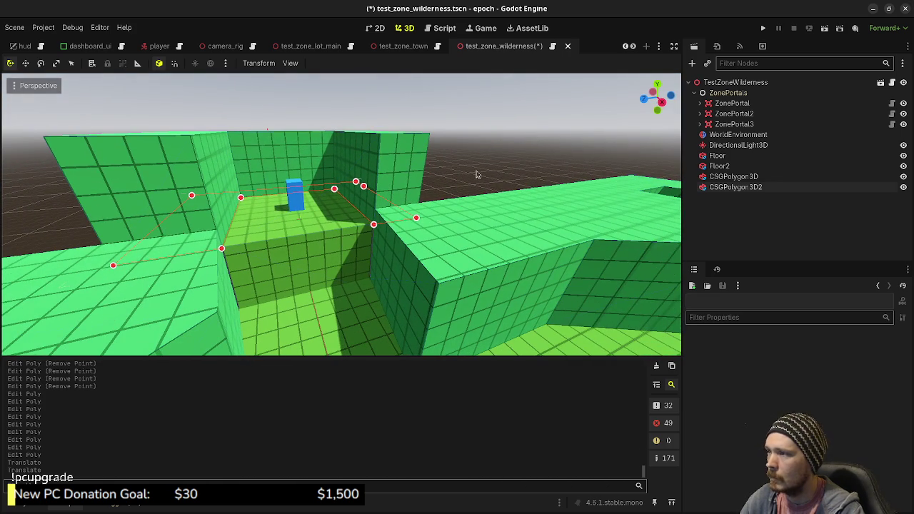
pyautogui.click(735, 187)
pyautogui.press('f')
pyautogui.press('KP_7')
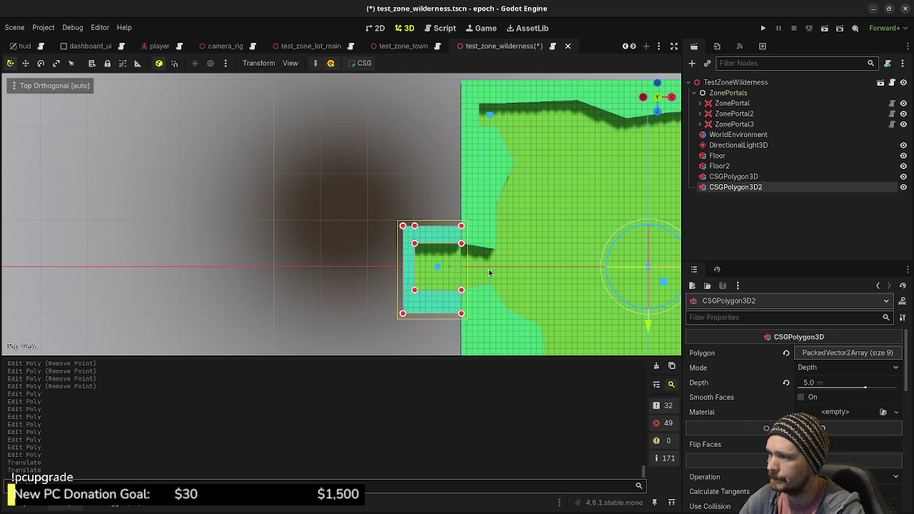
# Add points on CSGPolygon3D2's lower-right edge and drag one out, giving an 11-point slanted extension
pyautogui.scroll(2, 507, 281)
pyautogui.click(492, 289)
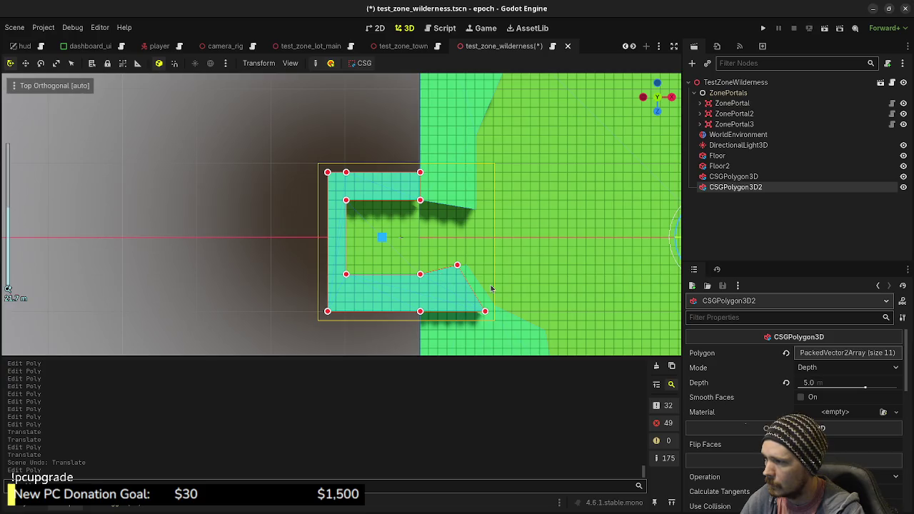
pyautogui.scroll(2, 491, 287)
pyautogui.moveTo(491, 288)
pyautogui.mouseDown()
pyautogui.moveTo(393, 259)
pyautogui.moveTo(414, 265)
pyautogui.moveTo(243, 191)
pyautogui.moveTo(360, 209)
pyautogui.mouseUp()
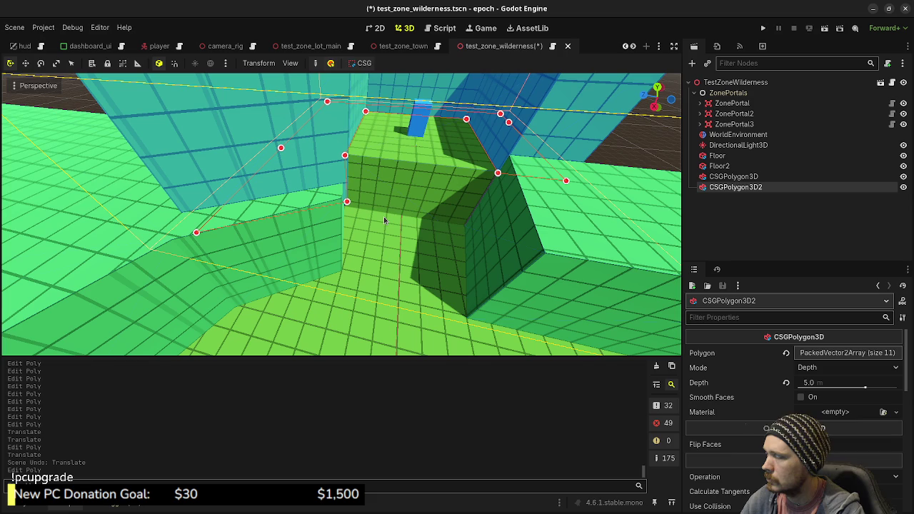
pyautogui.press('KP_7')
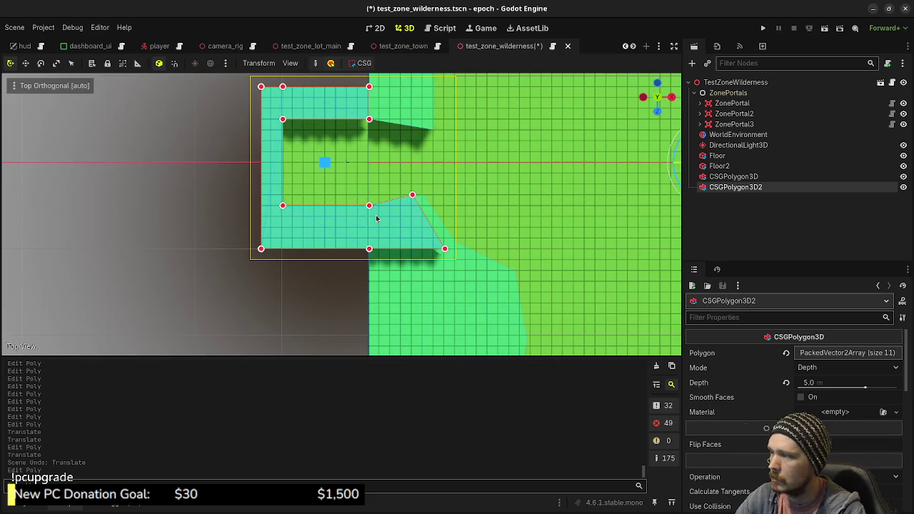
pyautogui.moveTo(414, 196); pyautogui.dragTo(270, 159)
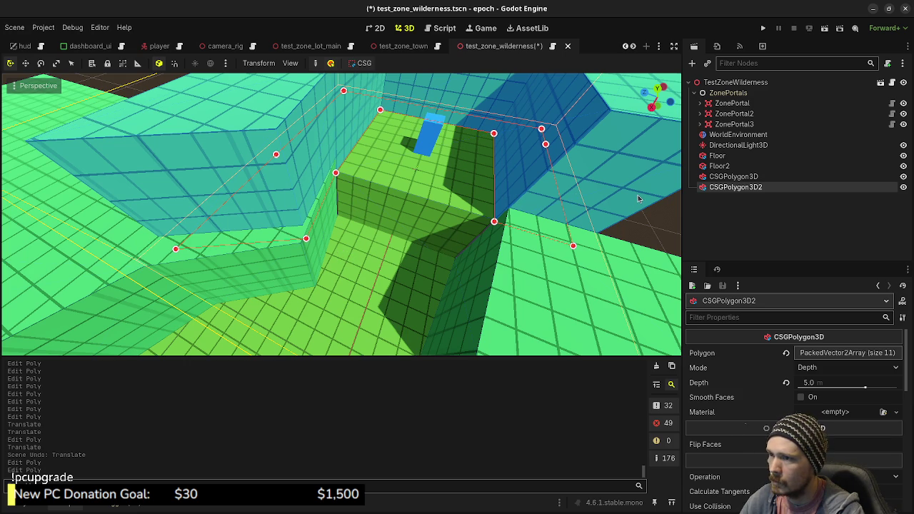
pyautogui.click(645, 239)
pyautogui.click(635, 228)
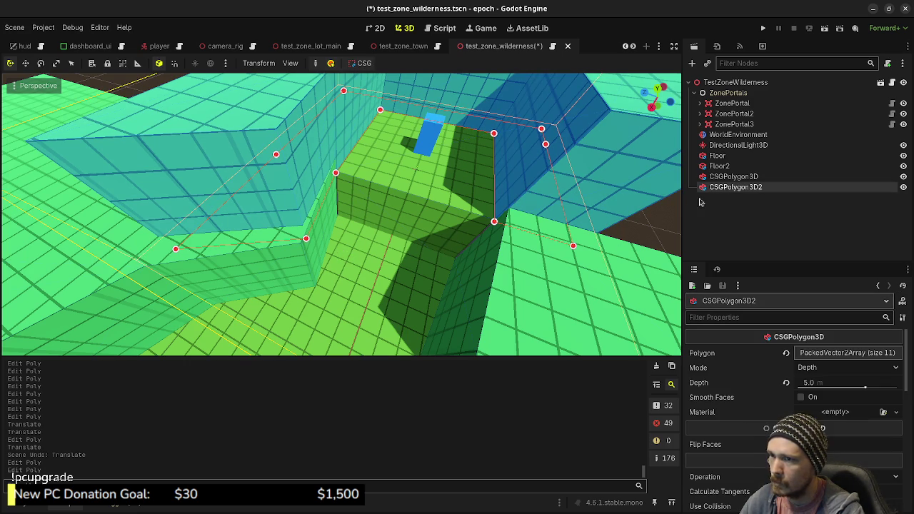
pyautogui.press('KP_7')
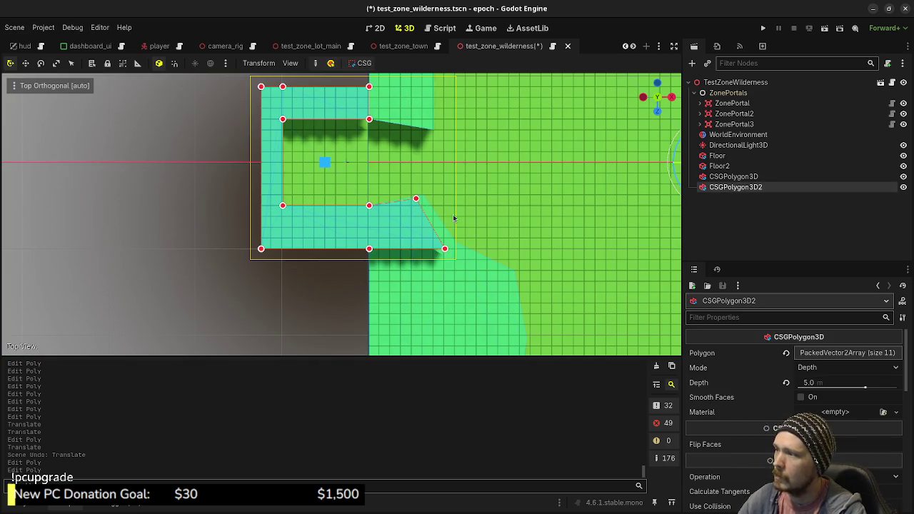
# Insert points on CSGPolygon3D2's top edge and stretch them along the zone boundary
pyautogui.press('f')
pyautogui.moveTo(358, 182)
pyautogui.mouseDown()
pyautogui.moveTo(410, 198)
pyautogui.moveTo(395, 196)
pyautogui.moveTo(411, 173)
pyautogui.moveTo(403, 145)
pyautogui.mouseUp()
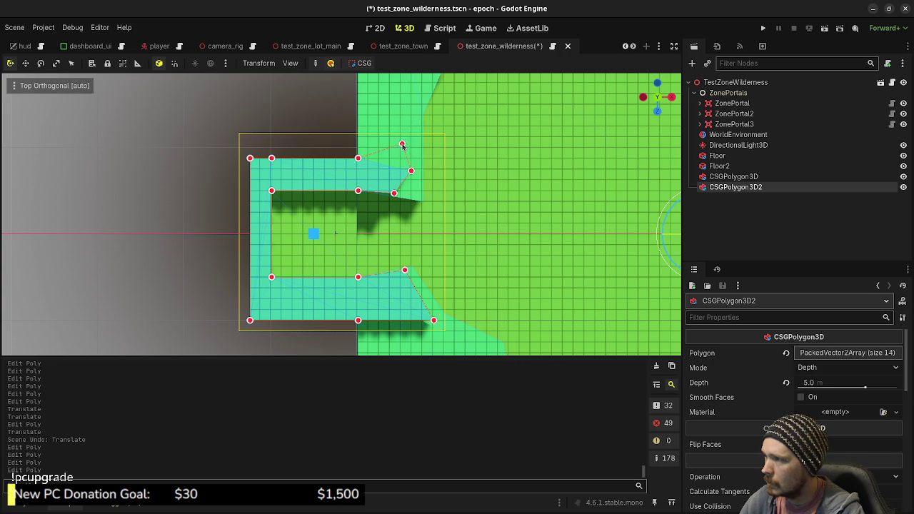
pyautogui.scroll(3, 386, 172)
pyautogui.click(377, 191)
pyautogui.moveTo(377, 191); pyautogui.dragTo(364, 122)
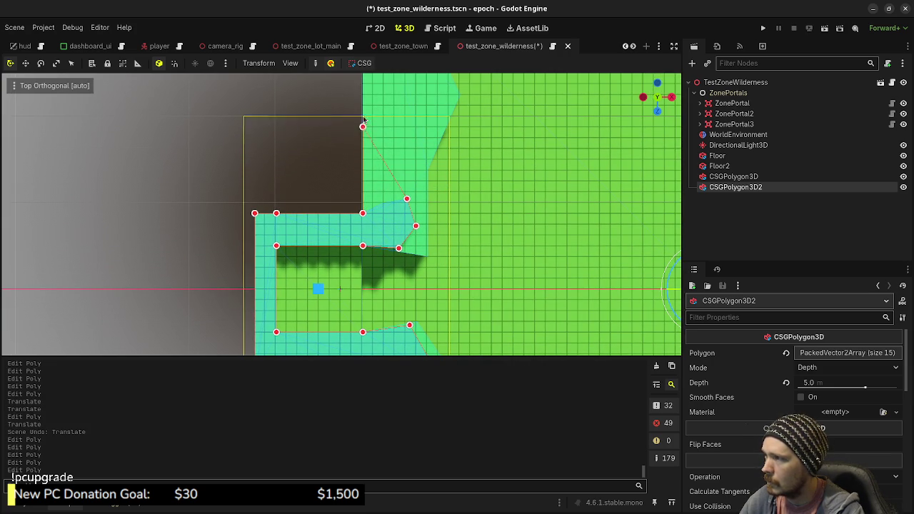
pyautogui.scroll(5, 364, 123)
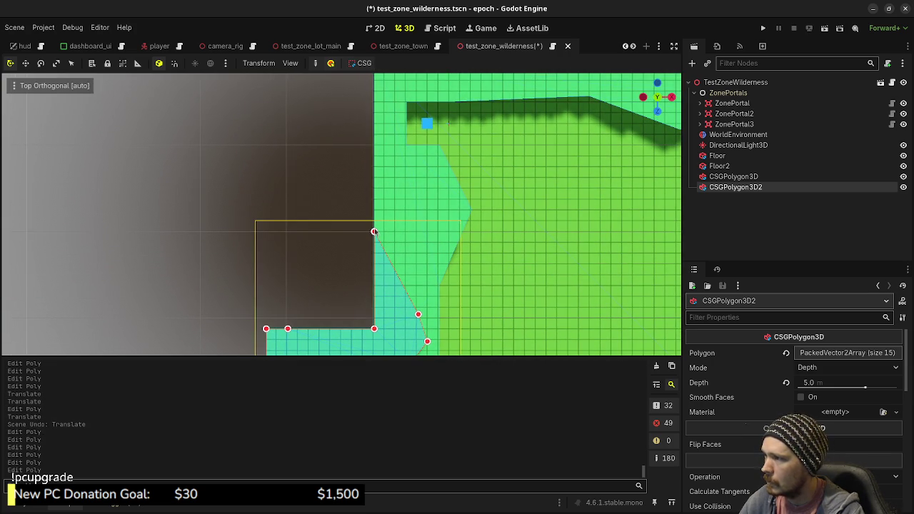
pyautogui.moveTo(374, 232); pyautogui.dragTo(374, 167)
pyautogui.moveTo(386, 205); pyautogui.dragTo(387, 182)
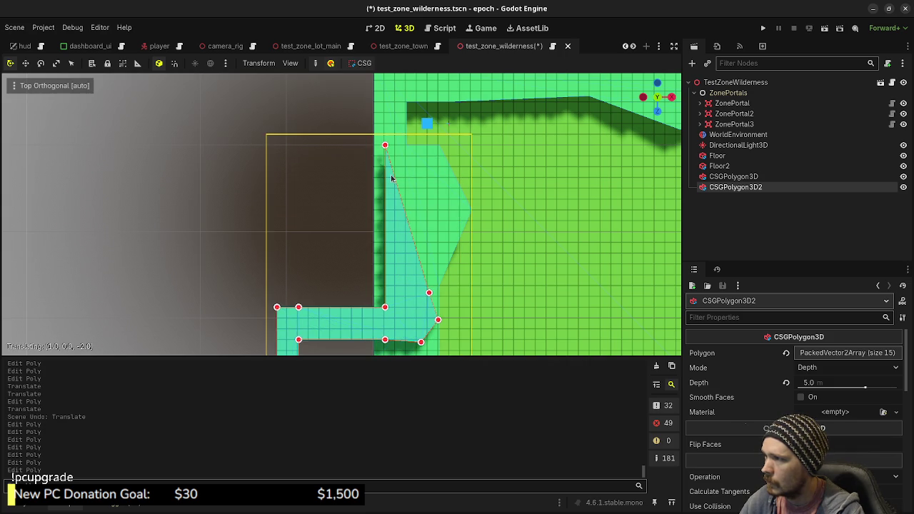
pyautogui.hotkey('ctrl', 'z')
# Insert and drag out points along the lower edge, widening the slanted arm down-right
pyautogui.moveTo(409, 291)
pyautogui.mouseDown()
pyautogui.moveTo(458, 248)
pyautogui.moveTo(447, 214)
pyautogui.moveTo(407, 166)
pyautogui.mouseUp()
pyautogui.scroll(-5, 455, 169)
pyautogui.scroll(-2, 455, 169)
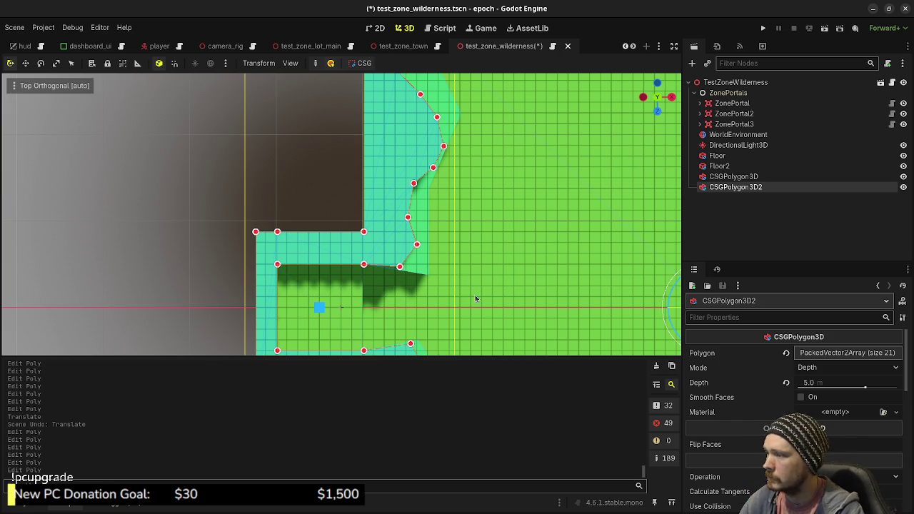
pyautogui.scroll(-10, 475, 299)
pyautogui.moveTo(400, 213)
pyautogui.mouseDown()
pyautogui.moveTo(432, 241)
pyautogui.moveTo(373, 263)
pyautogui.moveTo(354, 311)
pyautogui.mouseUp()
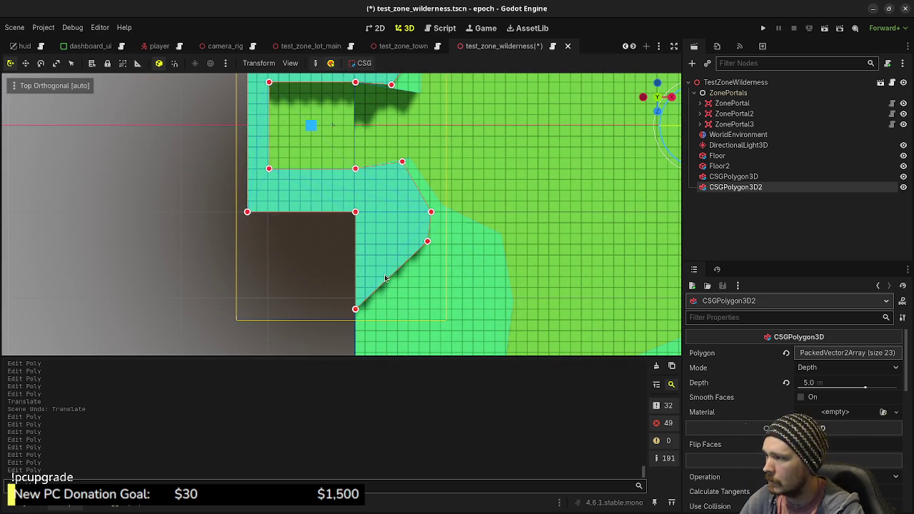
pyautogui.moveTo(389, 280)
pyautogui.mouseDown()
pyautogui.moveTo(428, 293)
pyautogui.moveTo(448, 270)
pyautogui.moveTo(463, 290)
pyautogui.moveTo(484, 273)
pyautogui.mouseUp()
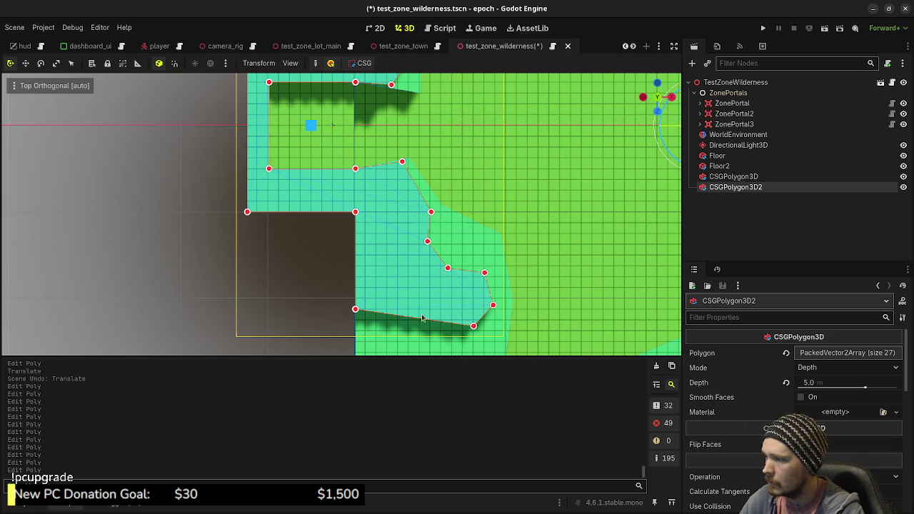
pyautogui.moveTo(494, 288); pyautogui.dragTo(484, 233)
pyautogui.press('Escape')
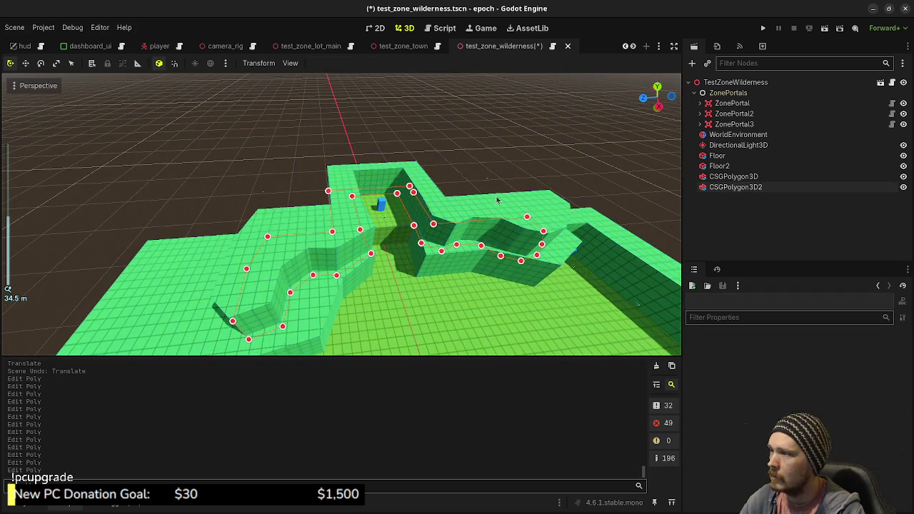
pyautogui.scroll(5, 342, 214)
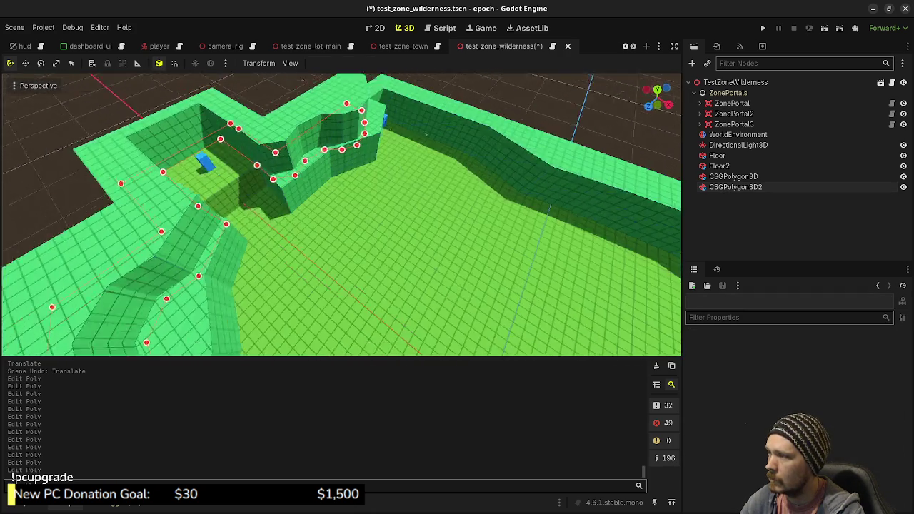
pyautogui.scroll(-5, 341, 214)
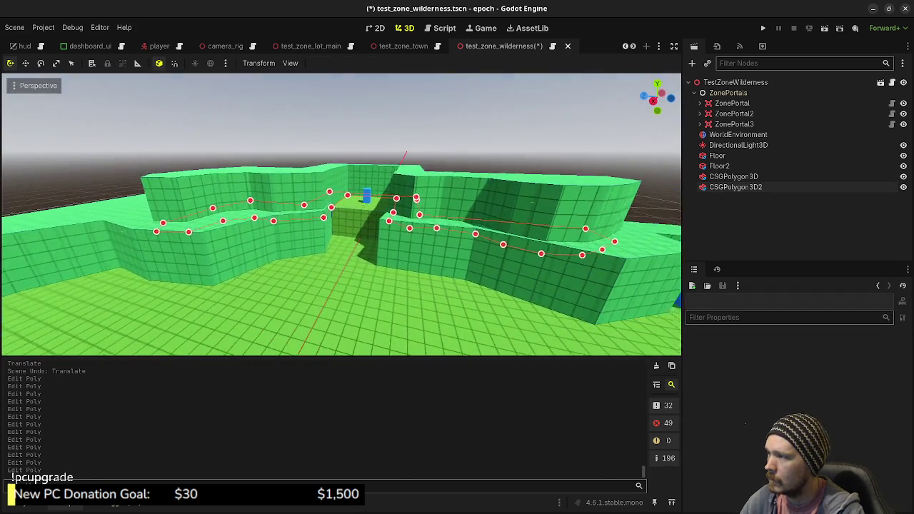
pyautogui.scroll(3, 342, 214)
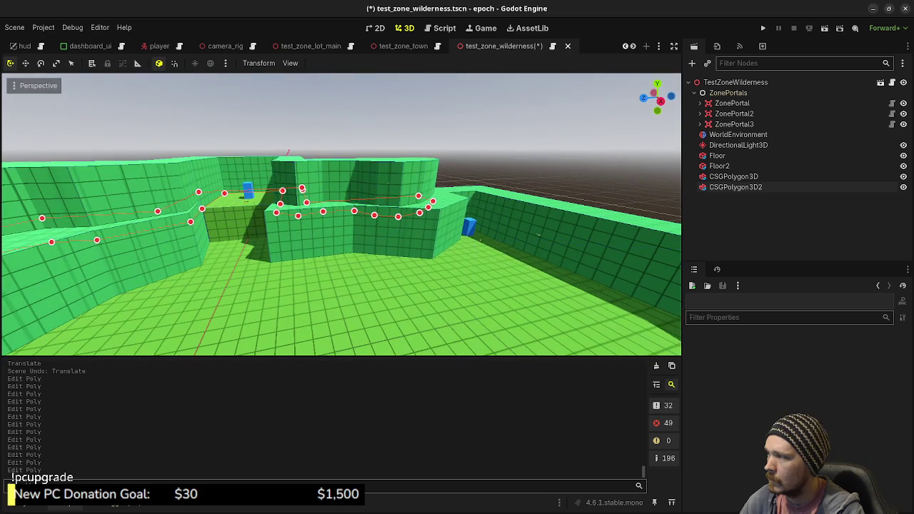
pyautogui.scroll(2, 341, 214)
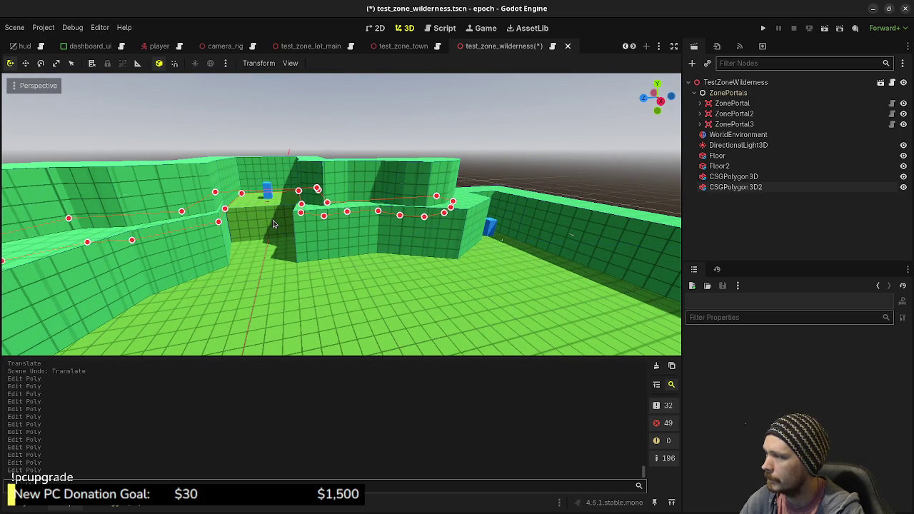
pyautogui.scroll(-5, 295, 253)
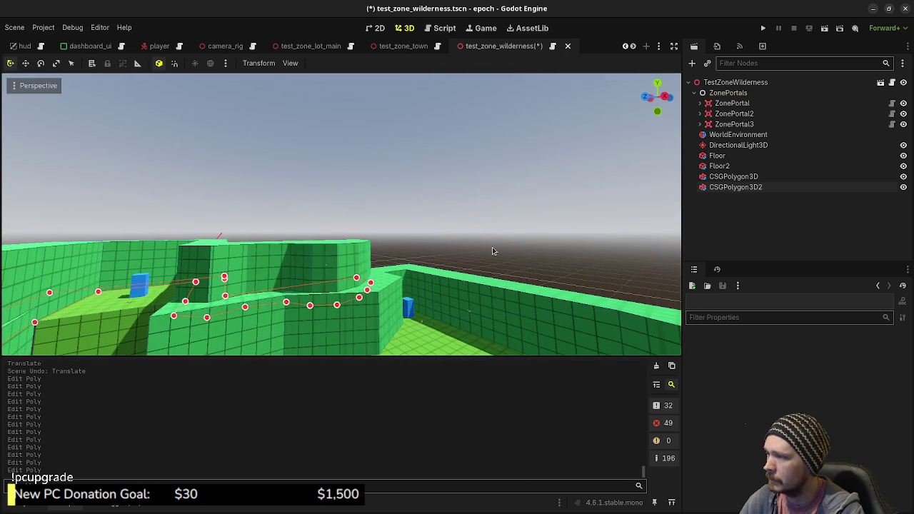
pyautogui.moveTo(341, 214); pyautogui.dragTo(455, 214)
pyautogui.click(721, 187)
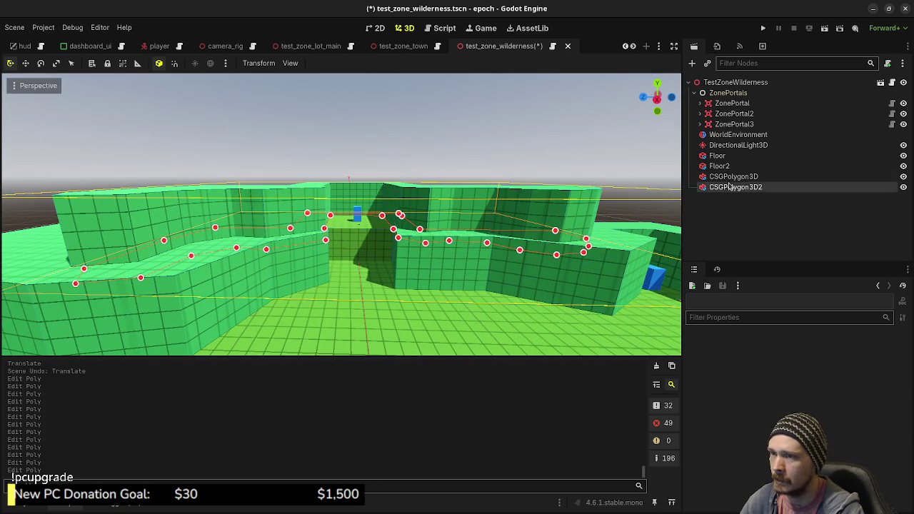
pyautogui.click(729, 179)
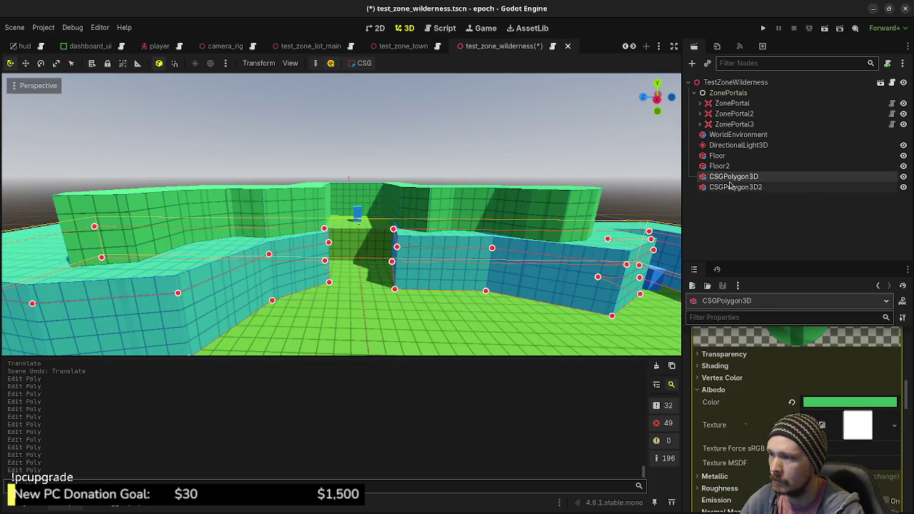
pyautogui.click(556, 150)
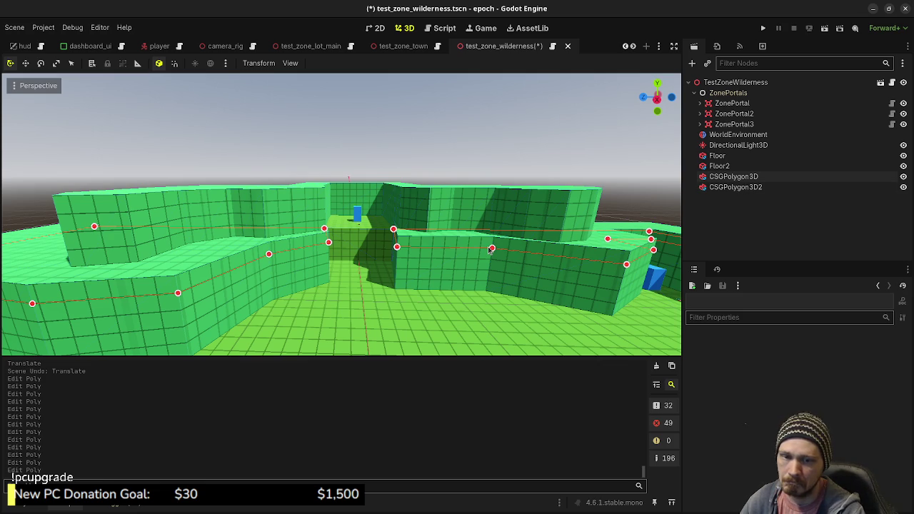
pyautogui.moveTo(468, 181); pyautogui.dragTo(389, 184)
pyautogui.hotkey('ctrl', 's')
# Run the game and walk through the grey level past the pillar to the double door
pyautogui.click(763, 28)
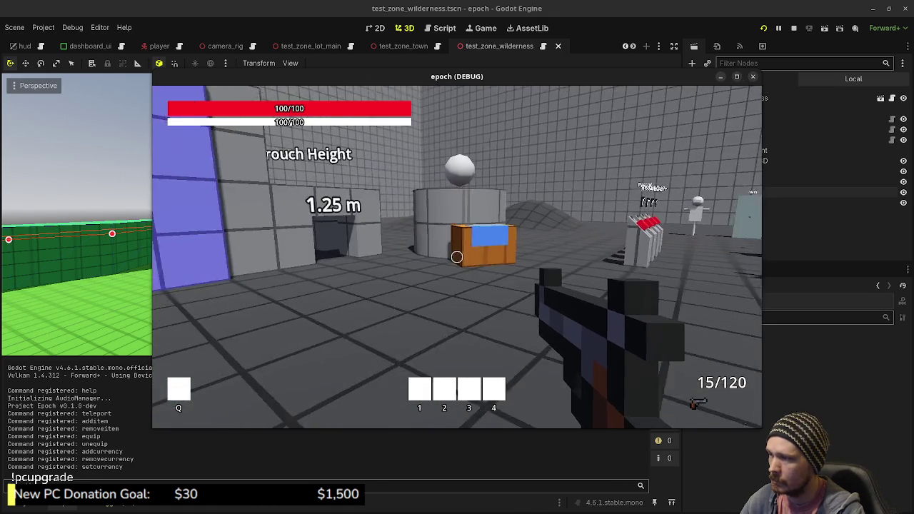
pyautogui.hotkey('shift', 'w')
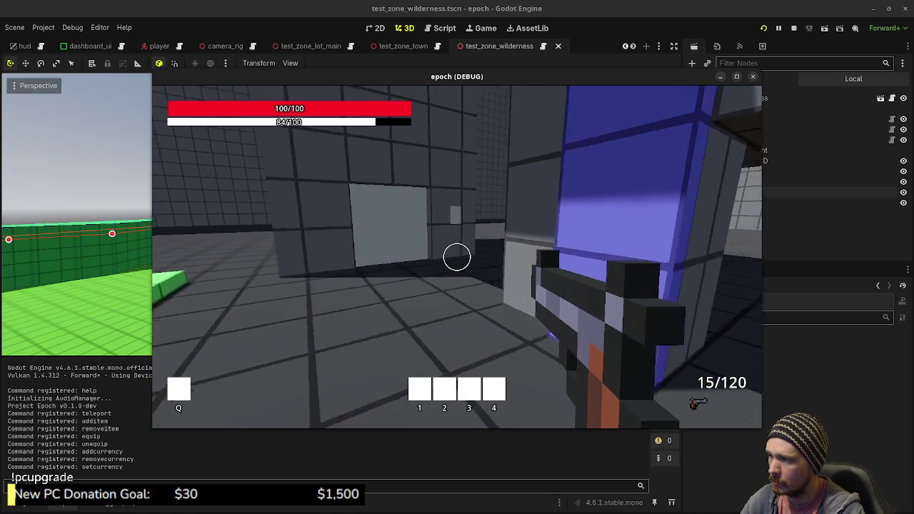
pyautogui.press('w')
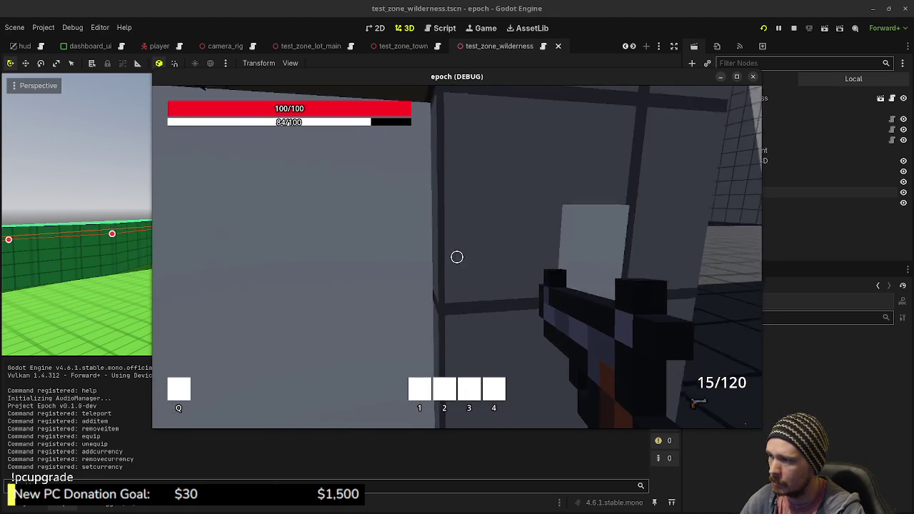
pyautogui.press('w')
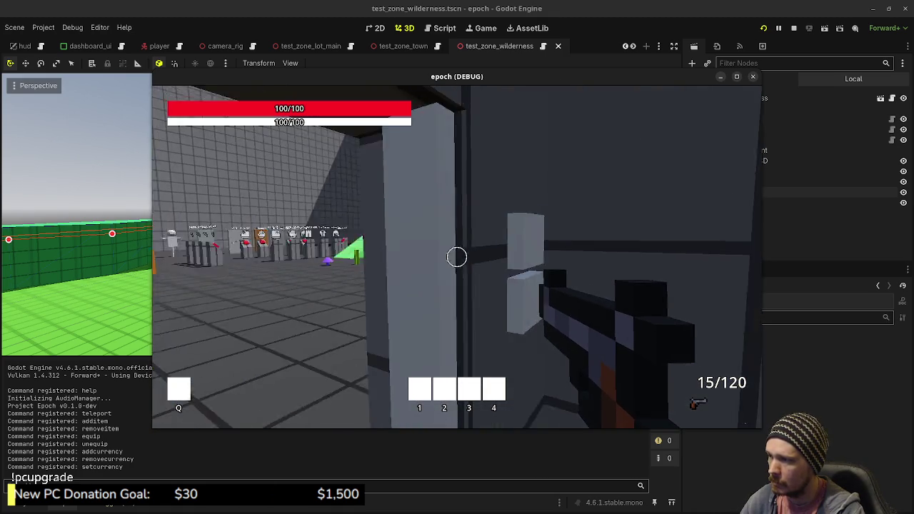
pyautogui.press('w')
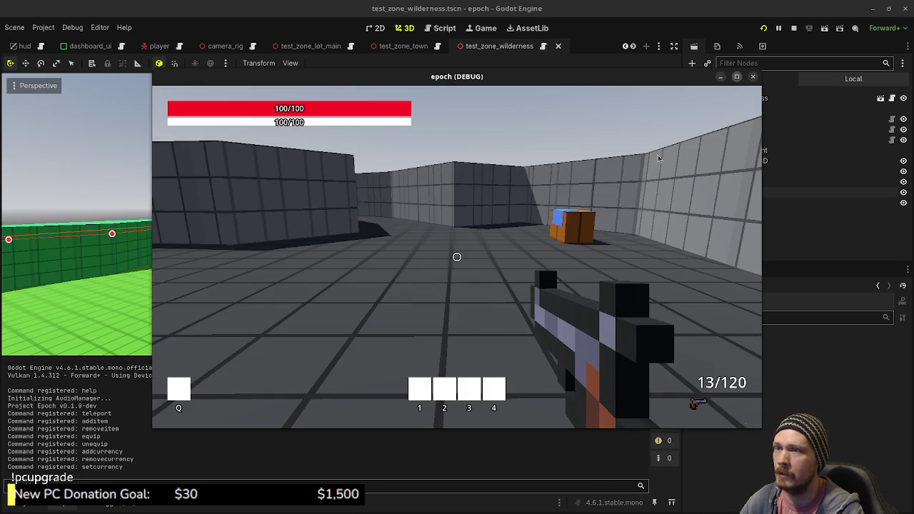
# Maximize the game window, pass the orange crate and walk into the blue teleport block
pyautogui.click(666, 148)
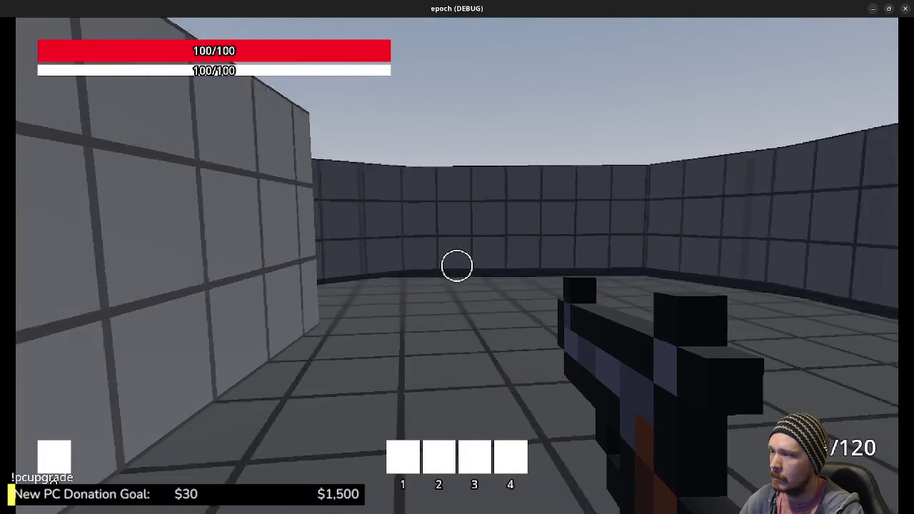
pyautogui.hotkey('shift', 'w')
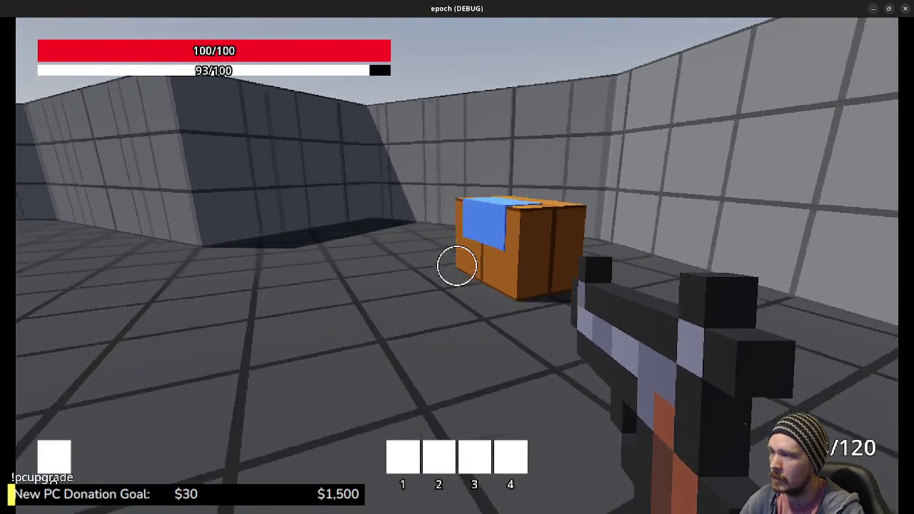
pyautogui.press('w')
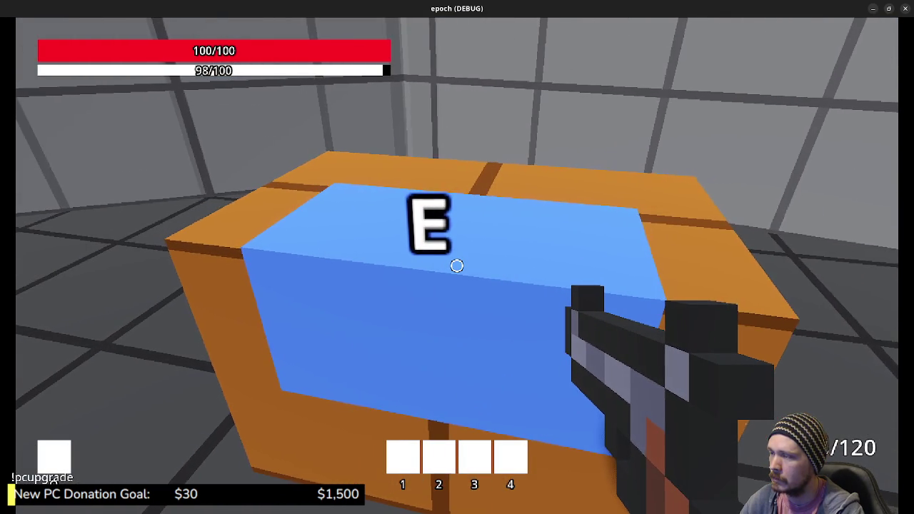
pyautogui.press('s')
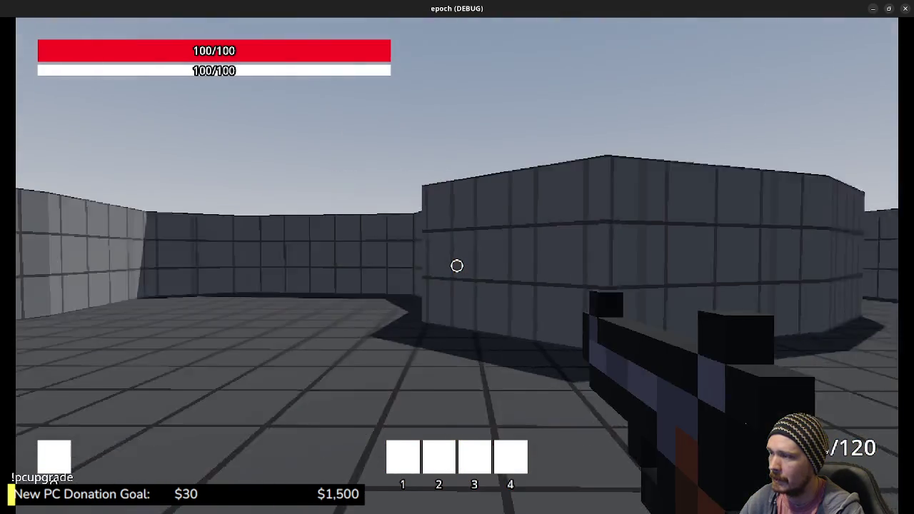
pyautogui.press('s')
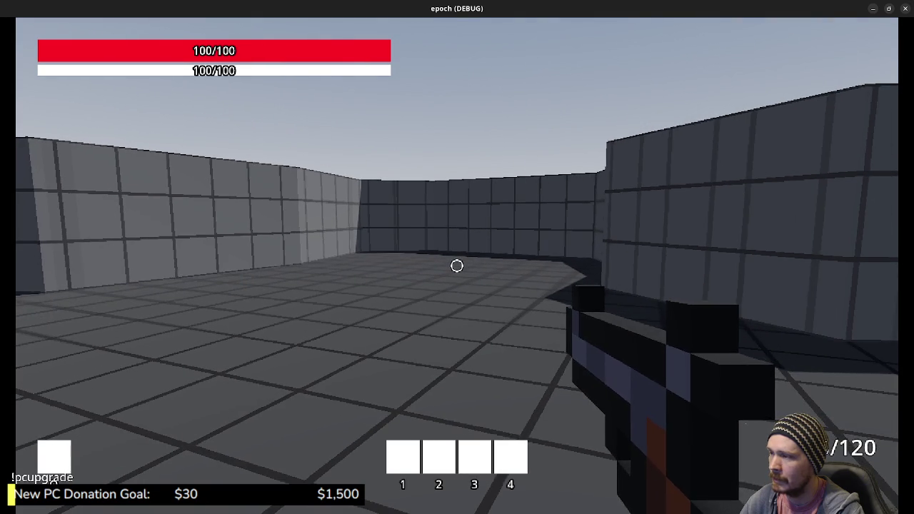
pyautogui.press('w')
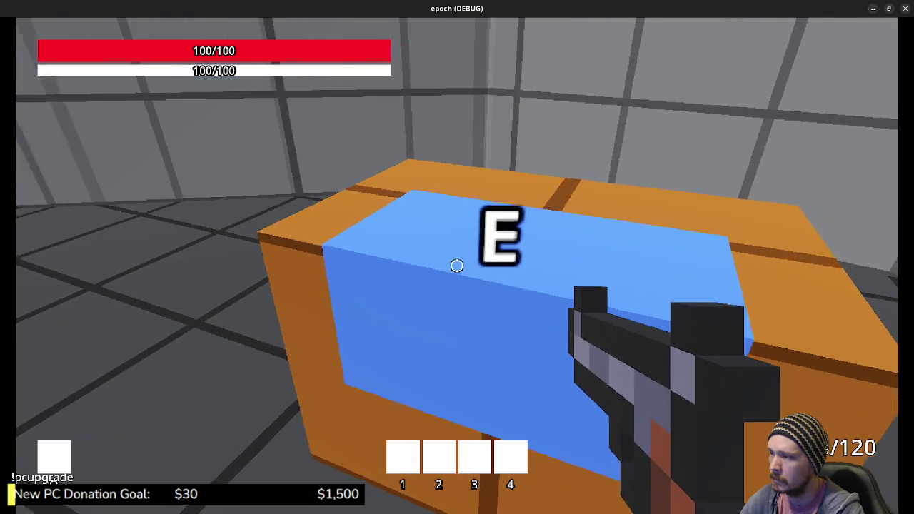
pyautogui.hotkey('shift', 'w')
pyautogui.hotkey('shift', 'w')
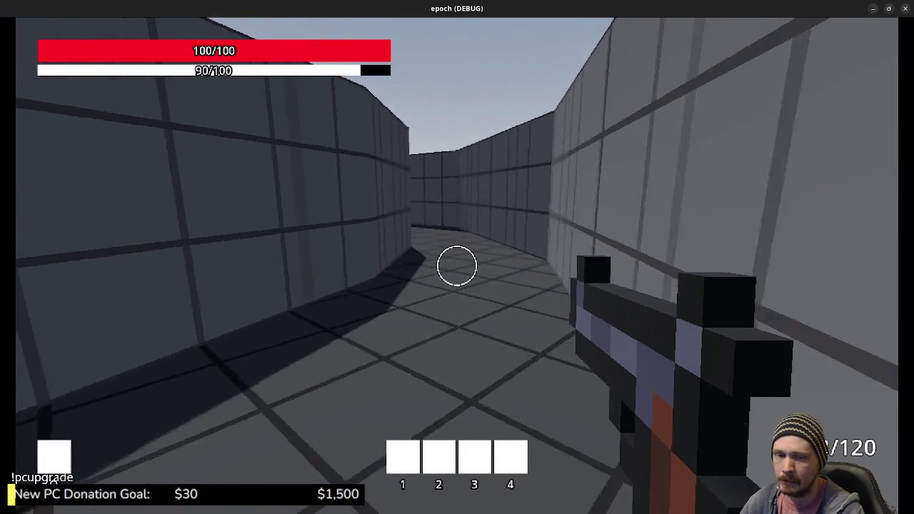
pyautogui.press('w')
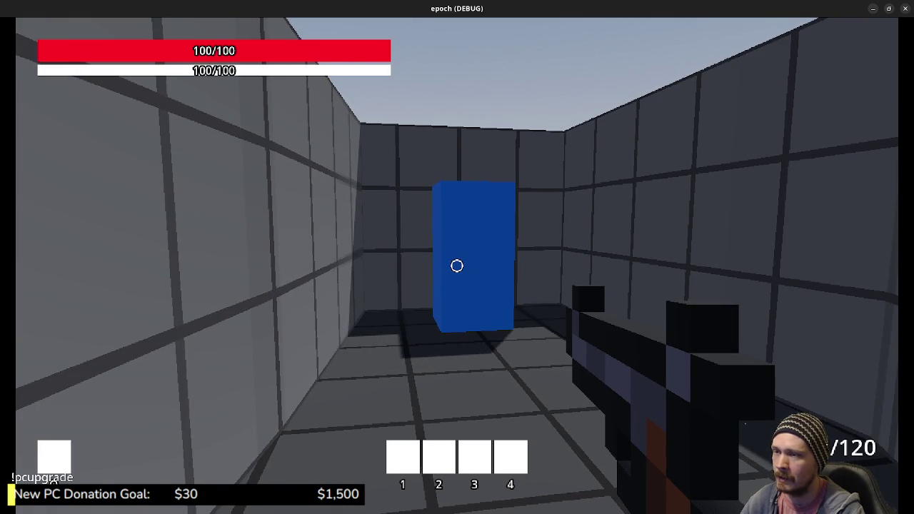
pyautogui.press('w')
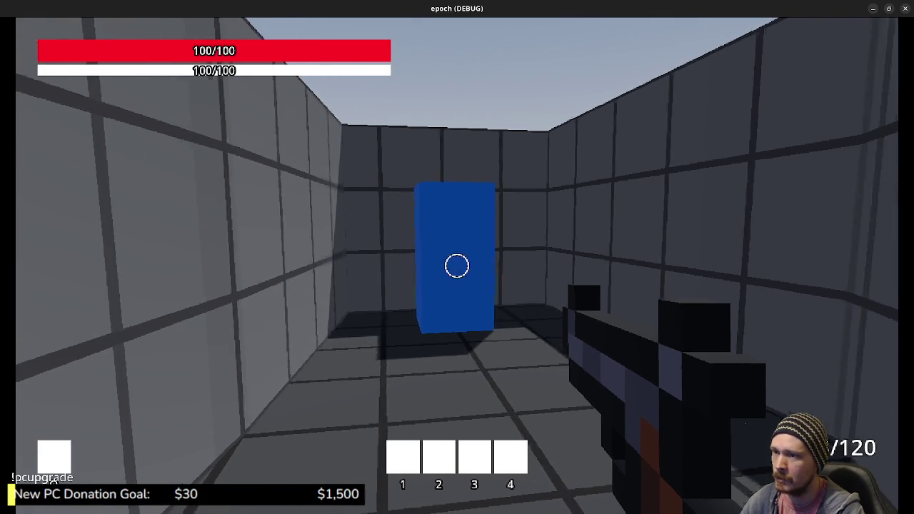
pyautogui.press('w')
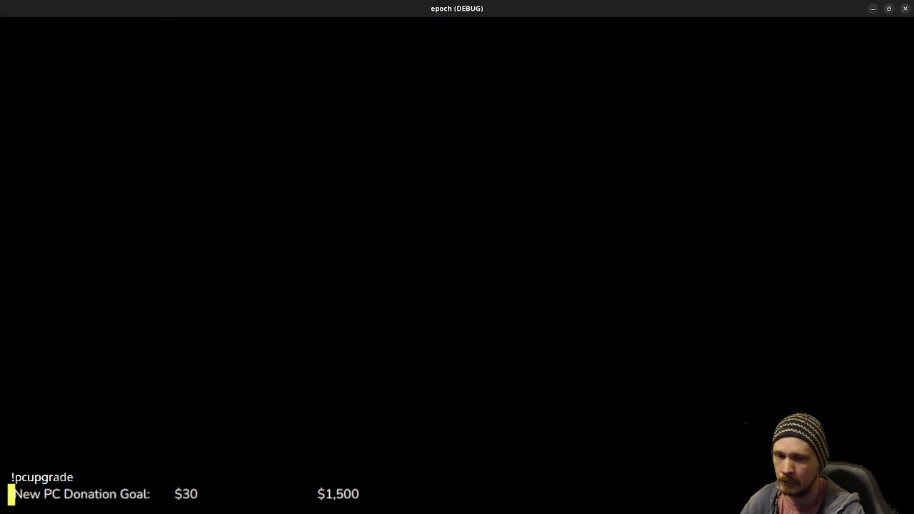
# Cross the loaded level, sprint over the blue-tiled floor and enter the blue block
pyautogui.press('w')
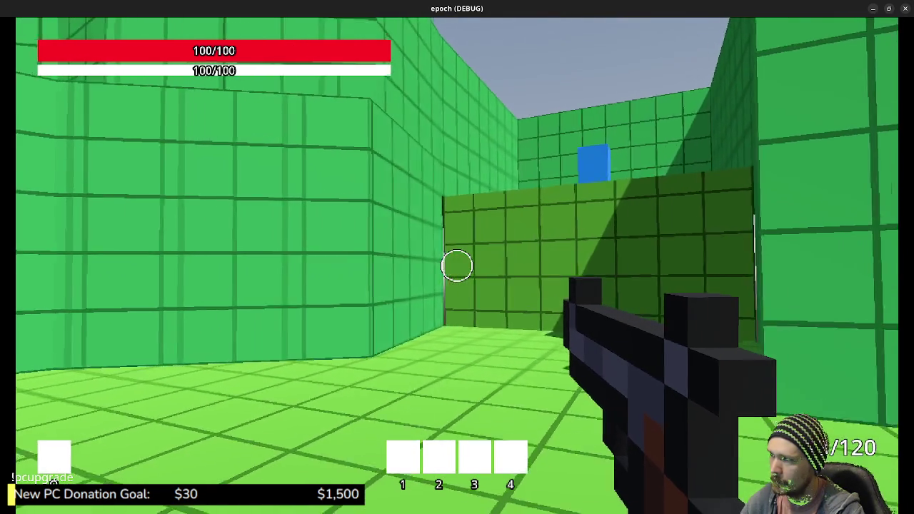
pyautogui.press('space')
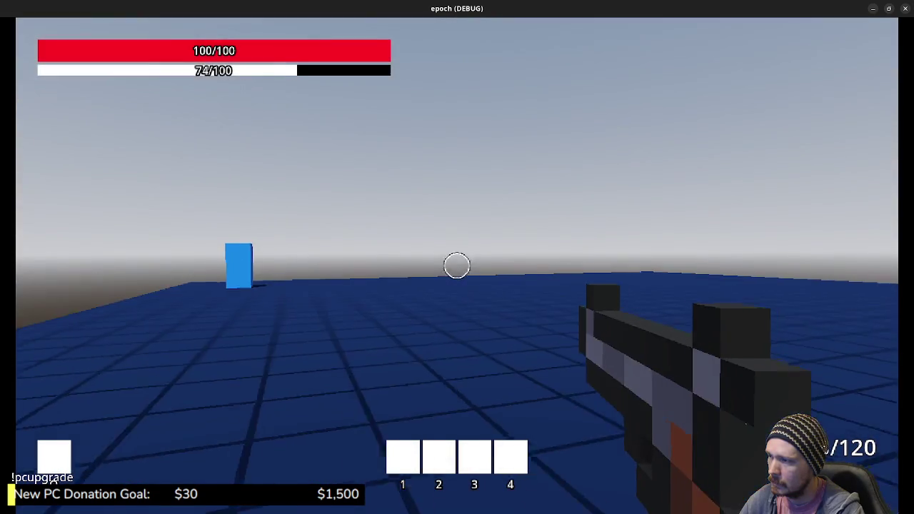
pyautogui.hotkey('shift', 'w')
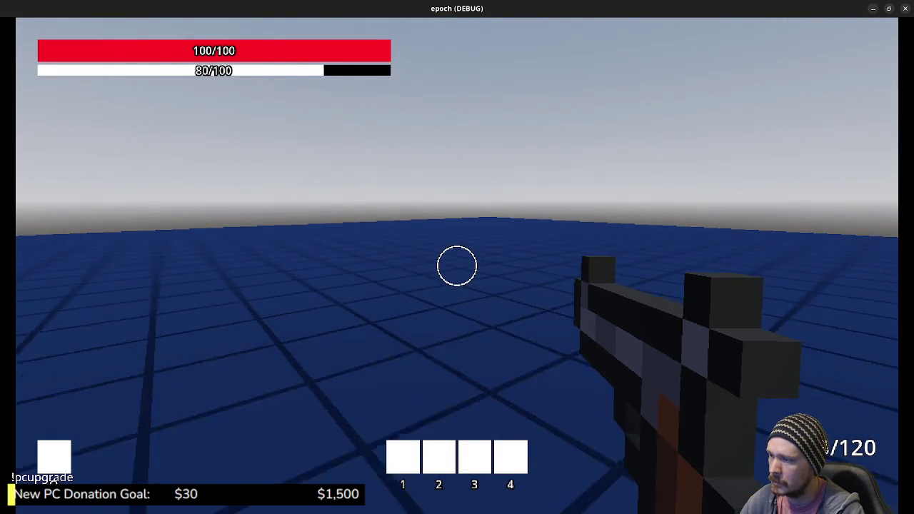
pyautogui.hotkey('shift', 'w')
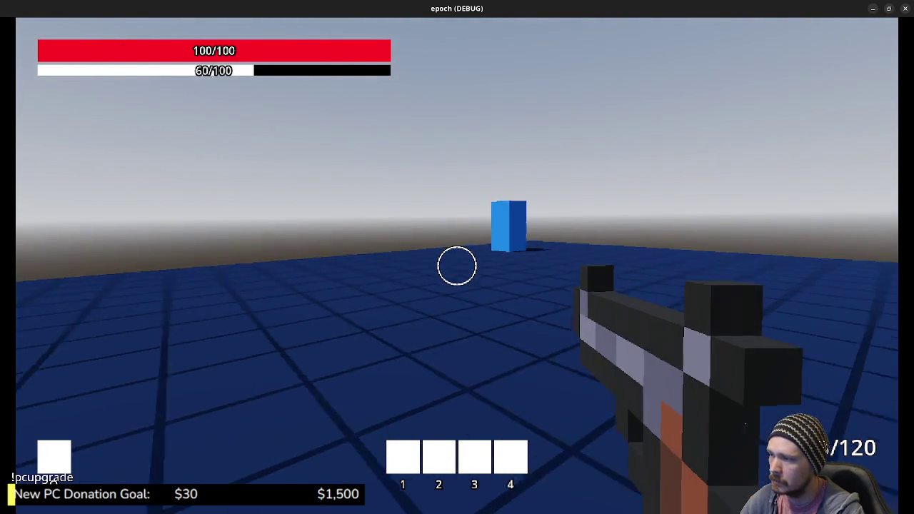
pyautogui.hotkey('shift', 'w')
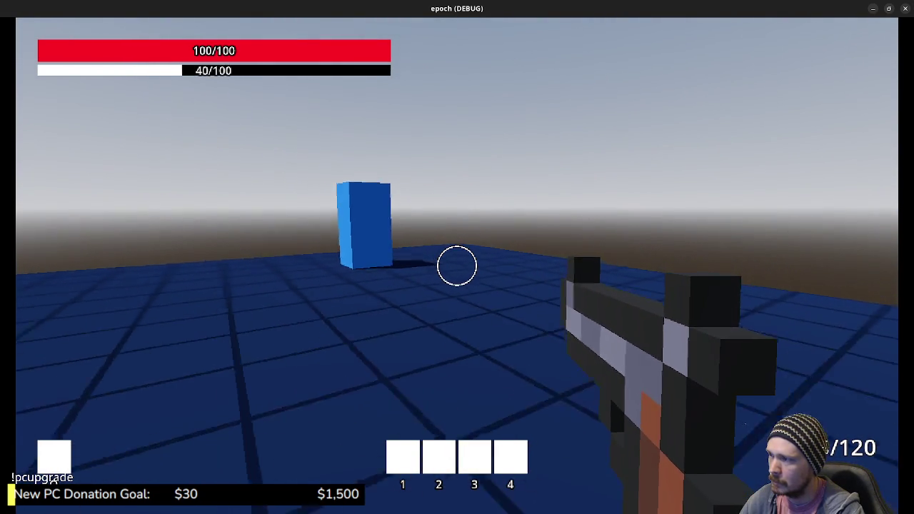
pyautogui.press('w')
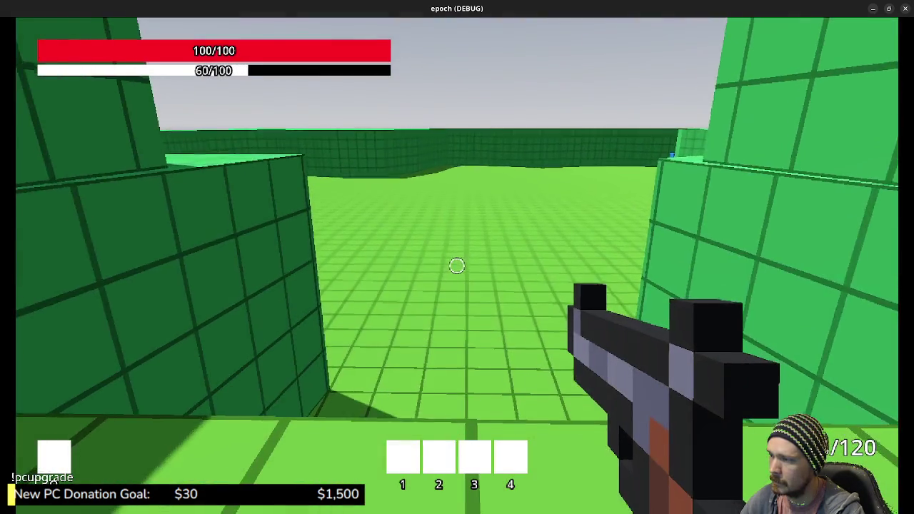
# Walk the player through the green-tiled zone and over to the blue block
pyautogui.press('w')
pyautogui.press('s')
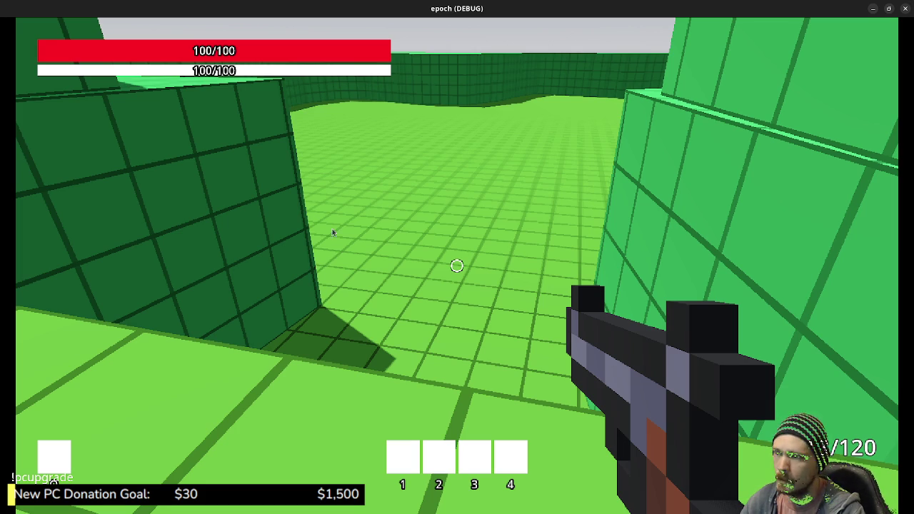
pyautogui.press('w')
pyautogui.press('w')
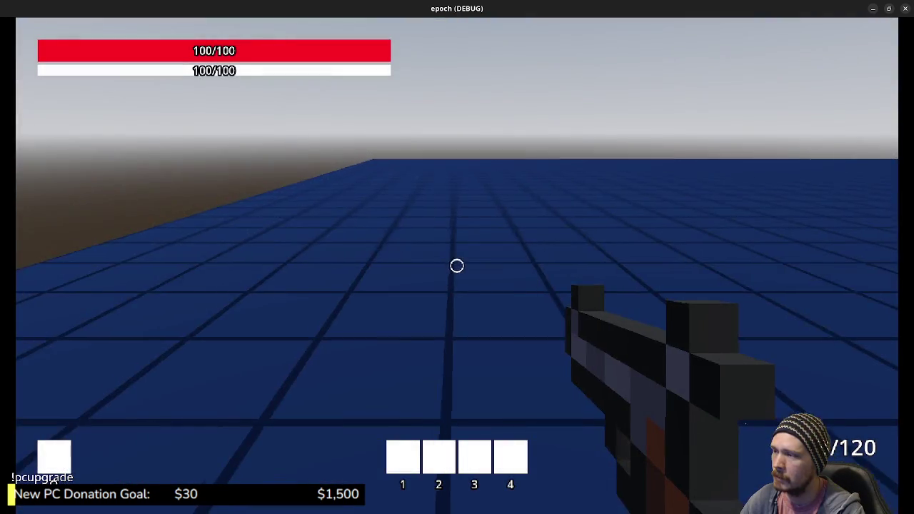
pyautogui.press('space')
pyautogui.press('w')
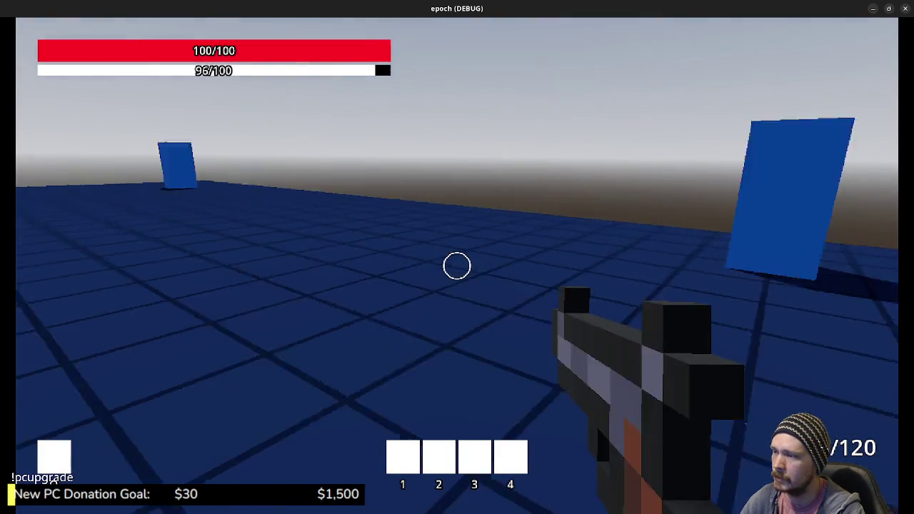
pyautogui.press('w')
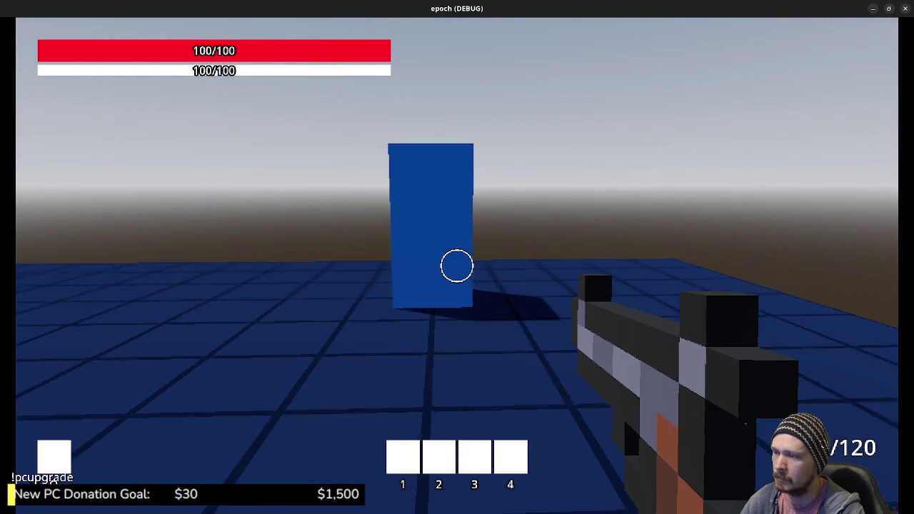
pyautogui.press('w')
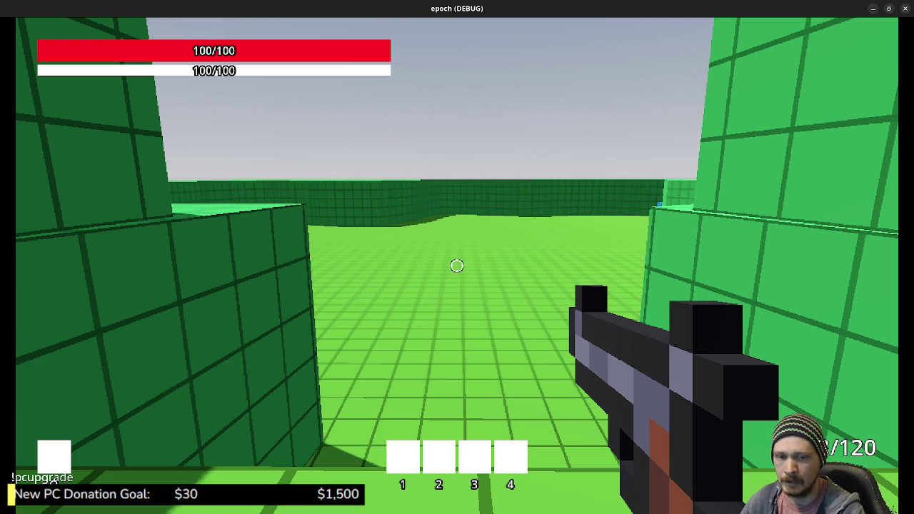
# Walk between the green walls along the boundary, then stop the test run
pyautogui.press('w')
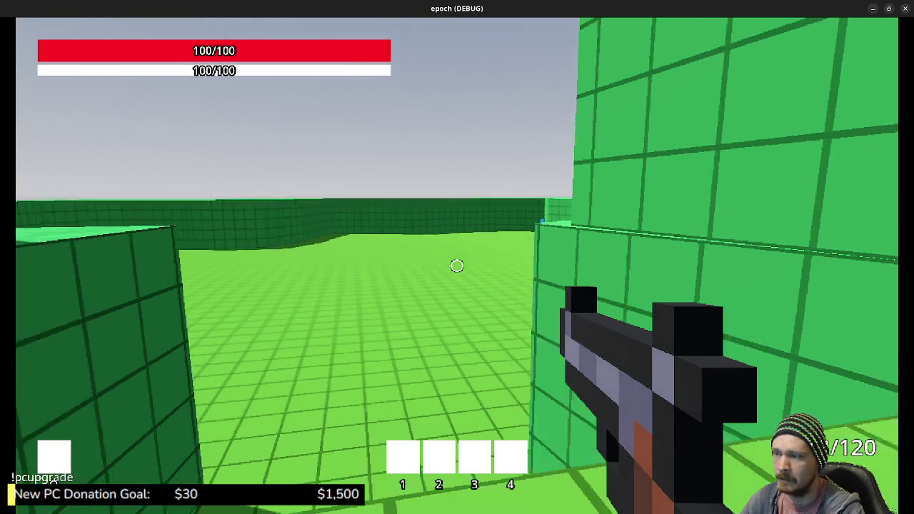
pyautogui.press('w')
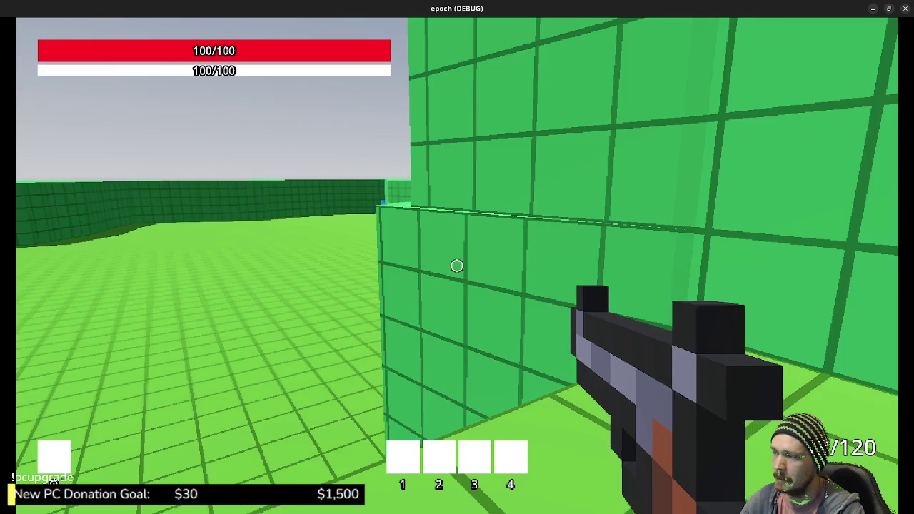
pyautogui.press('space')
pyautogui.press('w')
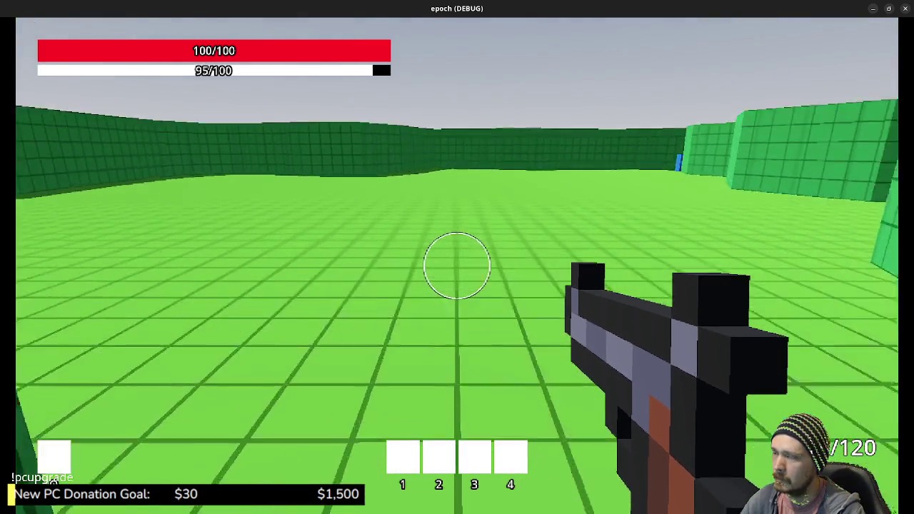
pyautogui.press('w')
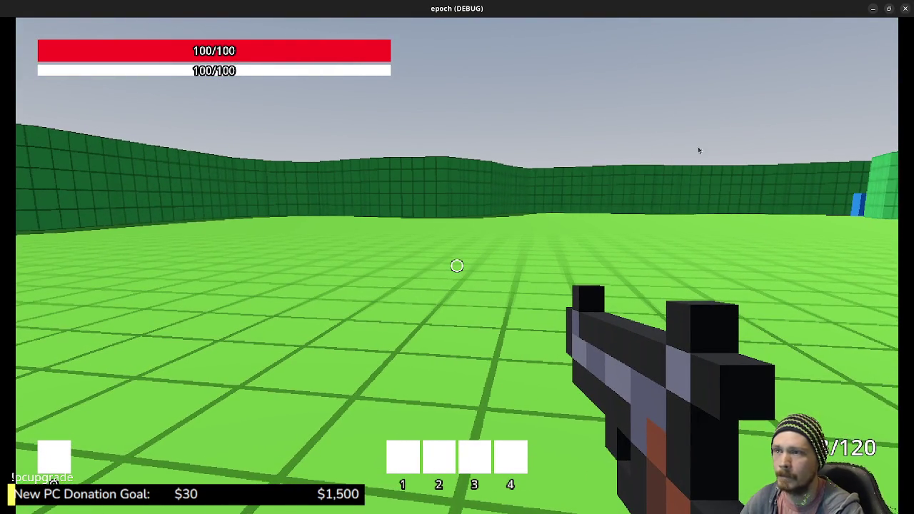
pyautogui.press('Escape')
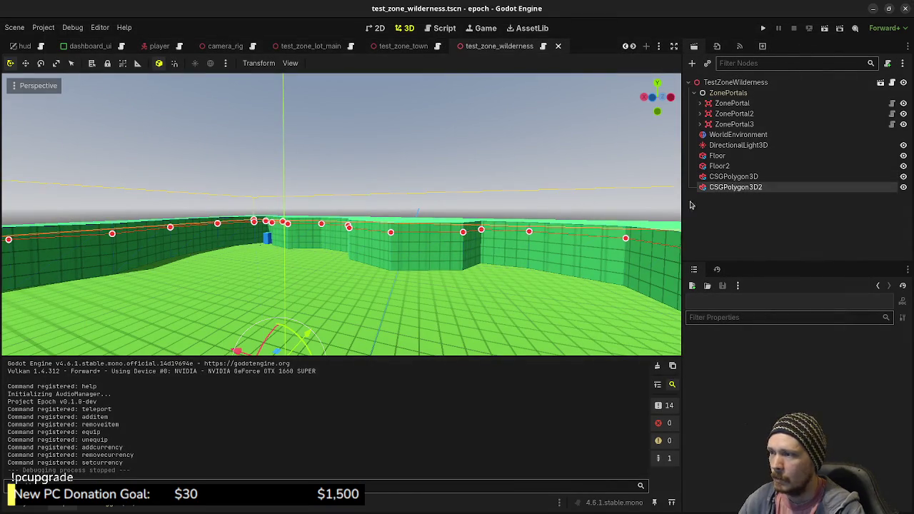
# Select CSGPolygon3D2 in the Scene dock and orbit the view closer to the wall
pyautogui.click(733, 187)
pyautogui.scroll(-5, 538, 289)
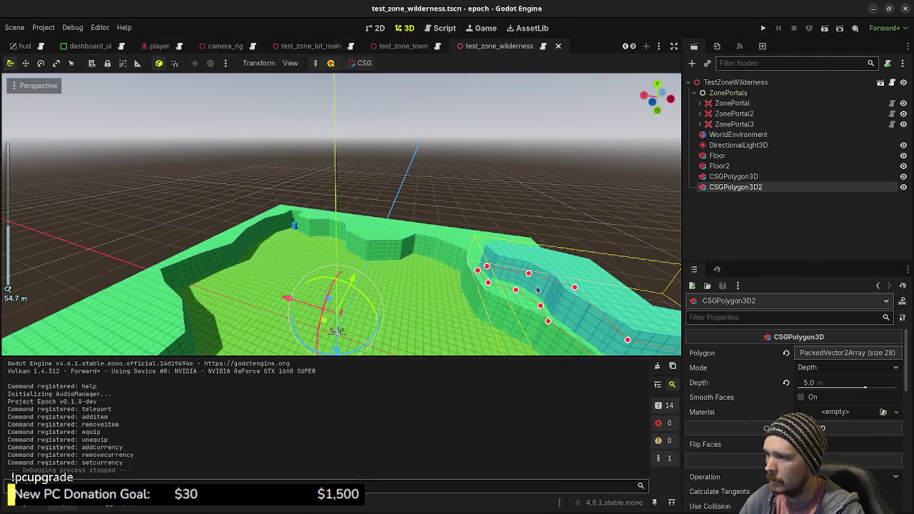
pyautogui.scroll(-3, 538, 289)
pyautogui.moveTo(537, 290)
pyautogui.mouseDown()
pyautogui.moveTo(587, 309)
pyautogui.moveTo(648, 300)
pyautogui.mouseUp()
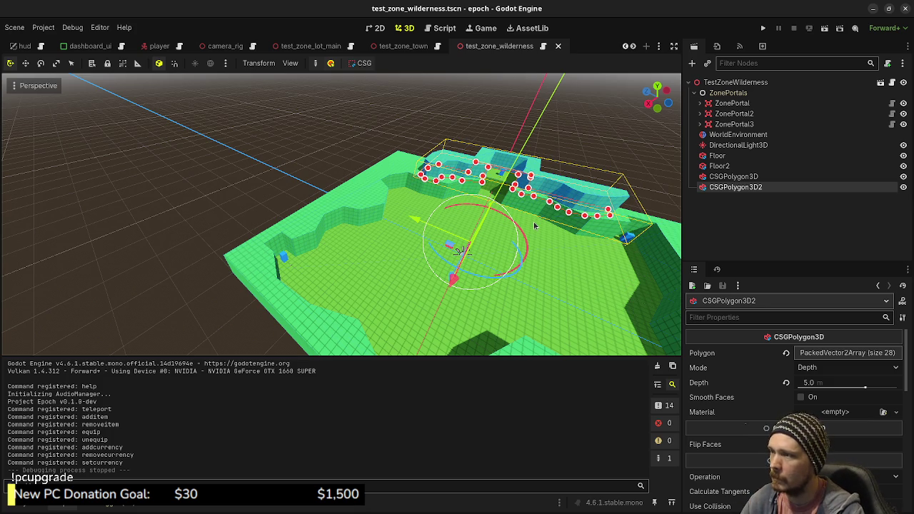
# Reselect CSGPolygon3D2, focus the view on it, and switch to Top view
pyautogui.click(735, 176)
pyautogui.click(732, 187)
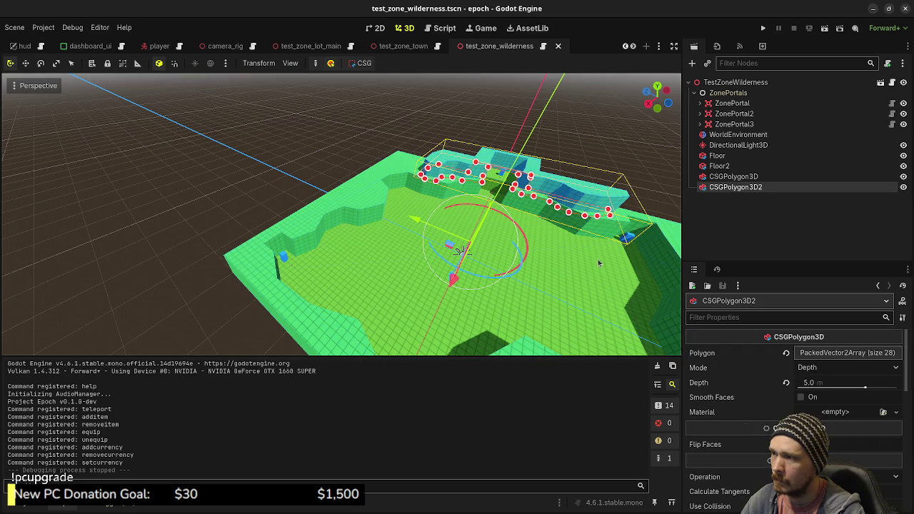
pyautogui.press('f')
pyautogui.moveTo(467, 225)
pyautogui.mouseDown()
pyautogui.moveTo(561, 244)
pyautogui.moveTo(542, 236)
pyautogui.mouseUp()
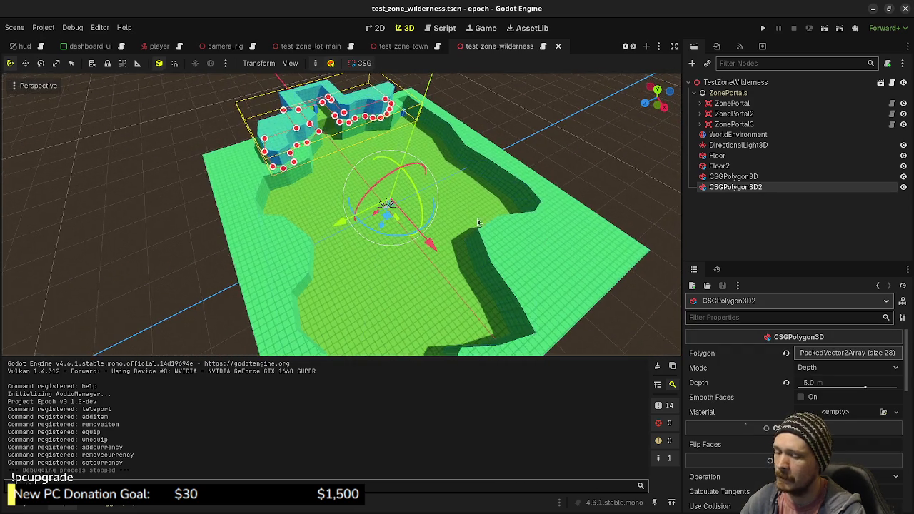
pyautogui.press('KP_7')
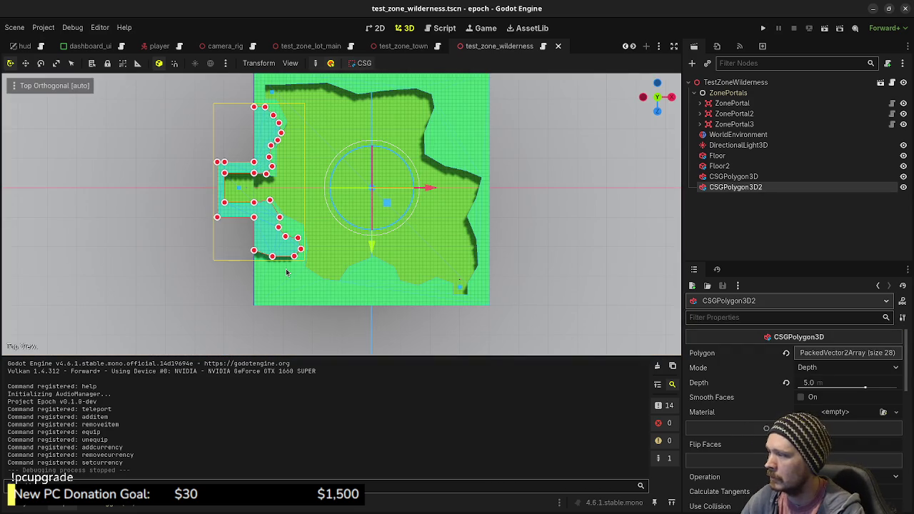
# Pull the lower-left vertex down and insert jagged points along the lower-left edge, reaching 38 points
pyautogui.scroll(5, 286, 272)
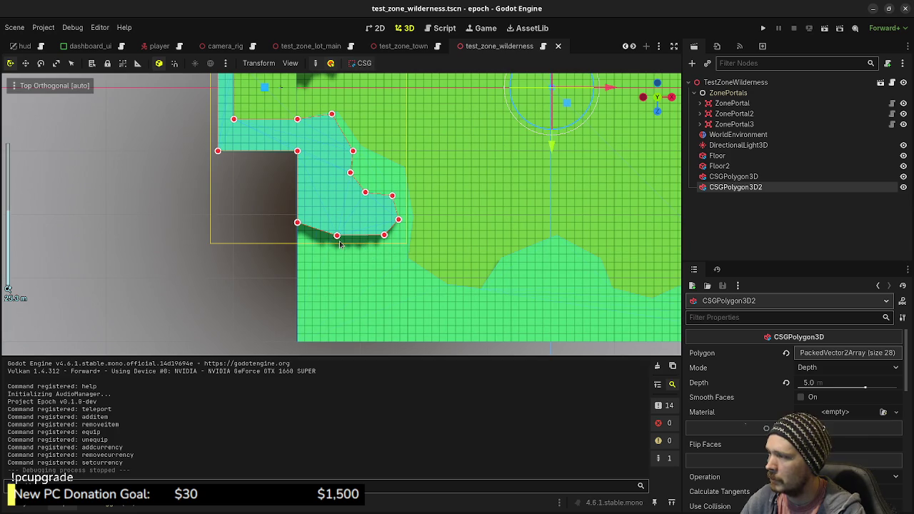
pyautogui.moveTo(297, 222); pyautogui.dragTo(298, 350)
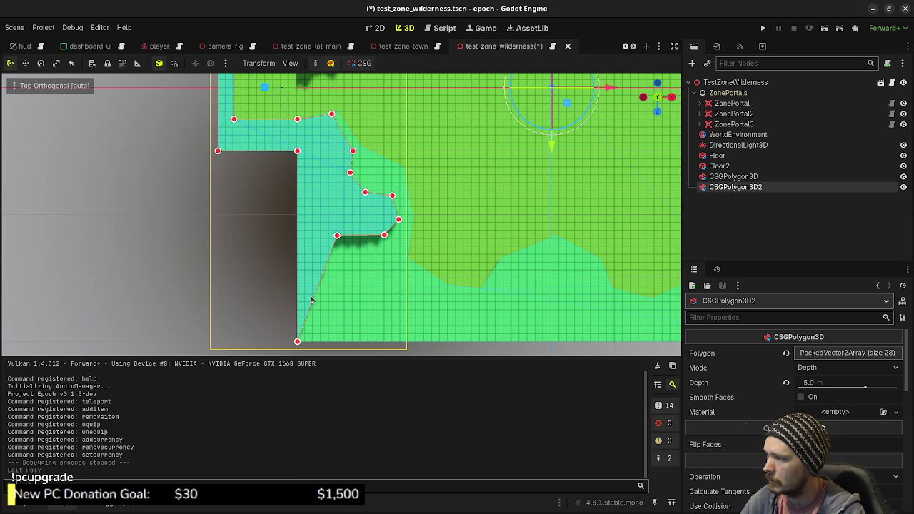
pyautogui.click(327, 263)
pyautogui.moveTo(359, 235); pyautogui.dragTo(356, 229)
pyautogui.moveTo(321, 282)
pyautogui.mouseDown()
pyautogui.moveTo(363, 283)
pyautogui.moveTo(373, 271)
pyautogui.moveTo(362, 299)
pyautogui.moveTo(371, 330)
pyautogui.moveTo(432, 341)
pyautogui.moveTo(407, 314)
pyautogui.moveTo(410, 267)
pyautogui.moveTo(448, 300)
pyautogui.moveTo(462, 336)
pyautogui.moveTo(478, 325)
pyautogui.mouseUp()
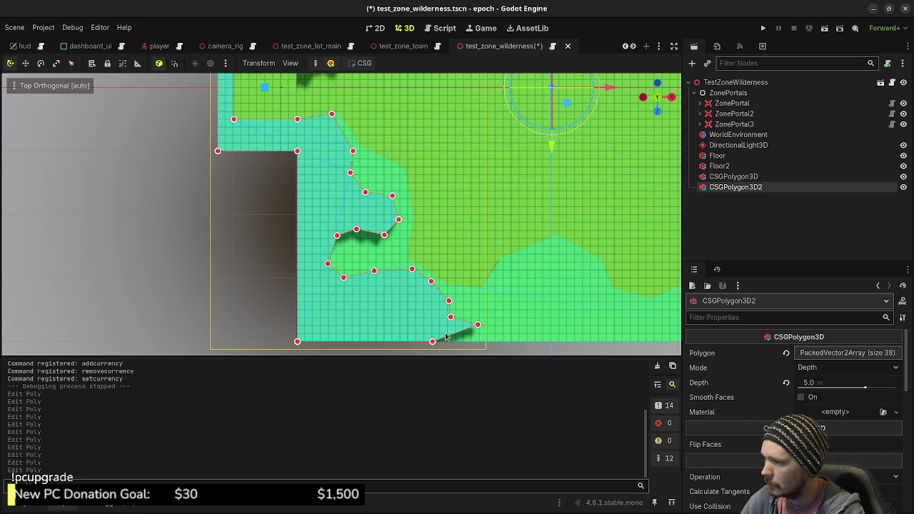
# Stretch the bottom vertex across the bottom edge and add winding points along it
pyautogui.moveTo(574, 320); pyautogui.dragTo(403, 289)
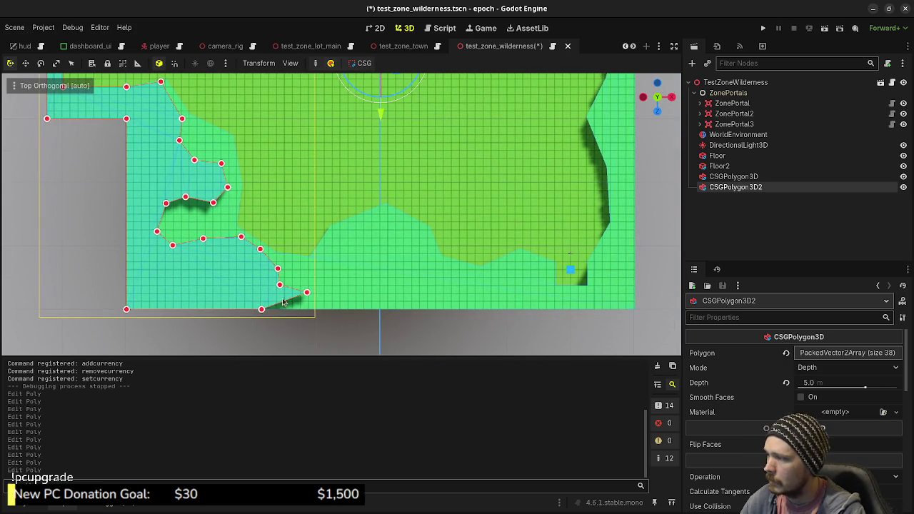
pyautogui.moveTo(262, 309)
pyautogui.mouseDown()
pyautogui.moveTo(499, 322)
pyautogui.moveTo(627, 303)
pyautogui.moveTo(635, 310)
pyautogui.mouseUp()
pyautogui.moveTo(330, 294)
pyautogui.mouseDown()
pyautogui.moveTo(355, 268)
pyautogui.moveTo(348, 261)
pyautogui.moveTo(367, 254)
pyautogui.moveTo(366, 240)
pyautogui.moveTo(394, 245)
pyautogui.moveTo(396, 234)
pyautogui.moveTo(434, 250)
pyautogui.moveTo(418, 259)
pyautogui.moveTo(442, 273)
pyautogui.moveTo(466, 272)
pyautogui.moveTo(455, 268)
pyautogui.mouseUp()
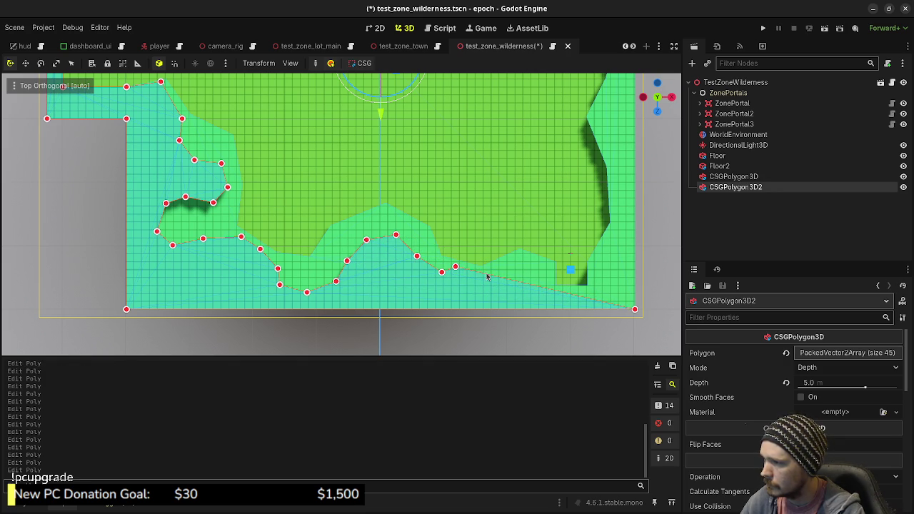
pyautogui.moveTo(508, 282)
pyautogui.mouseDown()
pyautogui.moveTo(504, 288)
pyautogui.moveTo(534, 299)
pyautogui.moveTo(611, 289)
pyautogui.moveTo(606, 276)
pyautogui.mouseUp()
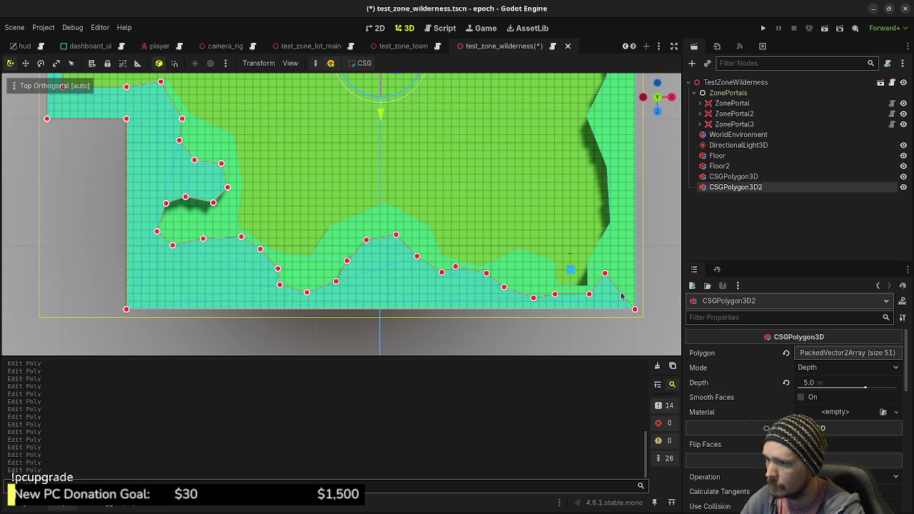
# Pull the bottom-right point up and right and add a point near the corner, reaching 53 points
pyautogui.press('r')
pyautogui.click(631, 277)
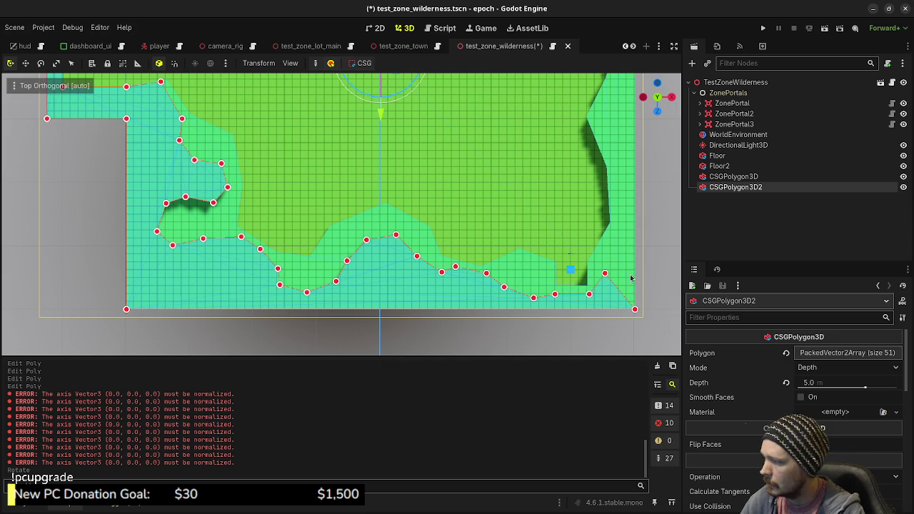
pyautogui.moveTo(615, 290); pyautogui.dragTo(634, 245)
pyautogui.moveTo(612, 212)
pyautogui.mouseDown()
pyautogui.moveTo(579, 206)
pyautogui.moveTo(461, 253)
pyautogui.mouseUp()
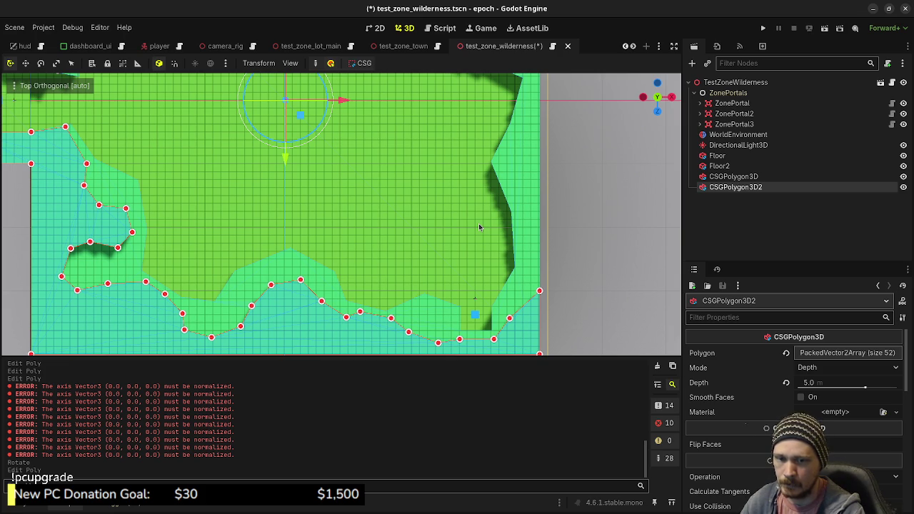
pyautogui.click(516, 289)
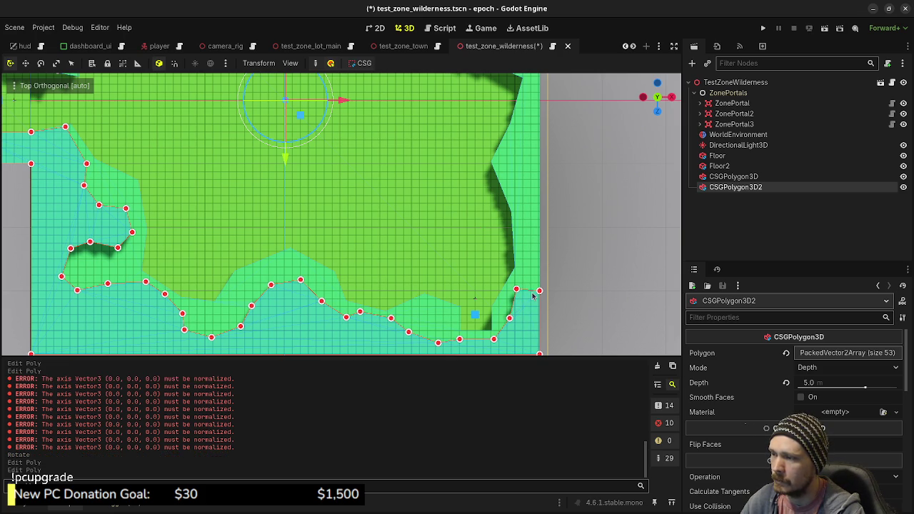
# Add and drag new points up the zone's right edge to follow the floor boundary
pyautogui.moveTo(530, 291)
pyautogui.mouseDown()
pyautogui.moveTo(523, 267)
pyautogui.moveTo(541, 207)
pyautogui.moveTo(540, 139)
pyautogui.mouseUp()
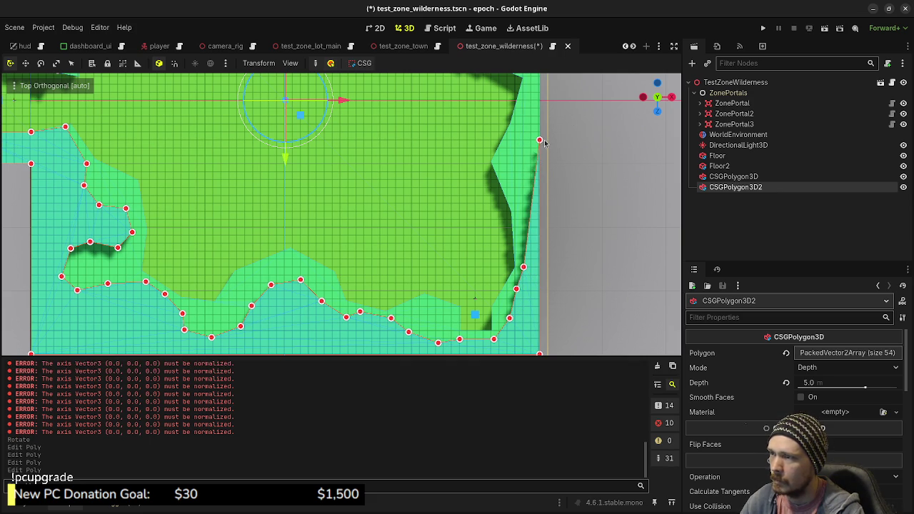
pyautogui.scroll(2, 558, 275)
pyautogui.moveTo(558, 271)
pyautogui.mouseDown()
pyautogui.moveTo(537, 292)
pyautogui.moveTo(532, 255)
pyautogui.mouseUp()
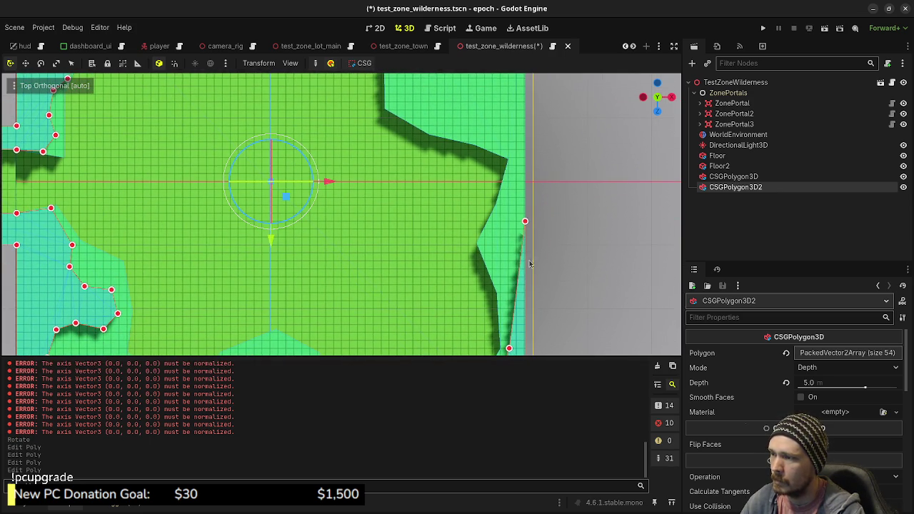
pyautogui.moveTo(516, 290)
pyautogui.mouseDown()
pyautogui.moveTo(505, 294)
pyautogui.moveTo(514, 292)
pyautogui.mouseUp()
pyautogui.moveTo(519, 258)
pyautogui.mouseDown()
pyautogui.moveTo(503, 279)
pyautogui.moveTo(503, 238)
pyautogui.moveTo(508, 295)
pyautogui.mouseUp()
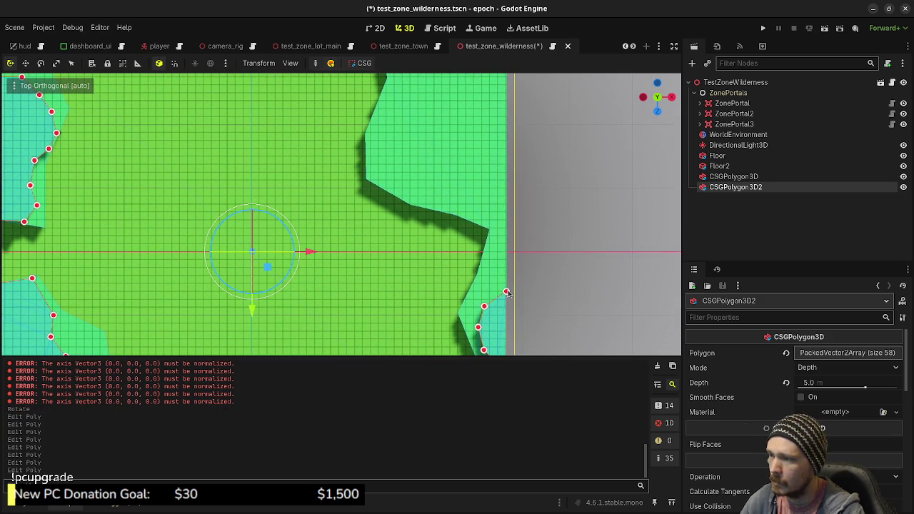
pyautogui.moveTo(506, 188); pyautogui.dragTo(506, 172)
pyautogui.moveTo(492, 247)
pyautogui.mouseDown()
pyautogui.moveTo(478, 289)
pyautogui.moveTo(493, 224)
pyautogui.moveTo(464, 204)
pyautogui.moveTo(501, 204)
pyautogui.moveTo(519, 299)
pyautogui.mouseUp()
pyautogui.click(496, 224)
pyautogui.click(515, 287)
# Undo stray edits, pull the right-edge point to the top corner, and add a slanted upper-right point
pyautogui.hotkey('ctrl', 'z')
pyautogui.moveTo(515, 289); pyautogui.dragTo(514, 111)
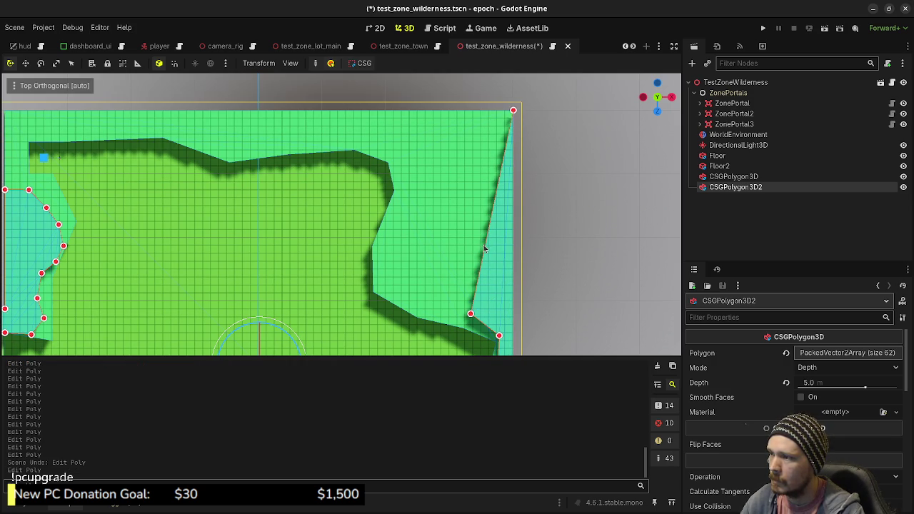
pyautogui.moveTo(485, 250)
pyautogui.mouseDown()
pyautogui.moveTo(468, 243)
pyautogui.moveTo(457, 254)
pyautogui.moveTo(493, 198)
pyautogui.moveTo(470, 156)
pyautogui.moveTo(416, 159)
pyautogui.moveTo(397, 124)
pyautogui.moveTo(339, 120)
pyautogui.moveTo(339, 110)
pyautogui.mouseUp()
pyautogui.hotkey('ctrl', 'z')
pyautogui.click(479, 255)
pyautogui.moveTo(387, 147); pyautogui.dragTo(371, 150)
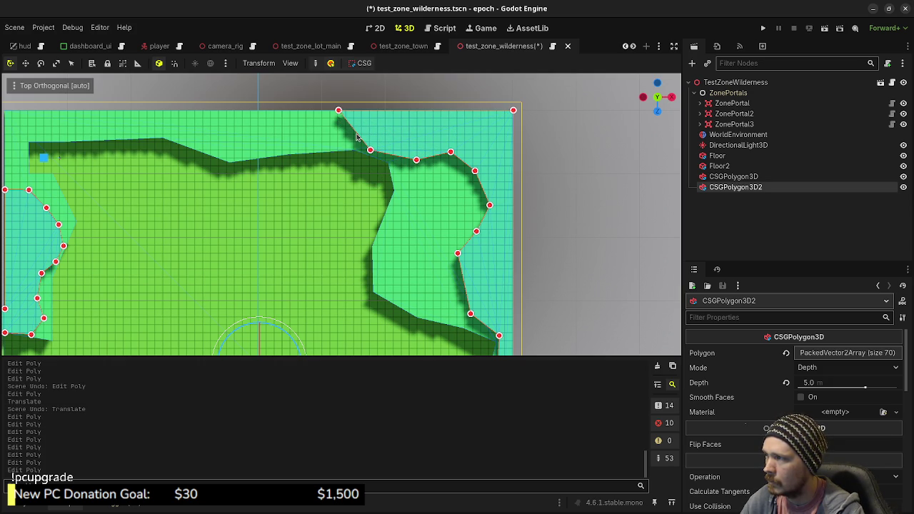
pyautogui.hotkey('ctrl', 'z')
pyautogui.press('g')
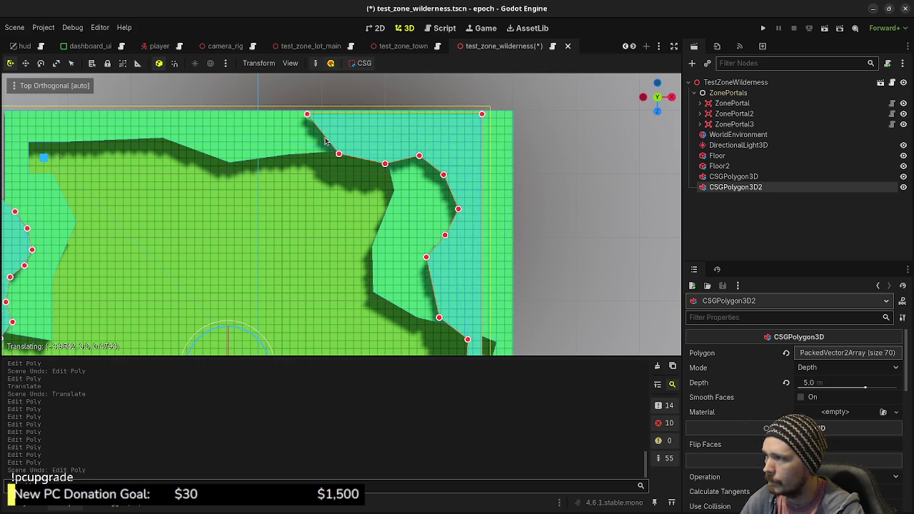
pyautogui.hotkey('ctrl', 'z')
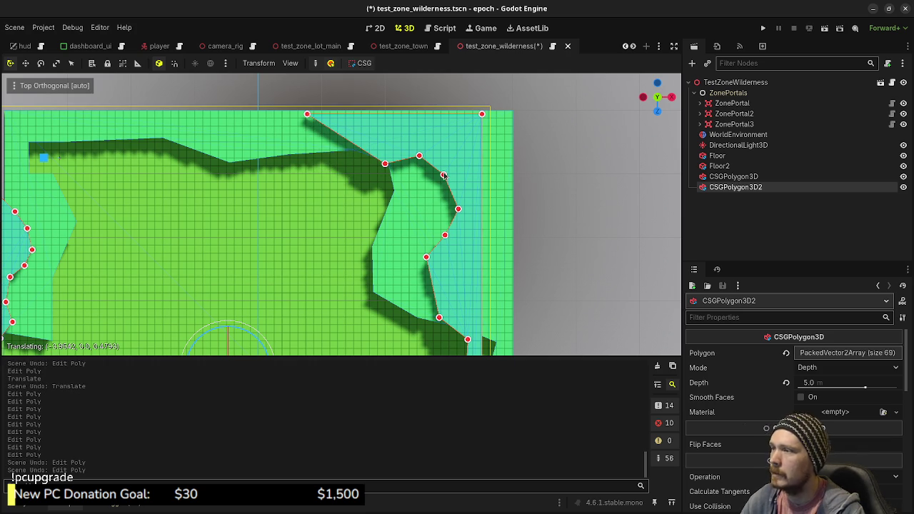
pyautogui.hotkey('ctrl', 'shift', 'z')
pyautogui.scroll(-5, 758, 390)
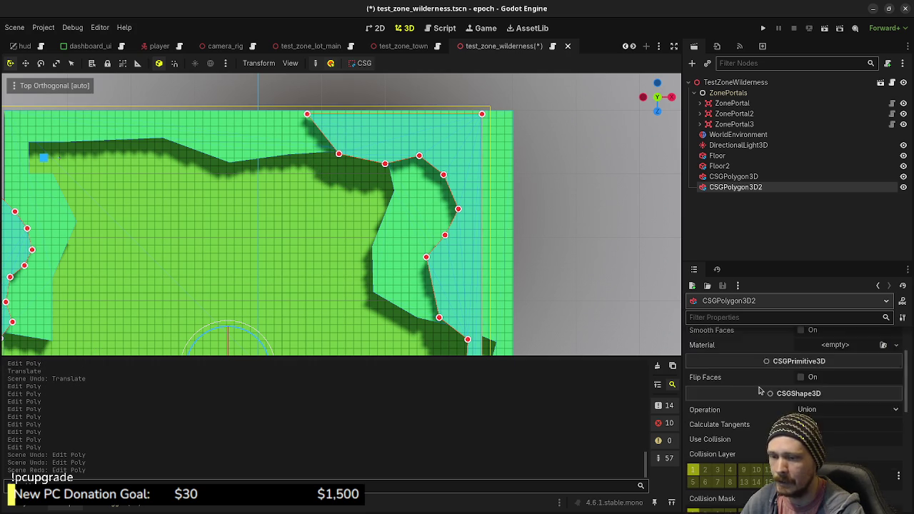
# Set CSGPolygon3D2's Position X and Z to 0 in the Inspector and frame the wall
pyautogui.scroll(-3, 758, 390)
pyautogui.click(744, 371)
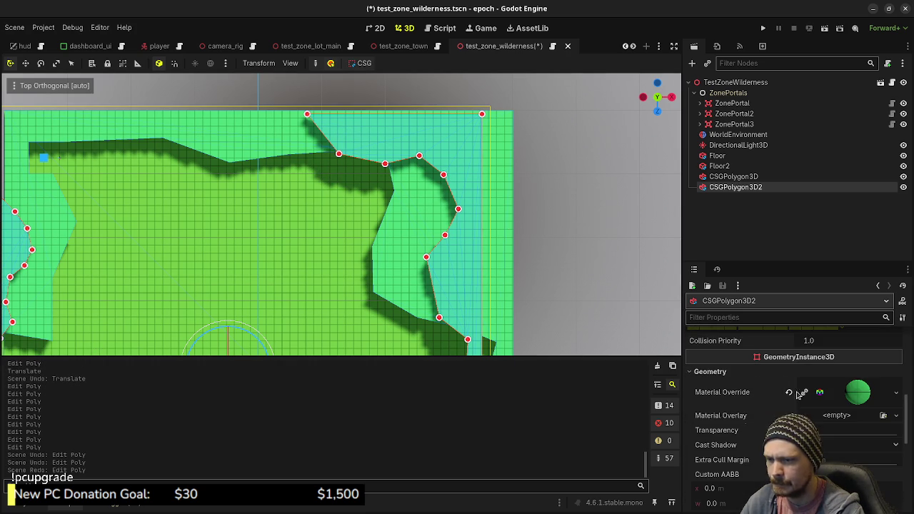
pyautogui.scroll(-6, 732, 379)
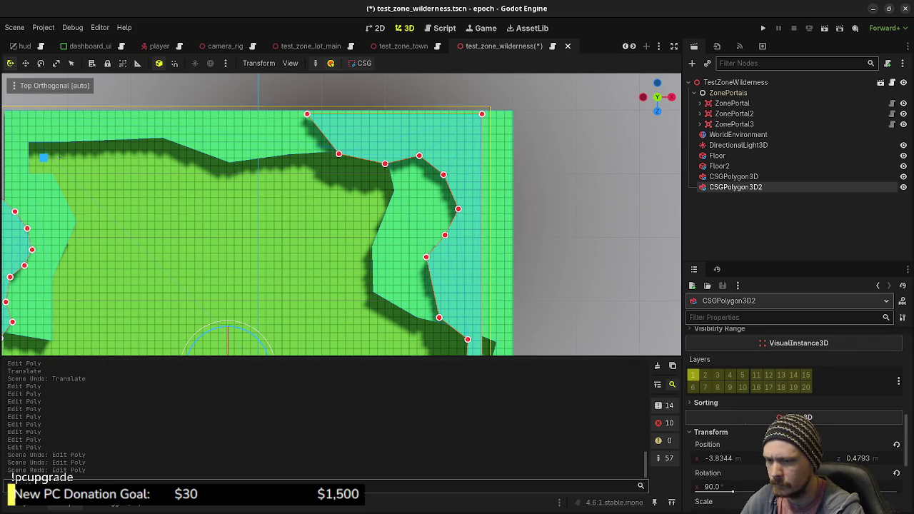
pyautogui.click(717, 457)
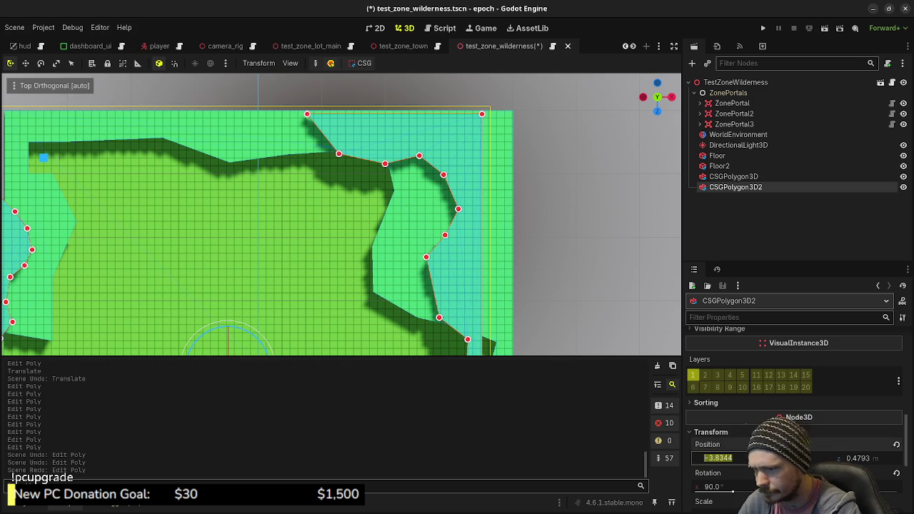
pyautogui.write('0')
pyautogui.press('Return')
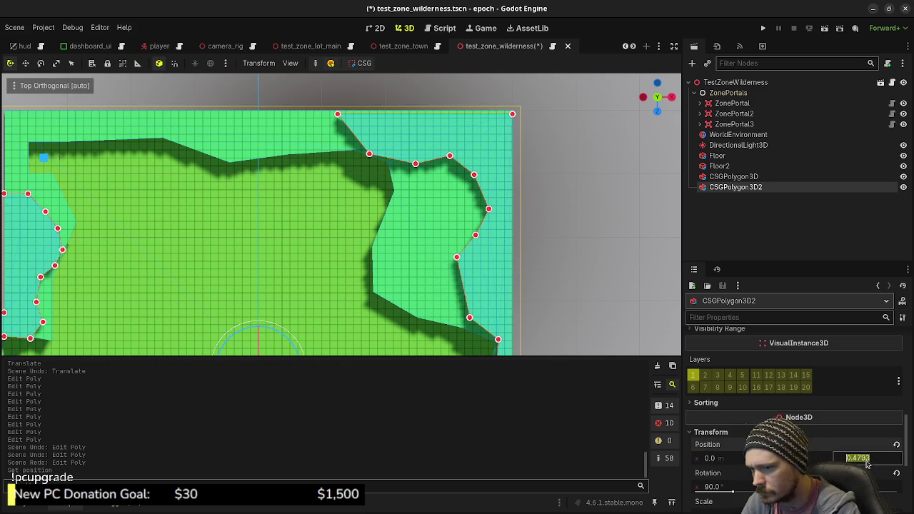
pyautogui.click(860, 458)
pyautogui.write('0')
pyautogui.press('Return')
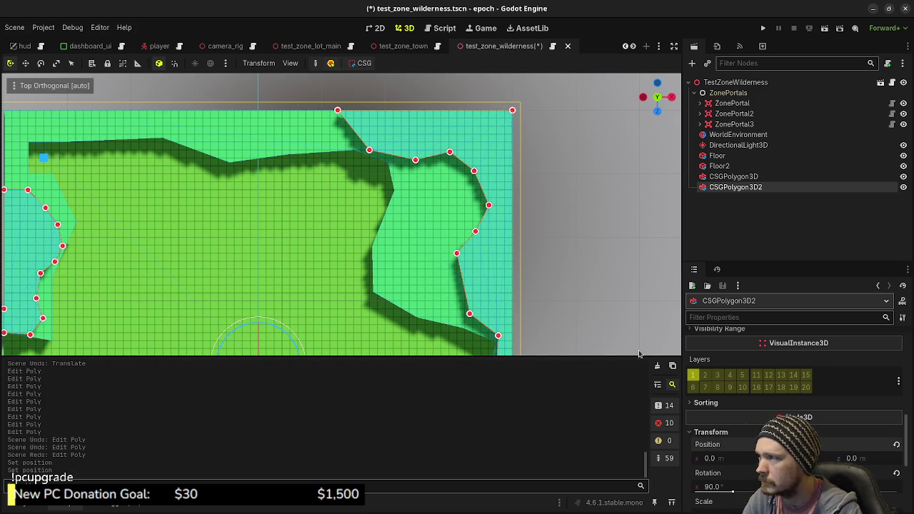
pyautogui.press('f')
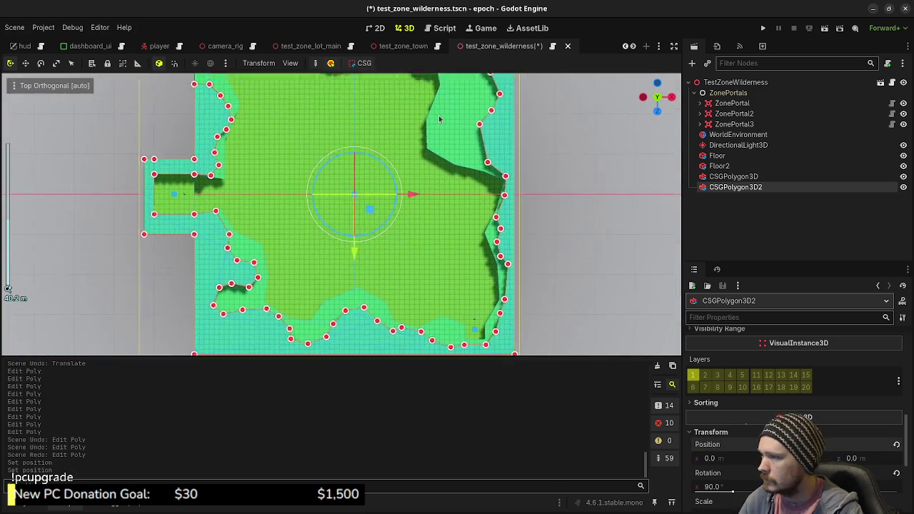
# Undo the stray viewport edit and re-enter Position X 0 and Z 0
pyautogui.scroll(4, 446, 113)
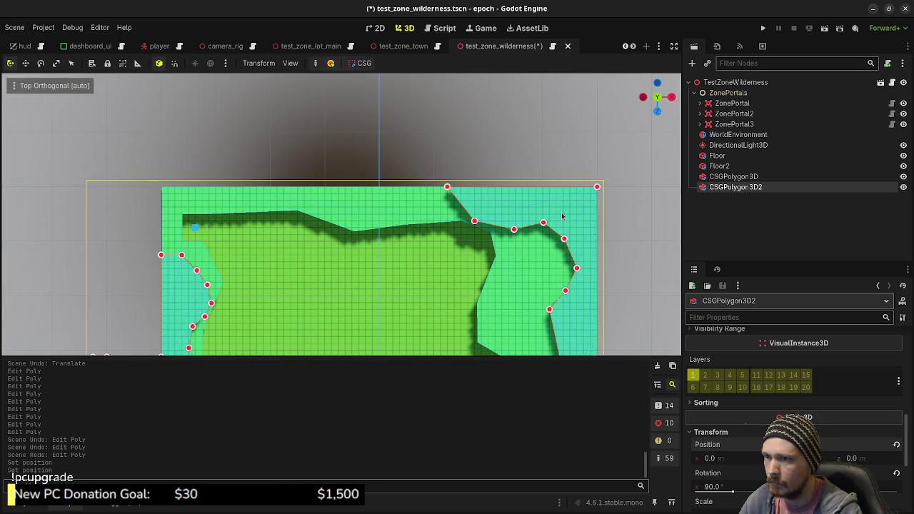
pyautogui.moveTo(462, 209); pyautogui.dragTo(452, 215)
pyautogui.hotkey('ctrl', 'z')
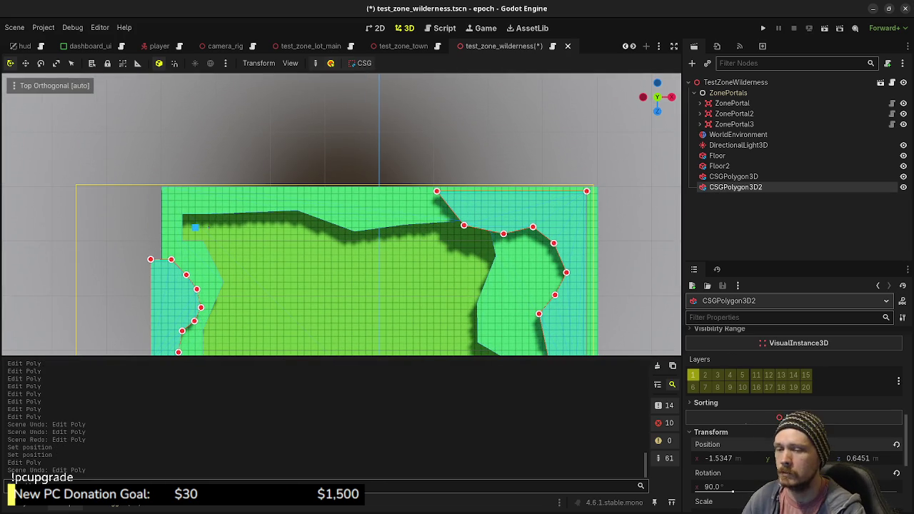
pyautogui.click(743, 458)
pyautogui.write('0')
pyautogui.press('Return')
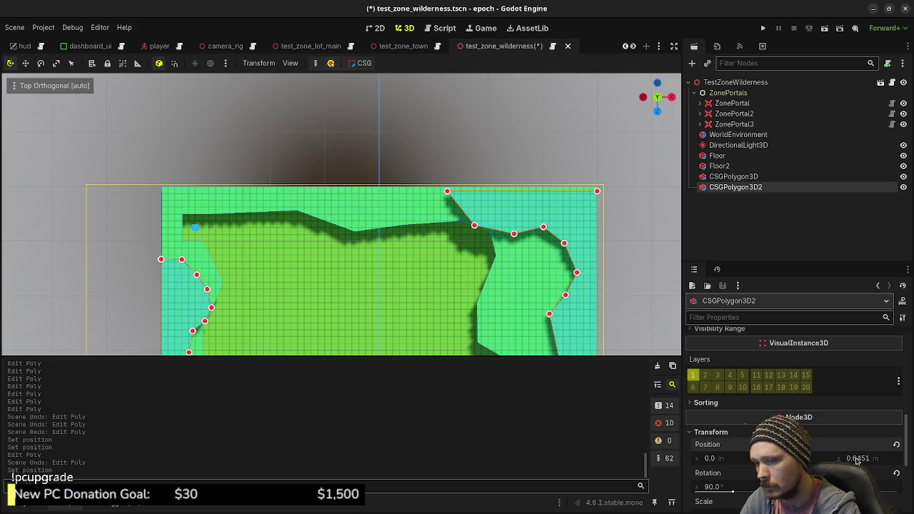
pyautogui.click(856, 459)
pyautogui.write('0')
pyautogui.press('Return')
# Reselect CSGPolygon3D2, drag it across the floor, then undo and redo that move
pyautogui.scroll(5, 471, 214)
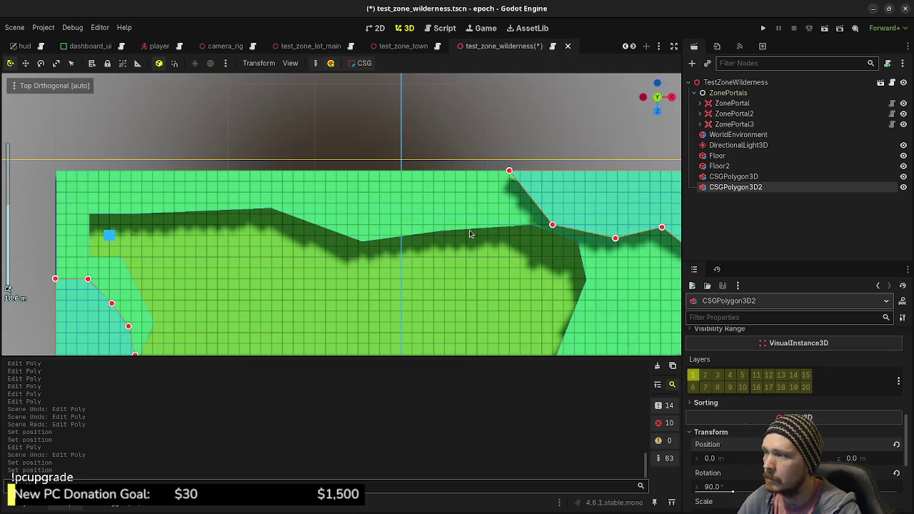
pyautogui.click(739, 178)
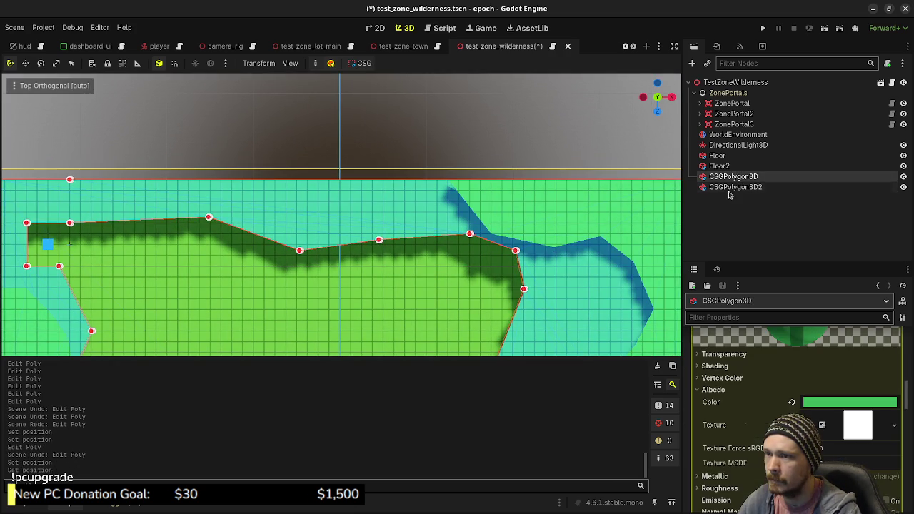
pyautogui.click(730, 189)
pyautogui.moveTo(471, 214); pyautogui.dragTo(460, 213)
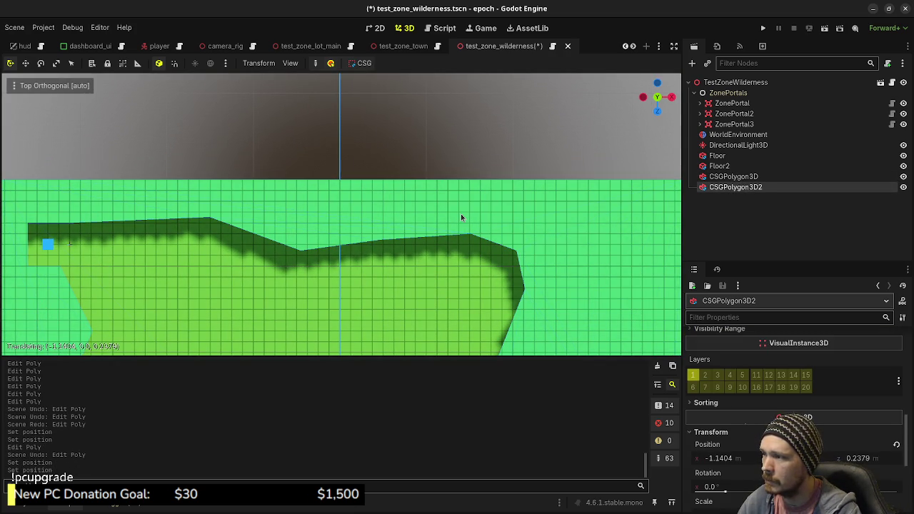
pyautogui.scroll(-5, 460, 213)
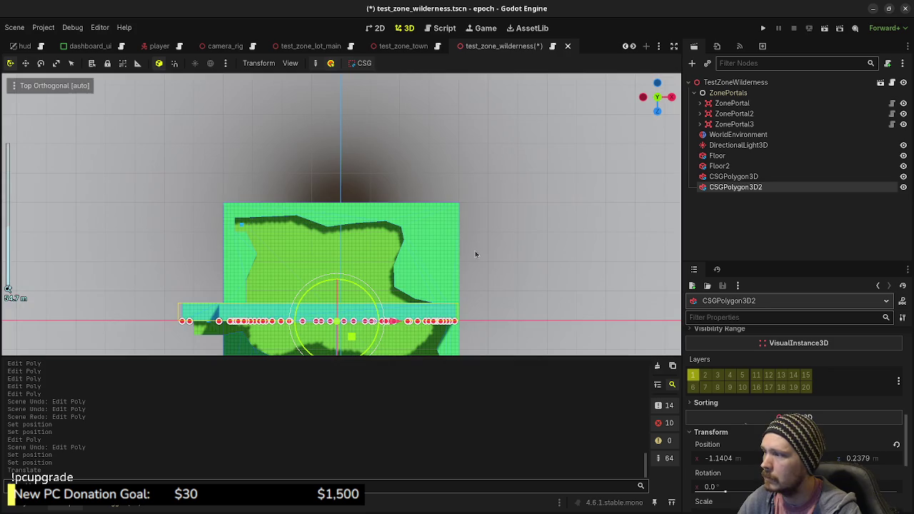
pyautogui.hotkey('ctrl', 'z')
pyautogui.hotkey('ctrl', 'z')
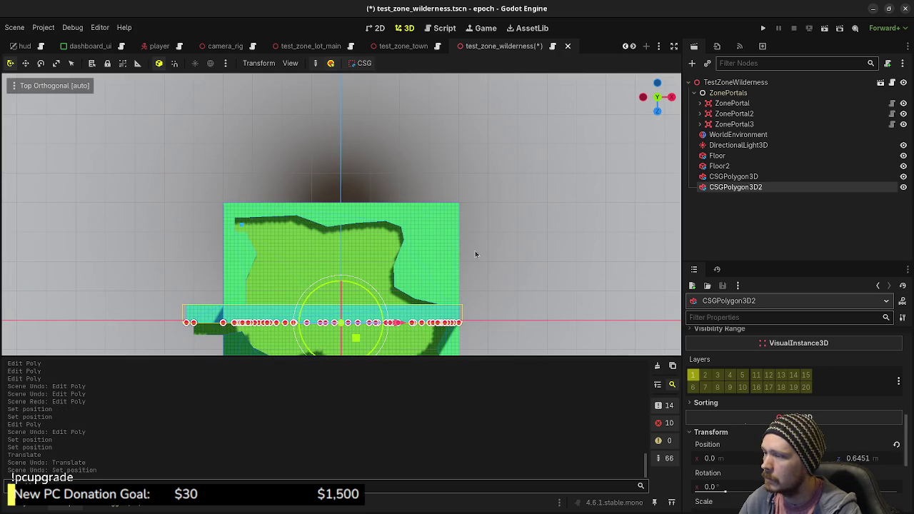
pyautogui.hotkey('ctrl', 'shift', 'z')
pyautogui.hotkey('ctrl', 'shift', 'z')
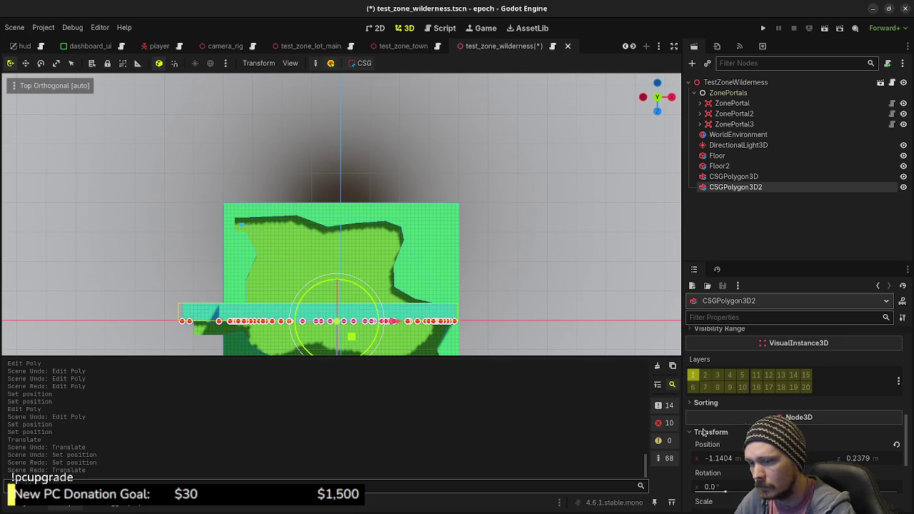
# Zero Position X and Z once more and orbit to a perspective view of the floor
pyautogui.click(739, 458)
pyautogui.write('0')
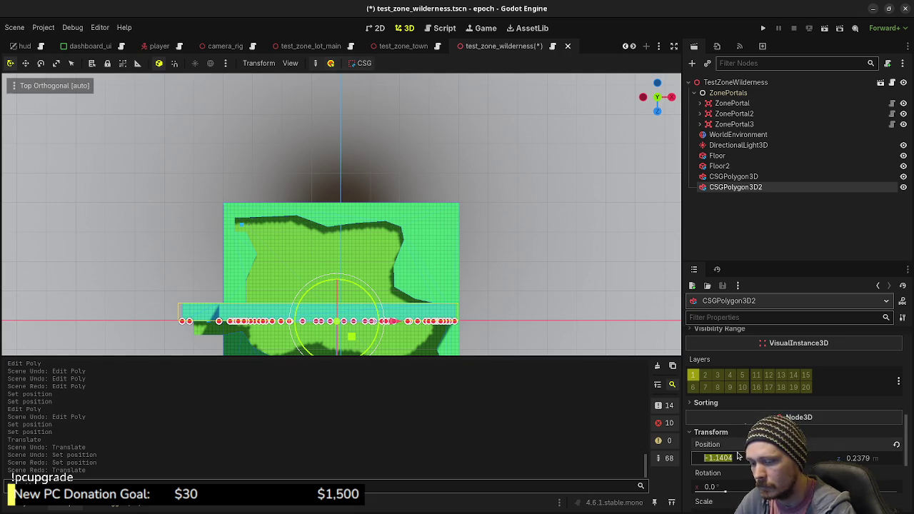
pyautogui.press('Return')
pyautogui.click(858, 459)
pyautogui.write('0')
pyautogui.press('Return')
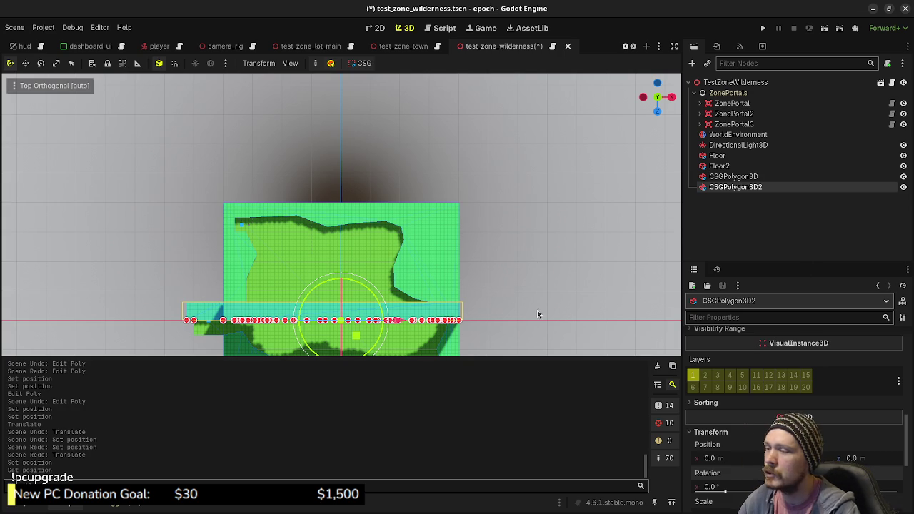
pyautogui.moveTo(538, 311); pyautogui.dragTo(405, 237)
pyautogui.scroll(-5, 406, 238)
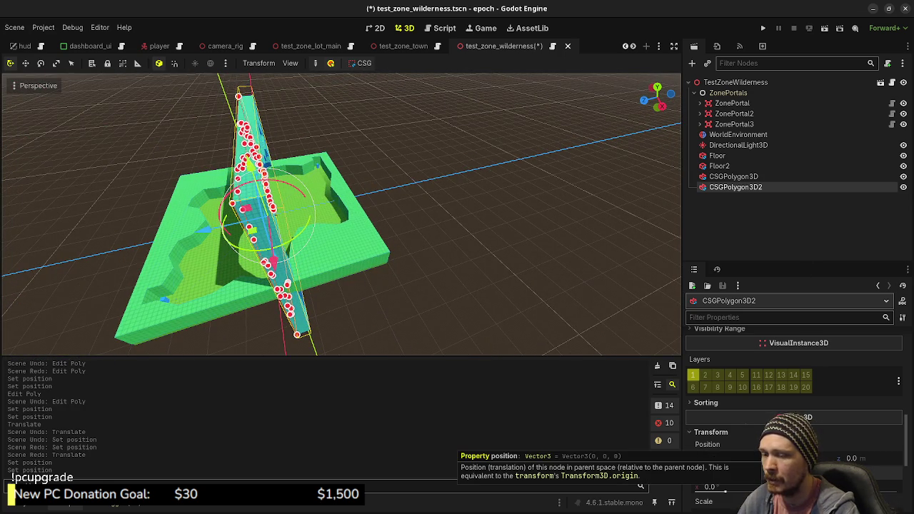
# Rotate CSGPolygon3D2 90° on X with the gizmo so it lies flat, then shift it along Y
pyautogui.click(723, 177)
pyautogui.click(721, 189)
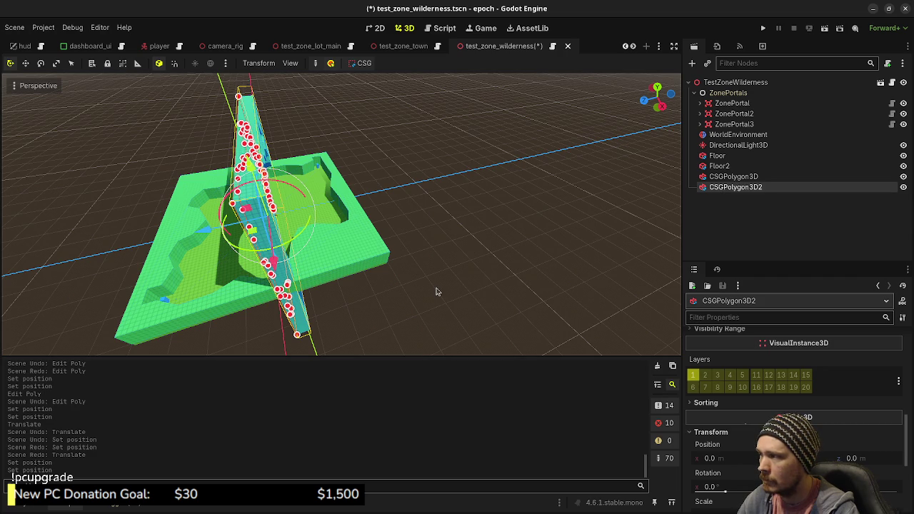
pyautogui.moveTo(414, 296)
pyautogui.mouseDown()
pyautogui.moveTo(452, 292)
pyautogui.moveTo(431, 275)
pyautogui.mouseUp()
pyautogui.moveTo(284, 182)
pyautogui.mouseDown()
pyautogui.moveTo(222, 226)
pyautogui.moveTo(219, 255)
pyautogui.mouseUp()
pyautogui.moveTo(311, 230)
pyautogui.mouseDown()
pyautogui.moveTo(366, 253)
pyautogui.moveTo(314, 248)
pyautogui.mouseUp()
pyautogui.moveTo(379, 247)
pyautogui.mouseDown()
pyautogui.moveTo(391, 249)
pyautogui.moveTo(315, 235)
pyautogui.moveTo(371, 239)
pyautogui.mouseUp()
# Fly over to inspect the walls, lower CSGPolygon3D2 by one unit, and switch to Top view
pyautogui.click(310, 234)
pyautogui.press('w')
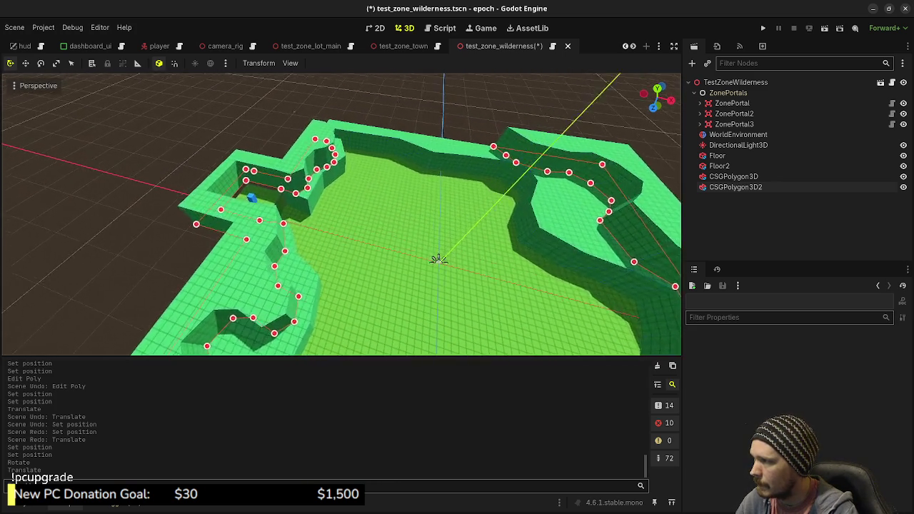
pyautogui.press('s')
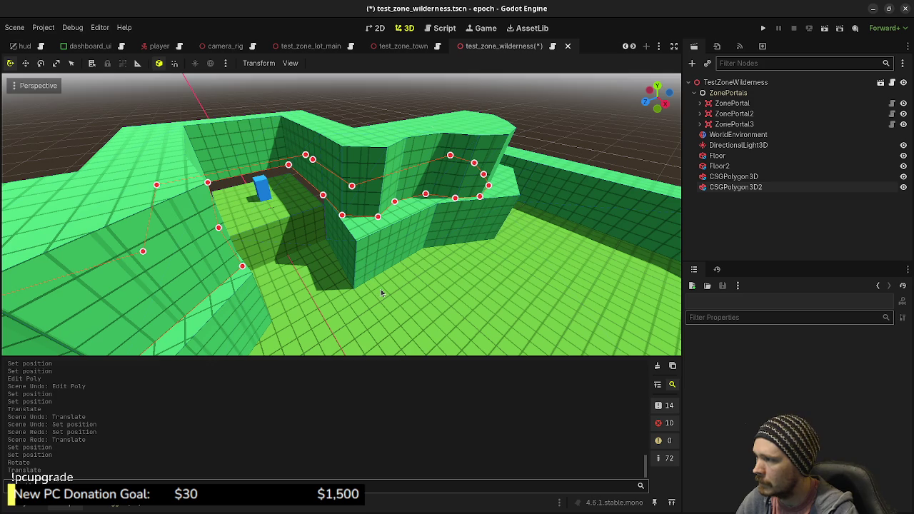
pyautogui.scroll(-6, 431, 275)
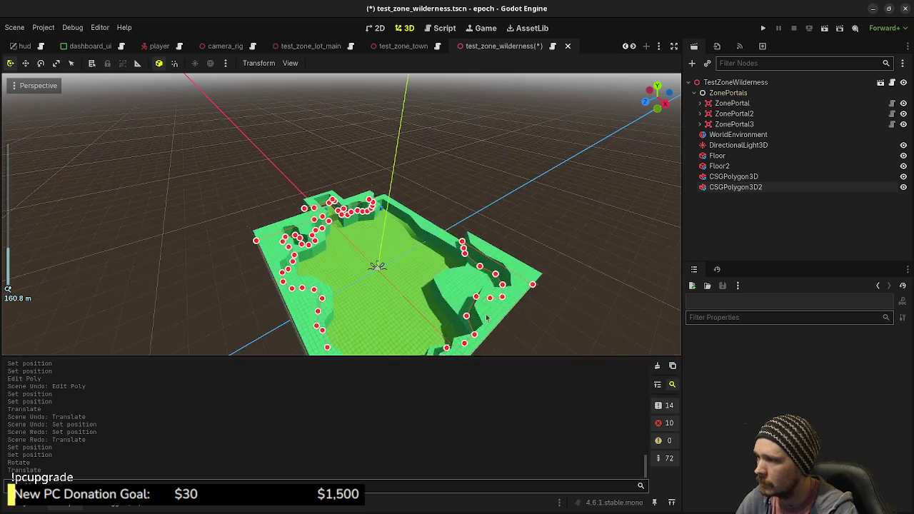
pyautogui.scroll(3, 408, 295)
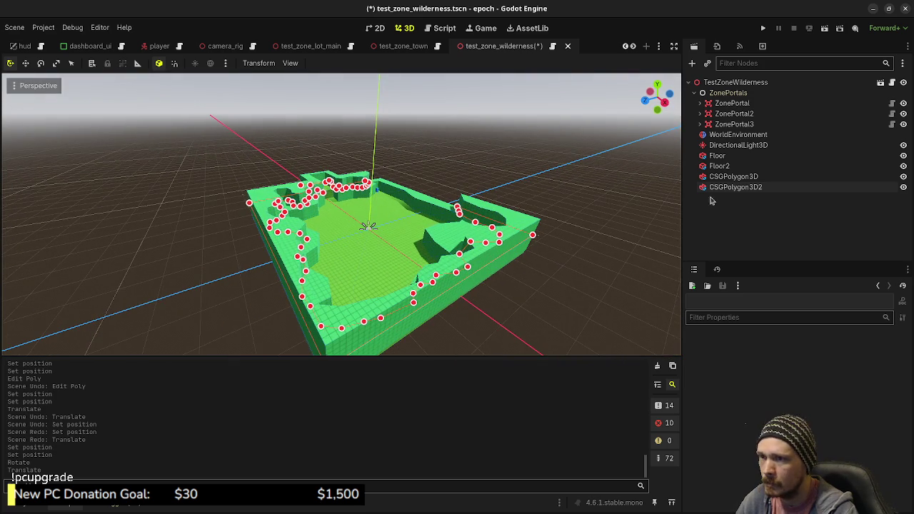
pyautogui.click(735, 187)
pyautogui.moveTo(363, 267); pyautogui.dragTo(362, 270)
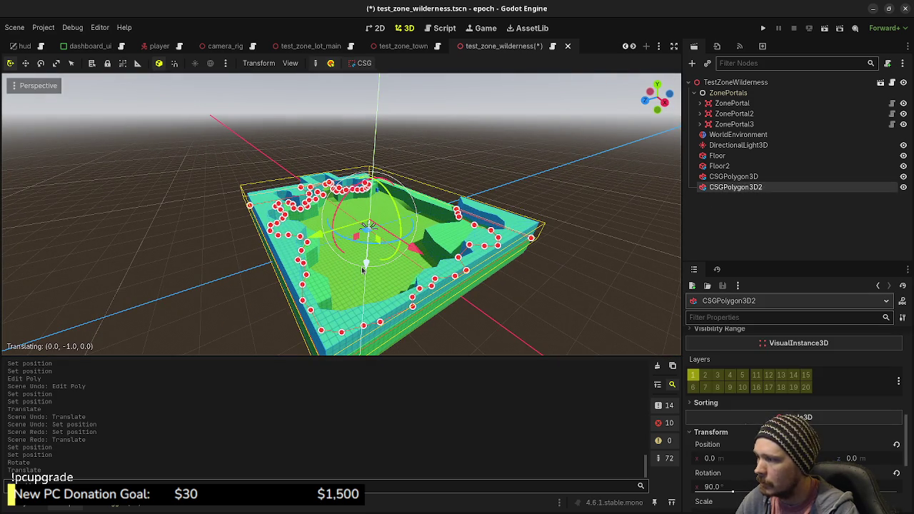
pyautogui.click(742, 177)
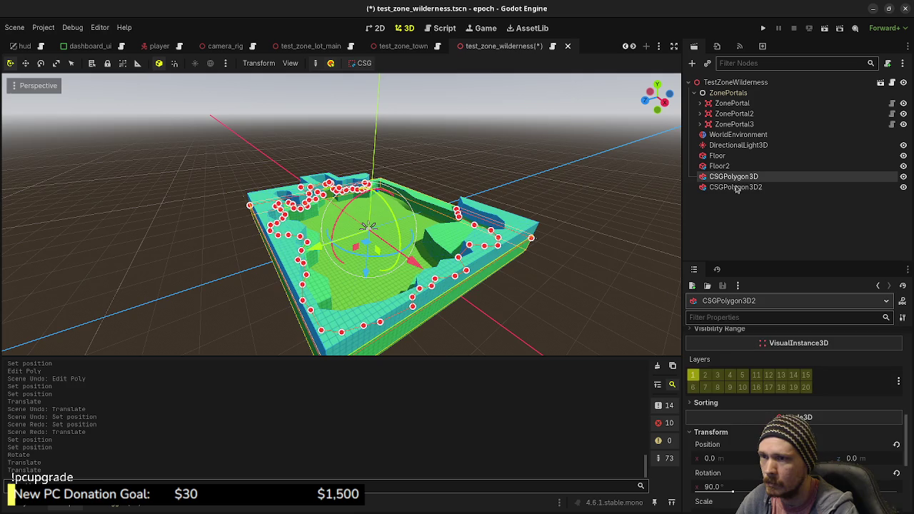
pyautogui.press('KP_7')
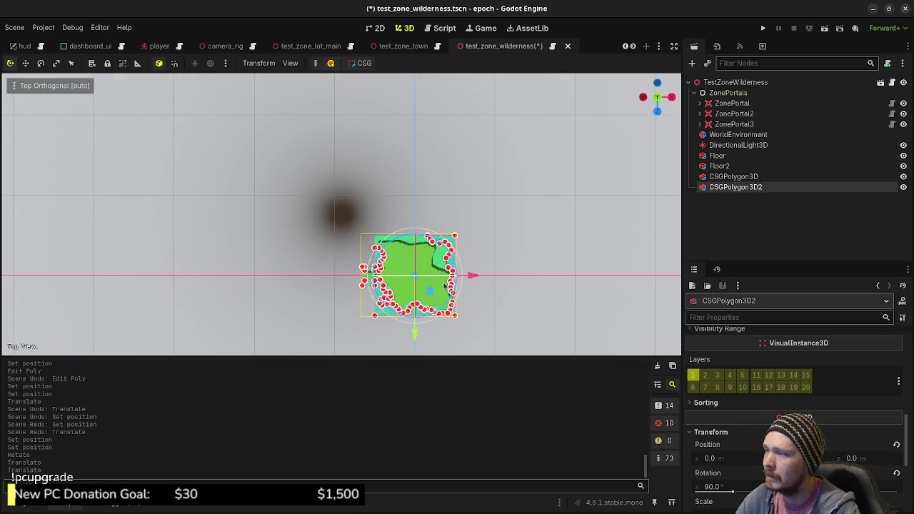
# Add and bend several points along the wall's north edge
pyautogui.scroll(15, 460, 291)
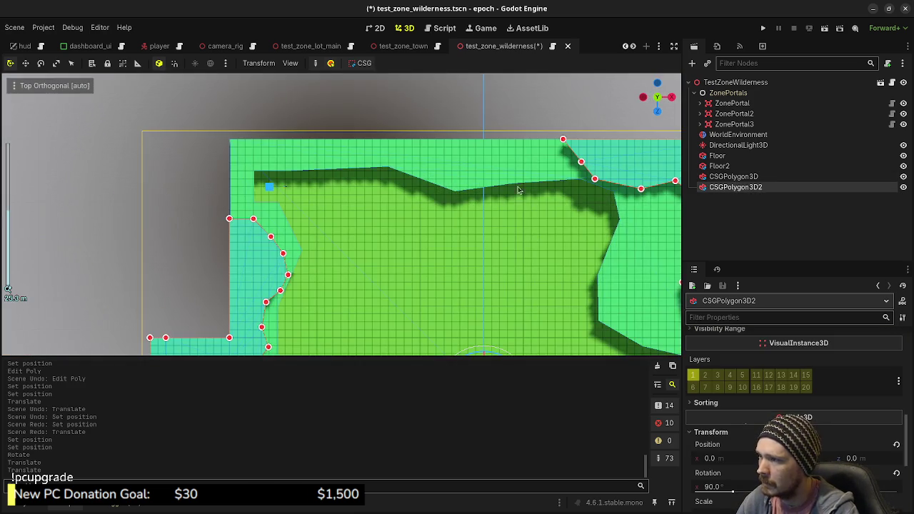
pyautogui.moveTo(521, 196); pyautogui.dragTo(391, 249)
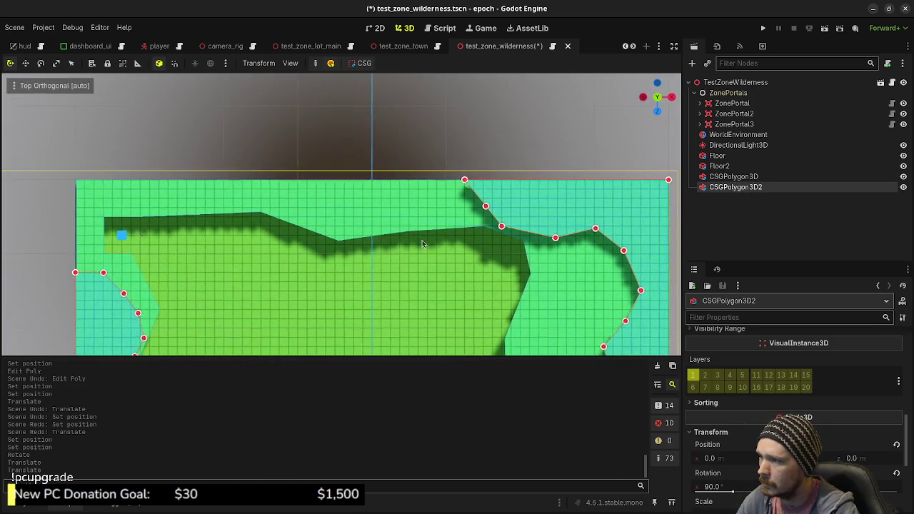
pyautogui.scroll(3, 484, 215)
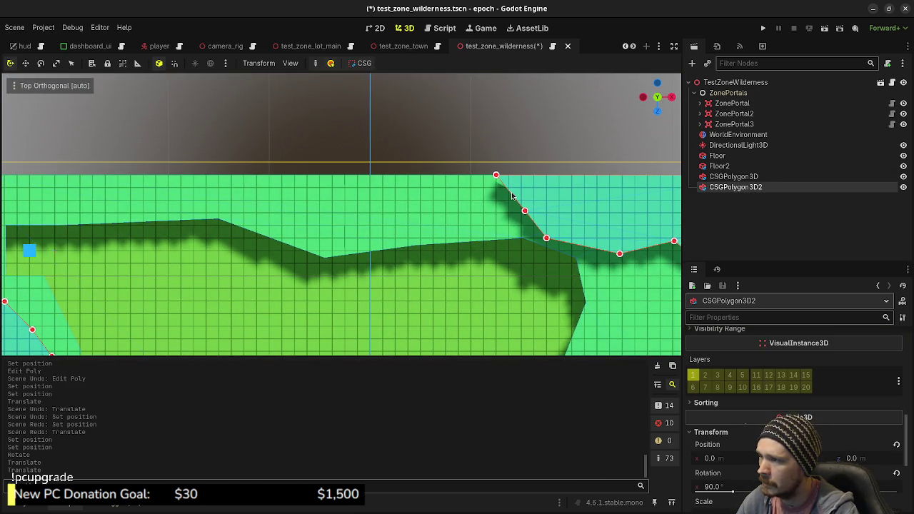
pyautogui.moveTo(511, 195)
pyautogui.mouseDown()
pyautogui.moveTo(484, 214)
pyautogui.moveTo(468, 198)
pyautogui.moveTo(402, 225)
pyautogui.moveTo(439, 210)
pyautogui.mouseUp()
pyautogui.moveTo(496, 176); pyautogui.dragTo(142, 175)
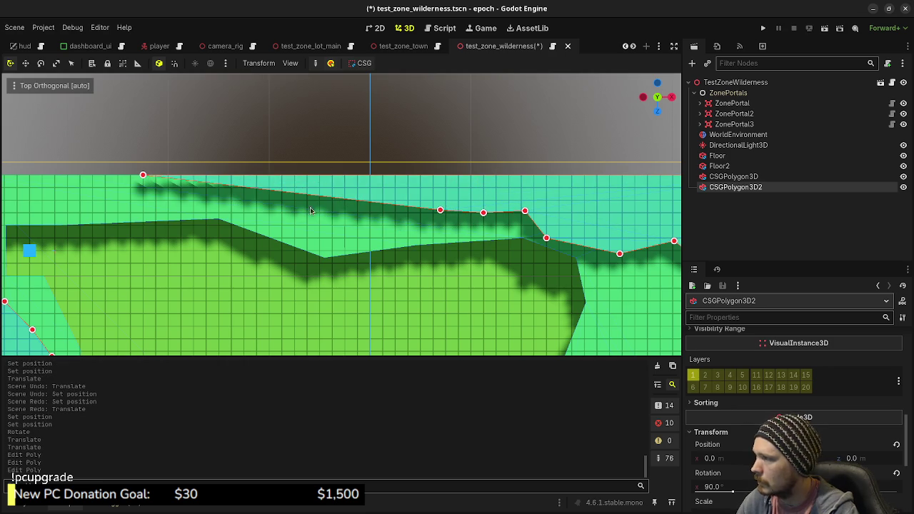
pyautogui.moveTo(409, 209)
pyautogui.mouseDown()
pyautogui.moveTo(409, 229)
pyautogui.moveTo(307, 229)
pyautogui.moveTo(274, 212)
pyautogui.moveTo(233, 217)
pyautogui.moveTo(389, 231)
pyautogui.moveTo(327, 213)
pyautogui.mouseUp()
pyautogui.click(386, 212)
pyautogui.click(361, 212)
pyautogui.click(355, 219)
# Add more points toward the north-west corner and down the left side, then save test_zone_wilderness
pyautogui.scroll(-2, 232, 219)
pyautogui.click(352, 214)
pyautogui.click(267, 209)
pyautogui.moveTo(267, 210)
pyautogui.mouseDown()
pyautogui.moveTo(288, 235)
pyautogui.moveTo(295, 229)
pyautogui.mouseUp()
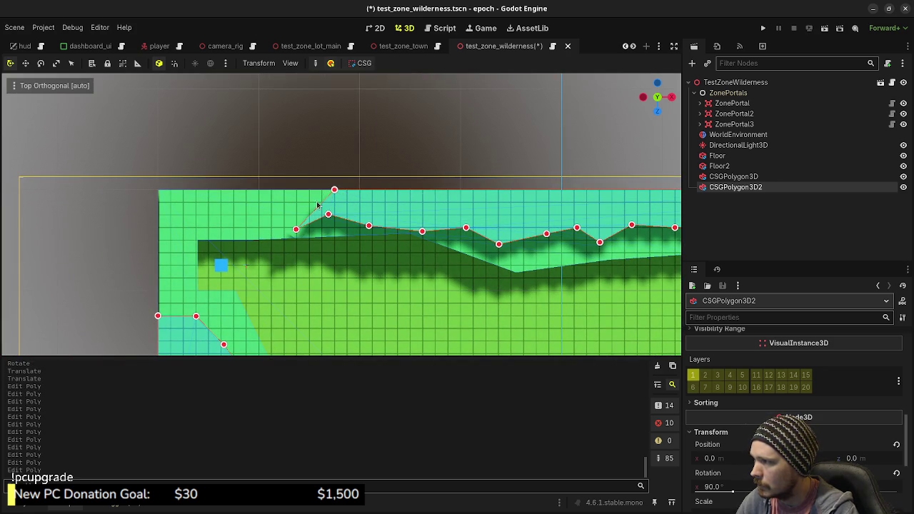
pyautogui.moveTo(332, 191); pyautogui.dragTo(158, 190)
pyautogui.moveTo(250, 220)
pyautogui.mouseDown()
pyautogui.moveTo(240, 235)
pyautogui.moveTo(207, 226)
pyautogui.moveTo(170, 243)
pyautogui.moveTo(157, 303)
pyautogui.moveTo(176, 278)
pyautogui.moveTo(174, 292)
pyautogui.moveTo(195, 317)
pyautogui.mouseUp()
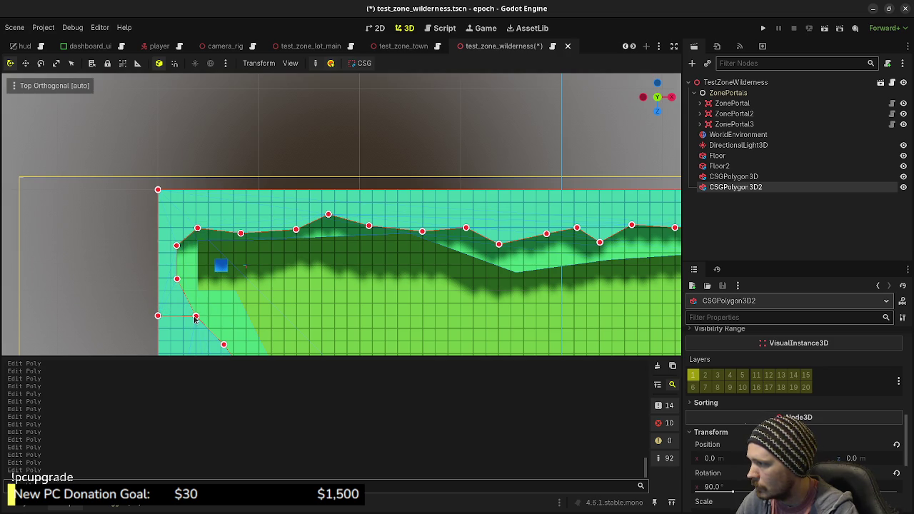
pyautogui.scroll(-5, 295, 308)
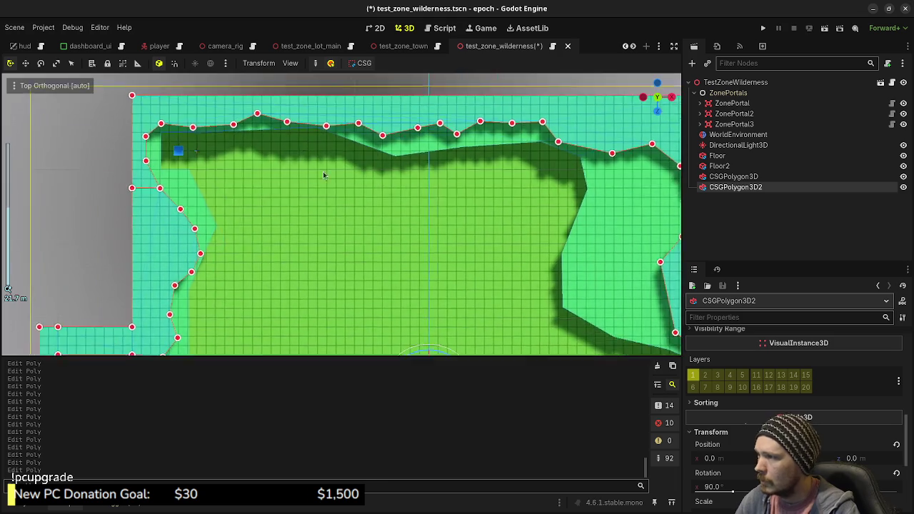
pyautogui.moveTo(504, 298)
pyautogui.mouseDown()
pyautogui.moveTo(431, 230)
pyautogui.moveTo(533, 163)
pyautogui.mouseUp()
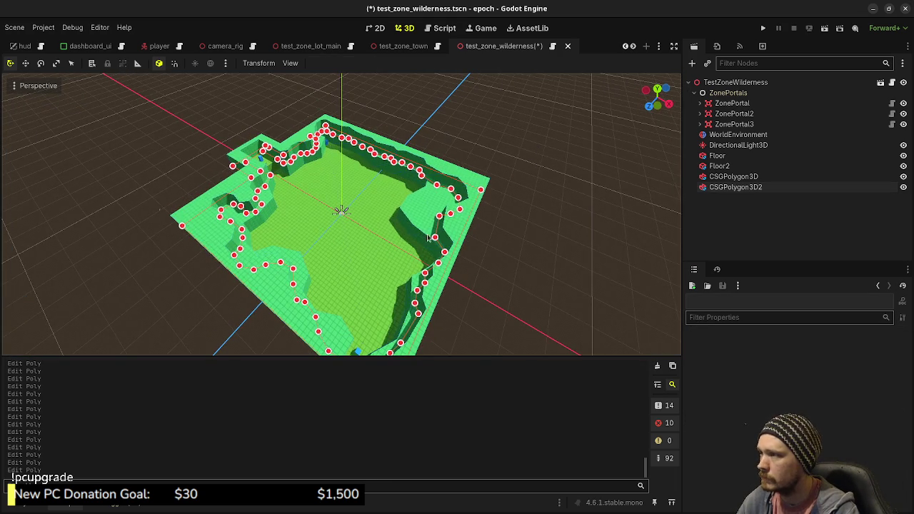
pyautogui.hotkey('ctrl', 's')
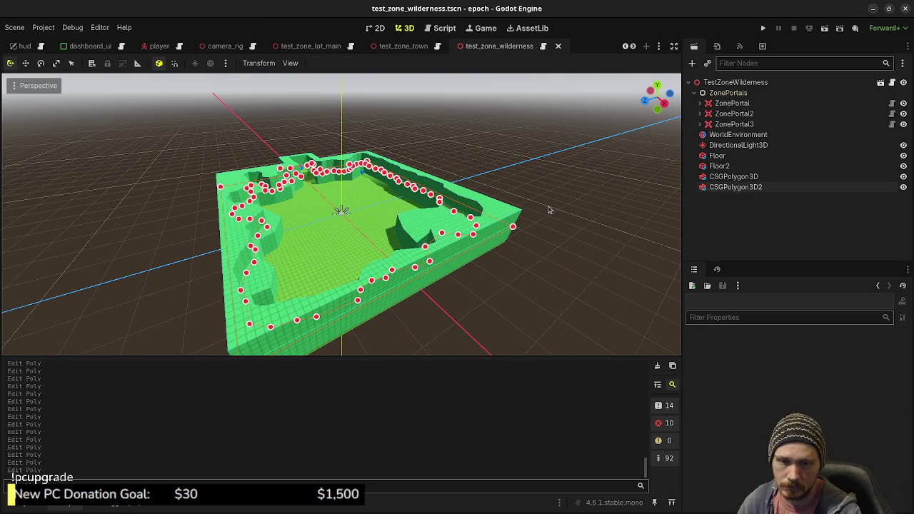
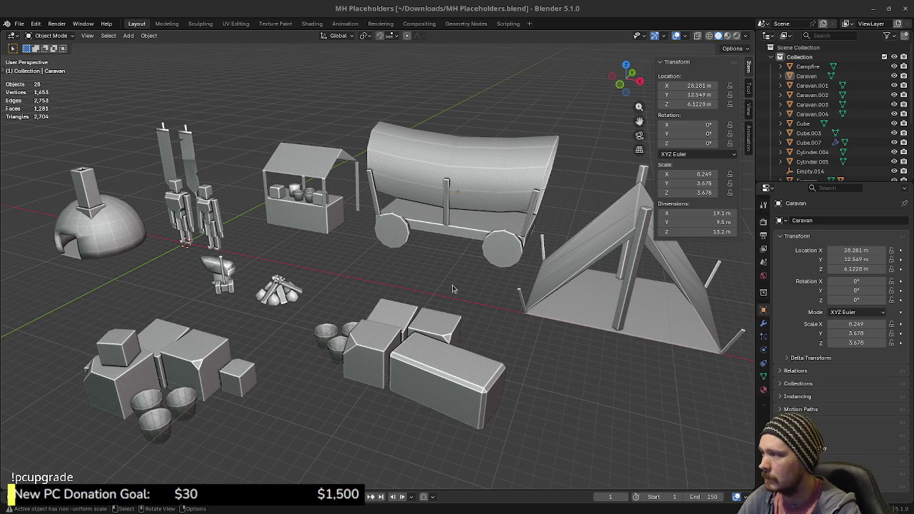
# Orbit and zoom around the placeholder prop models in Blender, then quit Blender
pyautogui.moveTo(343, 277)
pyautogui.mouseDown()
pyautogui.moveTo(470, 272)
pyautogui.moveTo(472, 285)
pyautogui.mouseUp()
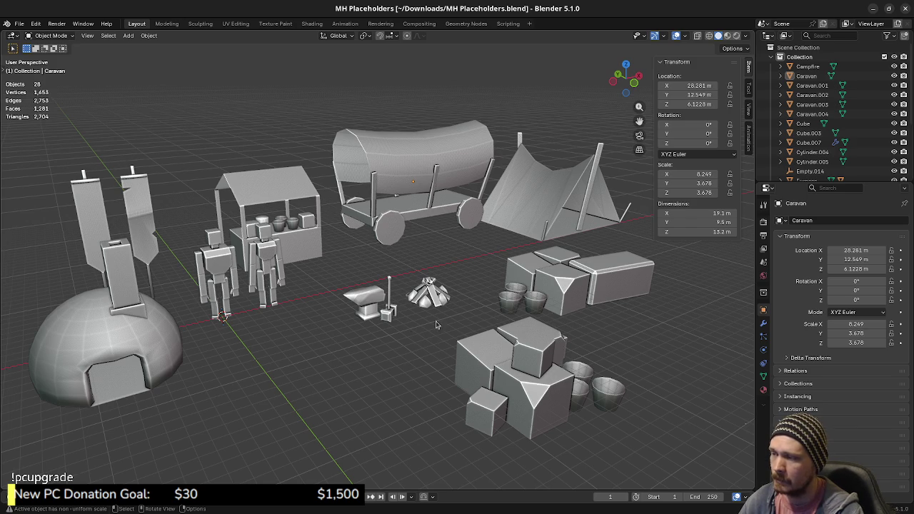
pyautogui.scroll(5, 435, 349)
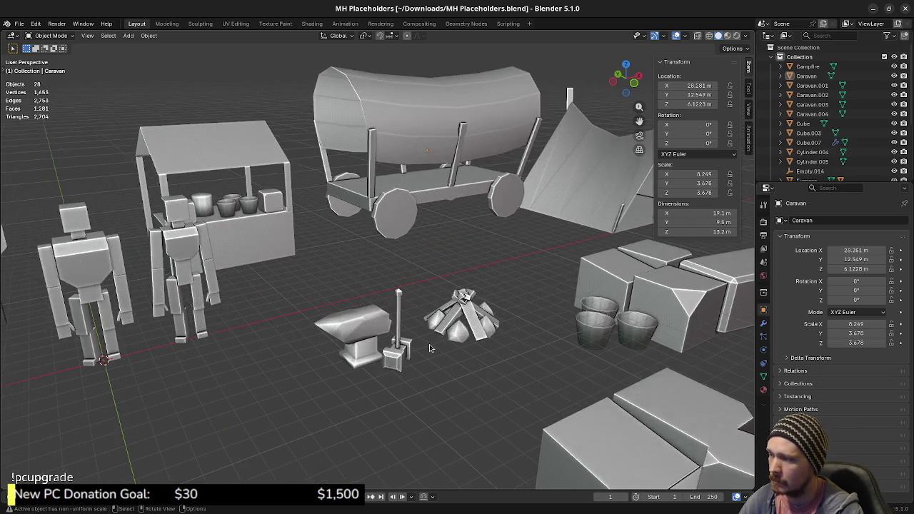
pyautogui.scroll(-3, 438, 351)
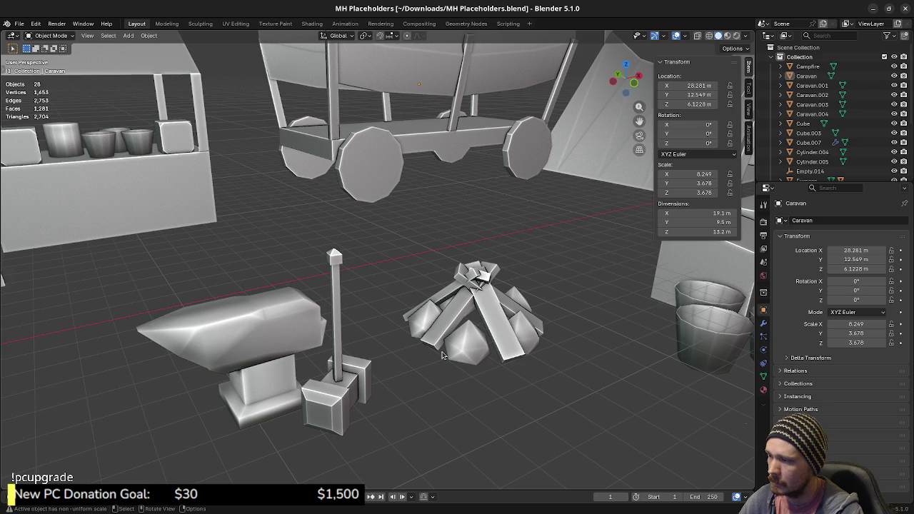
pyautogui.scroll(-5, 441, 355)
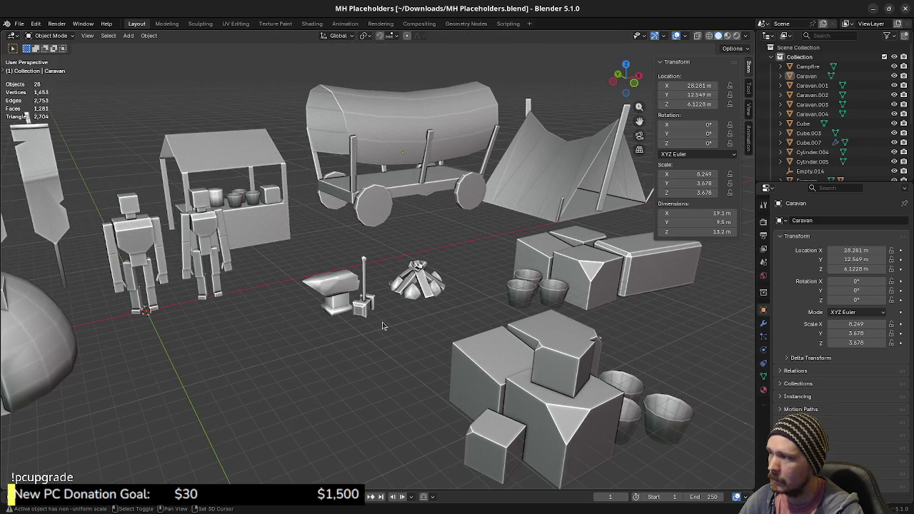
pyautogui.scroll(3, 422, 337)
pyautogui.scroll(-2, 422, 337)
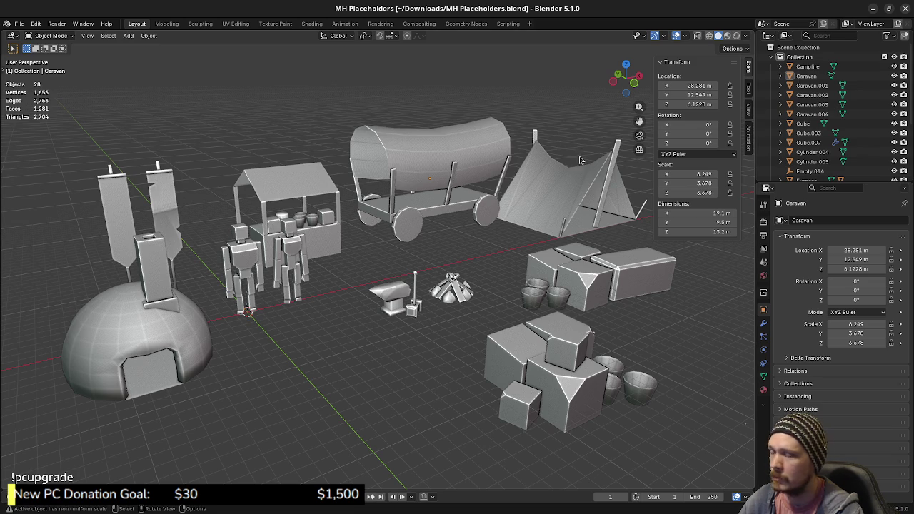
pyautogui.click(905, 8)
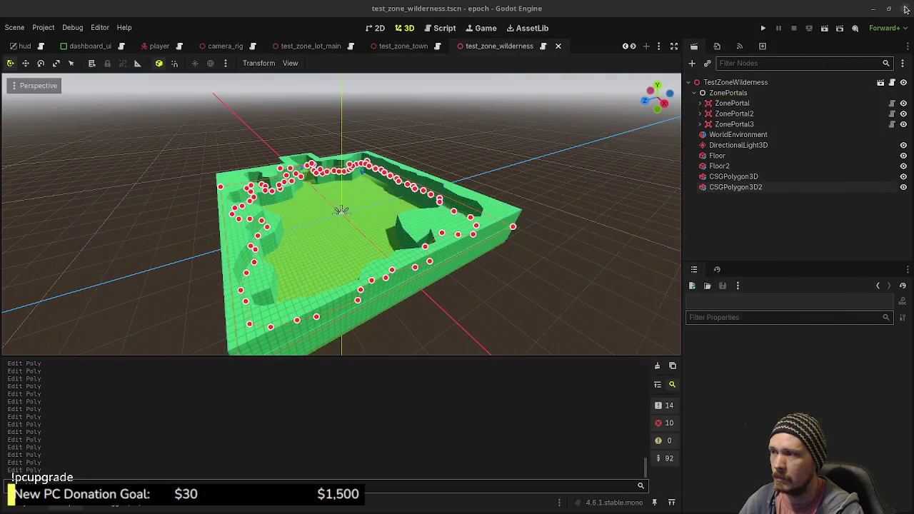
pyautogui.hotkey('ctrl', 's')
pyautogui.click(420, 45)
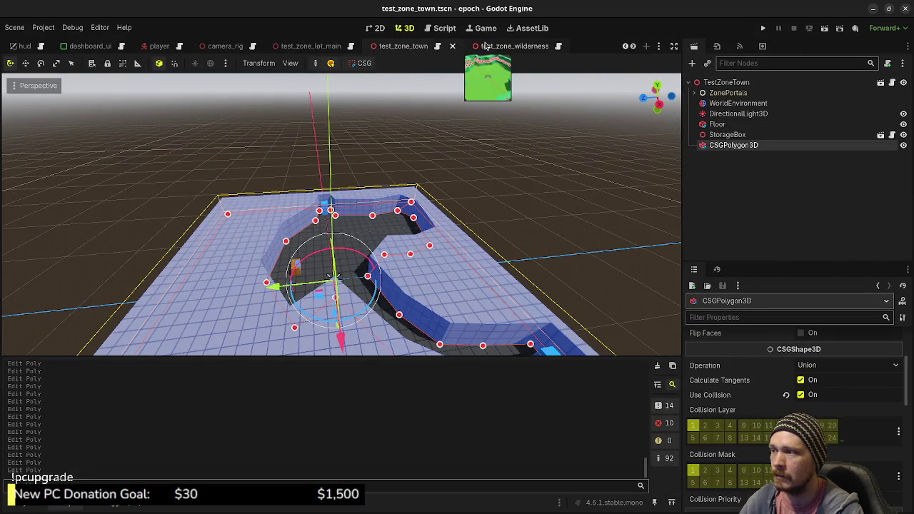
pyautogui.click(500, 46)
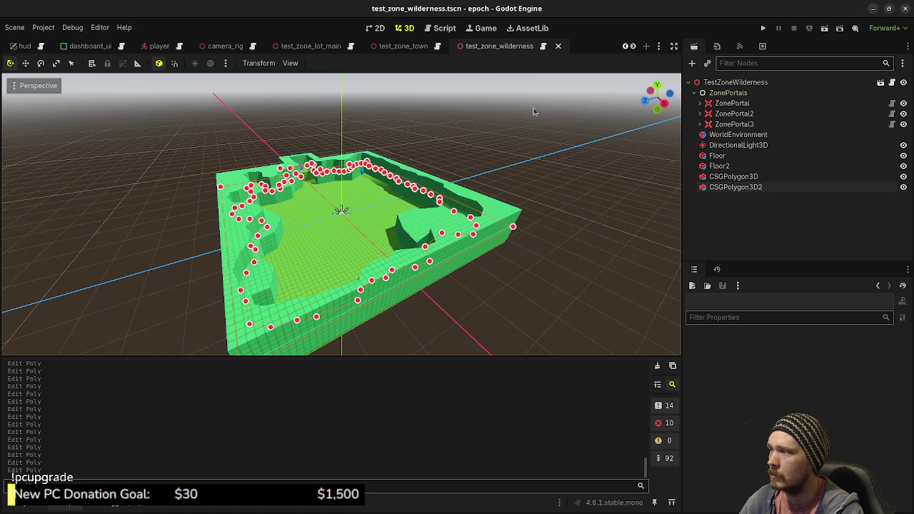
pyautogui.scroll(5, 536, 200)
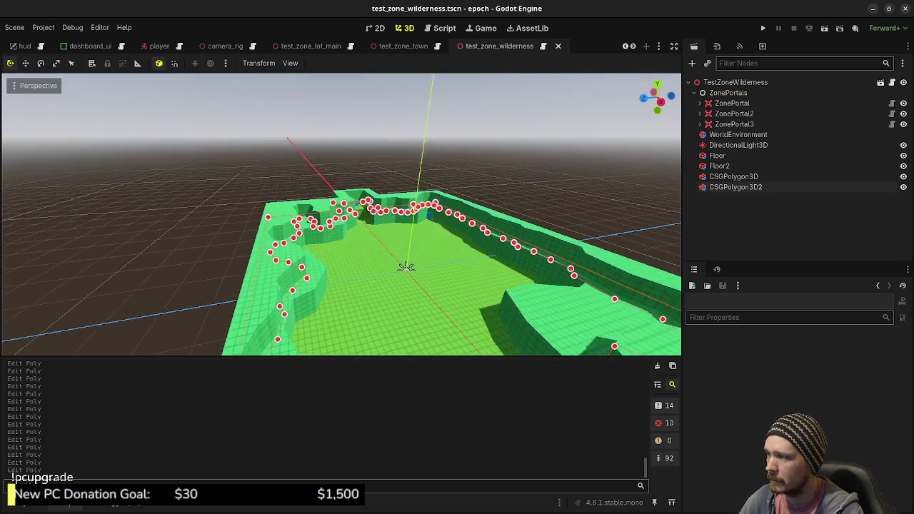
pyautogui.press('w')
pyautogui.press('w')
pyautogui.press('w')
pyautogui.press('w')
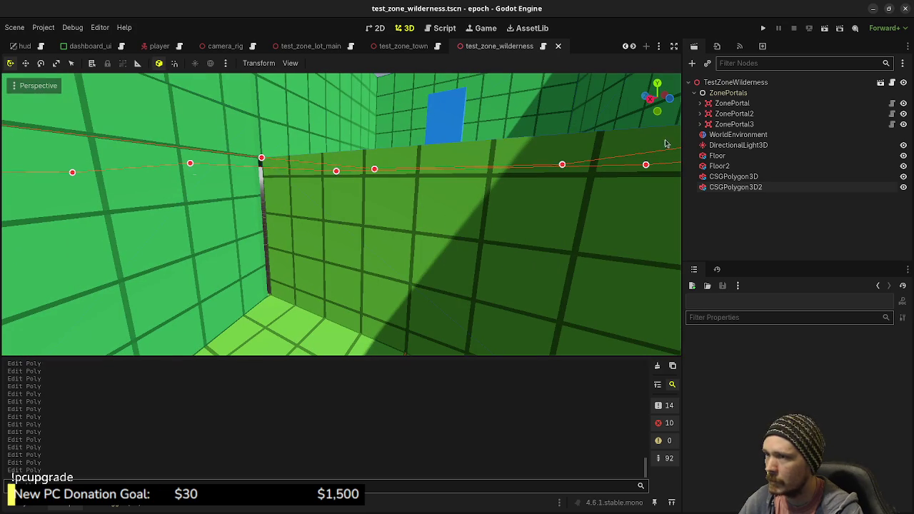
pyautogui.click(728, 176)
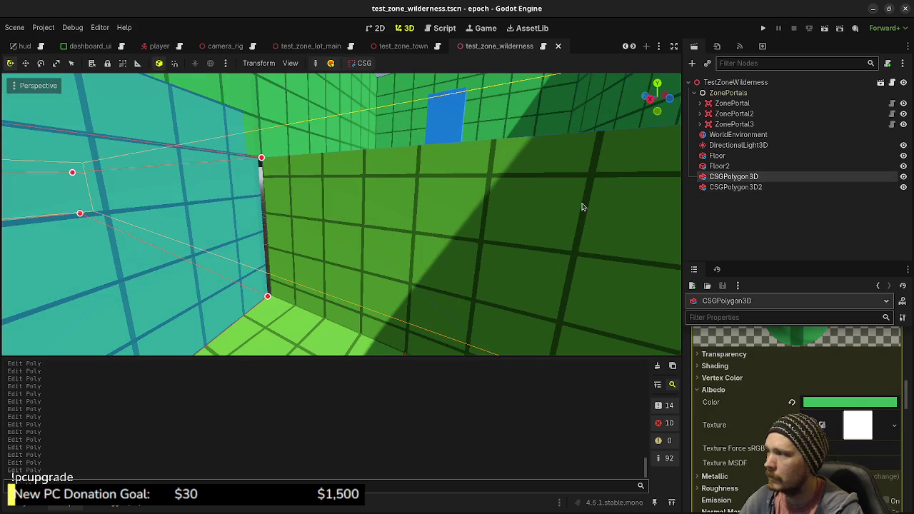
# In top view, drag a corner of the CSGPolygon3D wall outline into place beside the blue marker
pyautogui.press('KP_7')
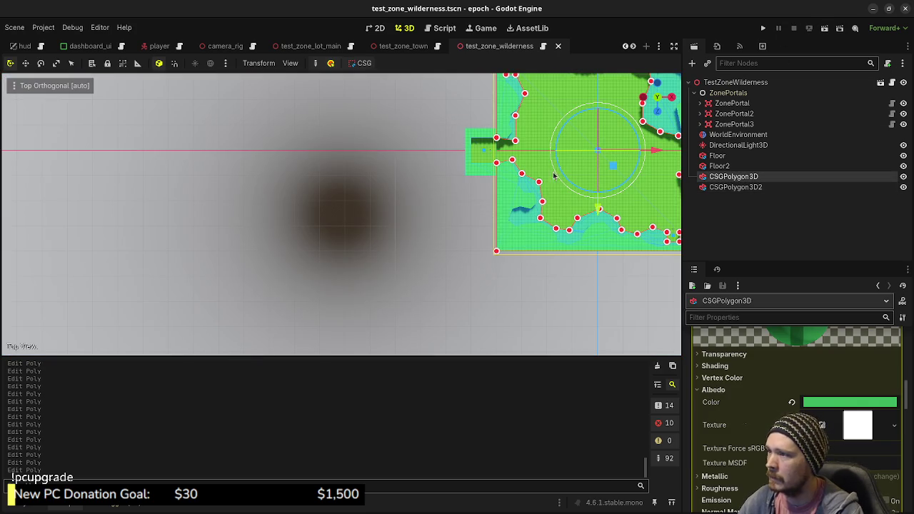
pyautogui.scroll(5, 530, 153)
pyautogui.scroll(15, 498, 203)
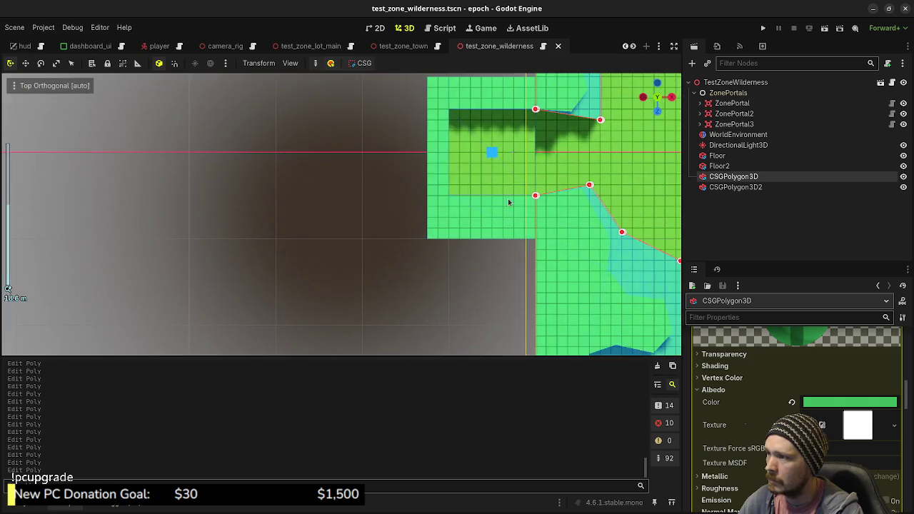
pyautogui.scroll(5, 467, 238)
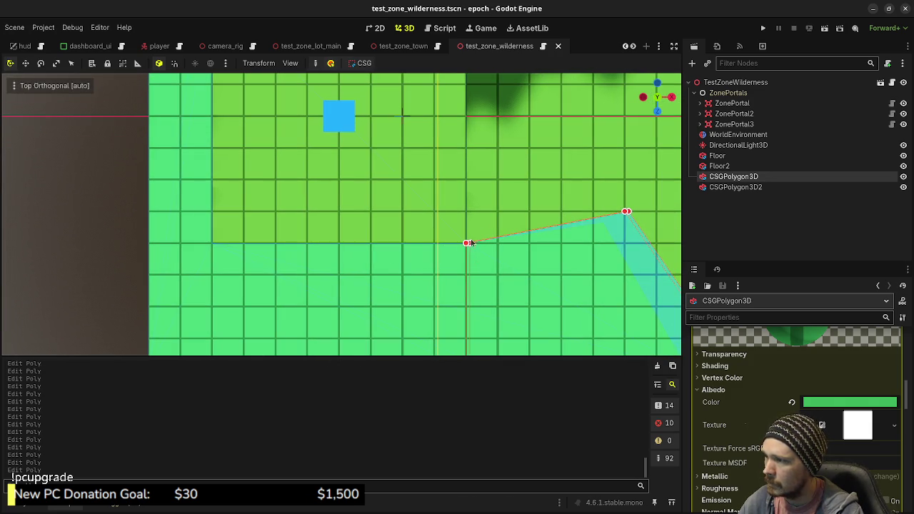
pyautogui.moveTo(468, 246)
pyautogui.mouseDown()
pyautogui.moveTo(502, 253)
pyautogui.moveTo(417, 220)
pyautogui.mouseUp()
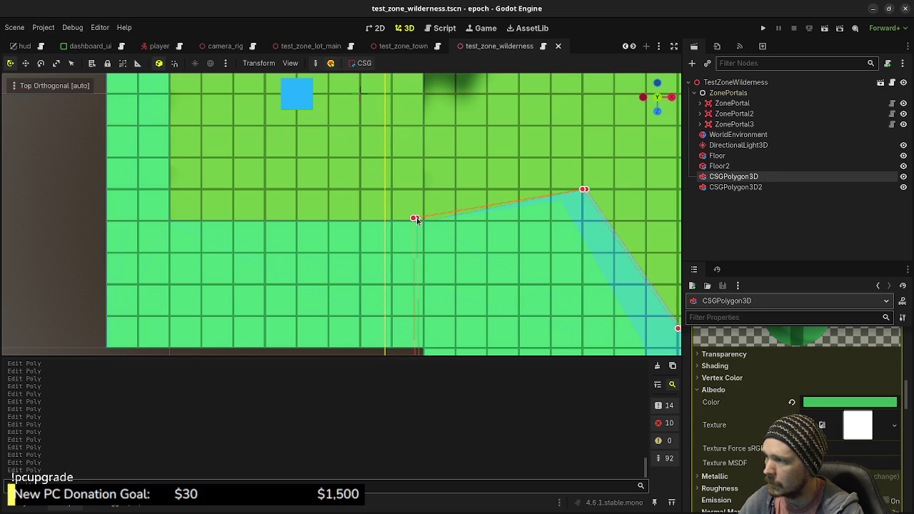
pyautogui.moveTo(506, 212)
pyautogui.mouseDown()
pyautogui.moveTo(520, 335)
pyautogui.moveTo(514, 371)
pyautogui.mouseUp()
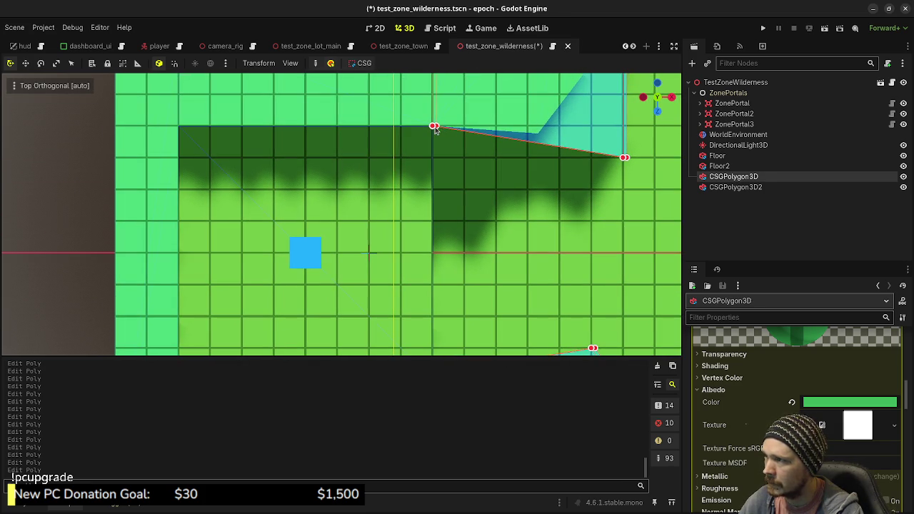
pyautogui.moveTo(436, 128); pyautogui.dragTo(424, 130)
# Return to perspective, select the CSGPolygon3D2 wall, and save the wilderness scene
pyautogui.press('KP_5')
pyautogui.scroll(-6, 458, 158)
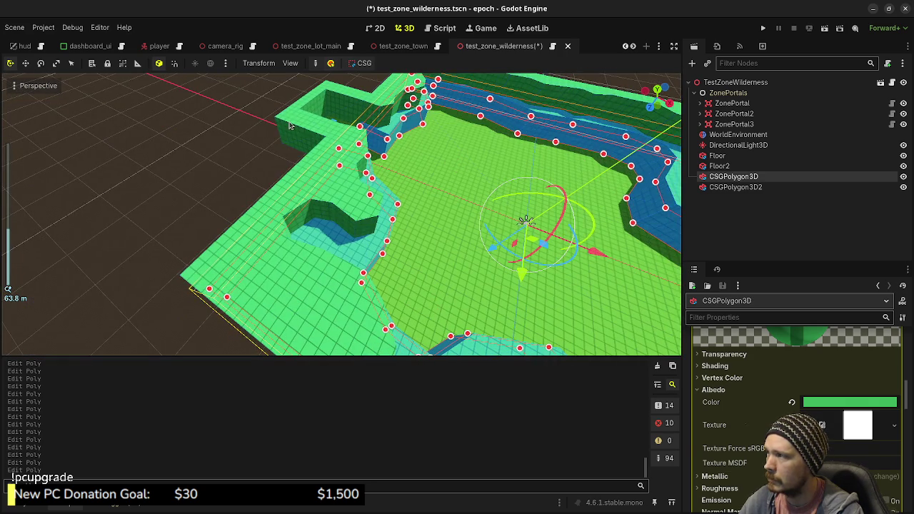
pyautogui.click(289, 126)
pyautogui.scroll(5, 444, 161)
pyautogui.moveTo(444, 161)
pyautogui.mouseDown()
pyautogui.moveTo(444, 228)
pyautogui.moveTo(500, 236)
pyautogui.moveTo(459, 163)
pyautogui.mouseUp()
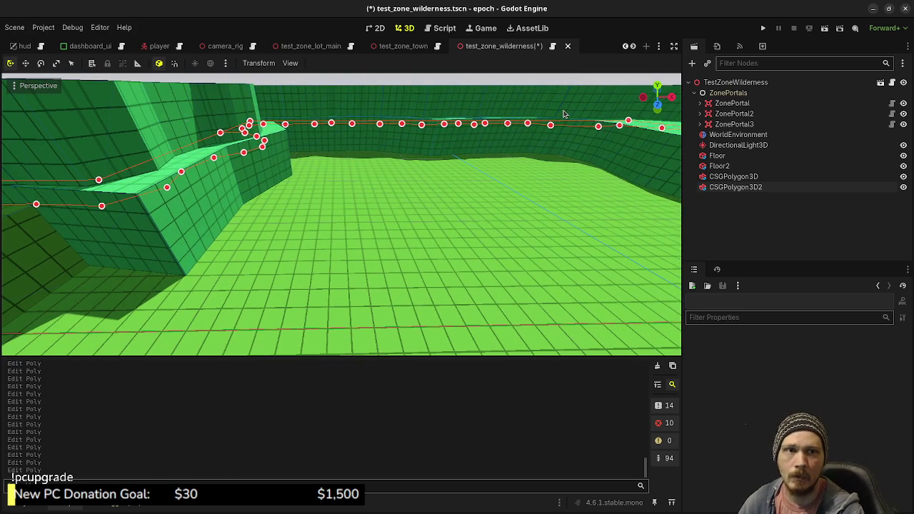
pyautogui.hotkey('ctrl', 's')
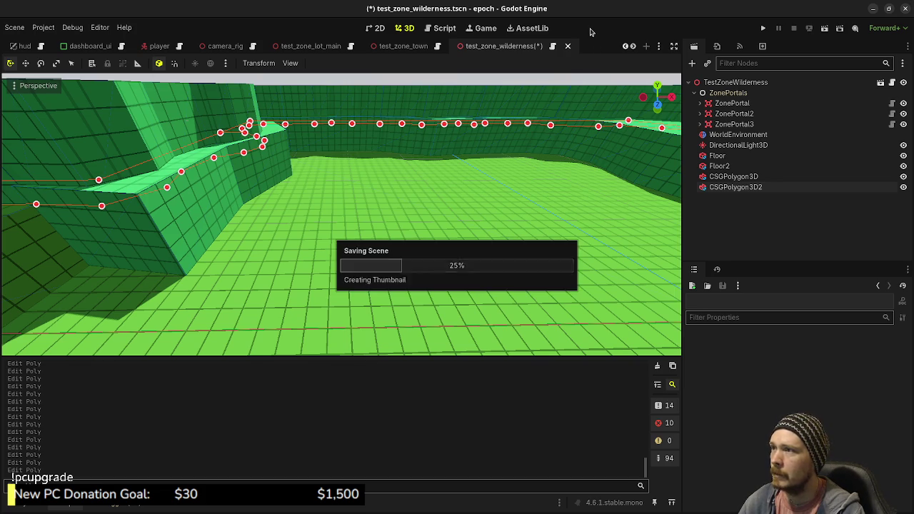
# Add a new CSGPolygon3D node as a child of the TestZoneWilderness root
pyautogui.moveTo(592, 143)
pyautogui.mouseDown()
pyautogui.moveTo(675, 184)
pyautogui.moveTo(407, 197)
pyautogui.mouseUp()
pyautogui.scroll(-5, 398, 199)
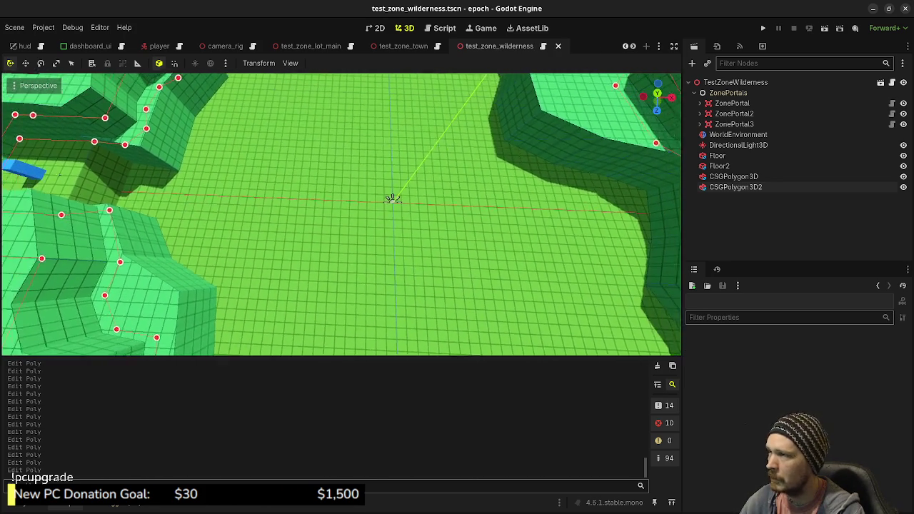
pyautogui.click(738, 179)
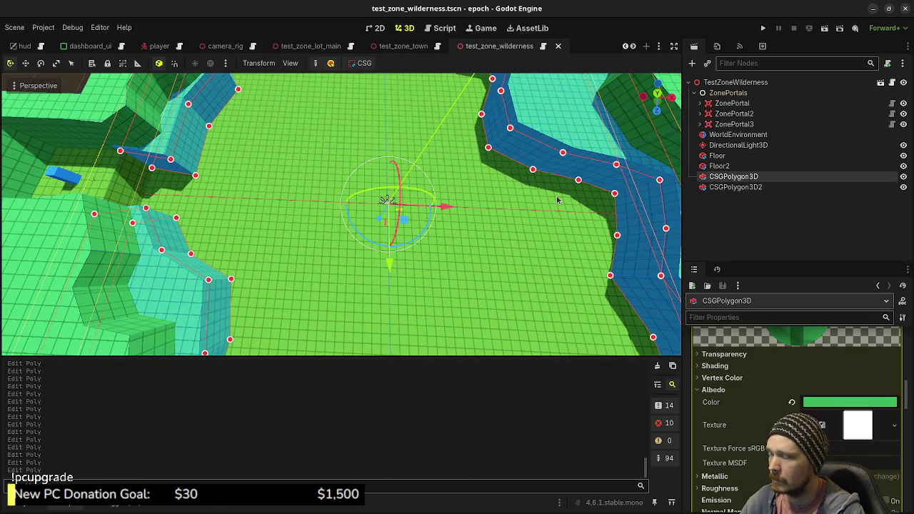
pyautogui.click(735, 82)
pyautogui.hotkey('ctrl', 'a')
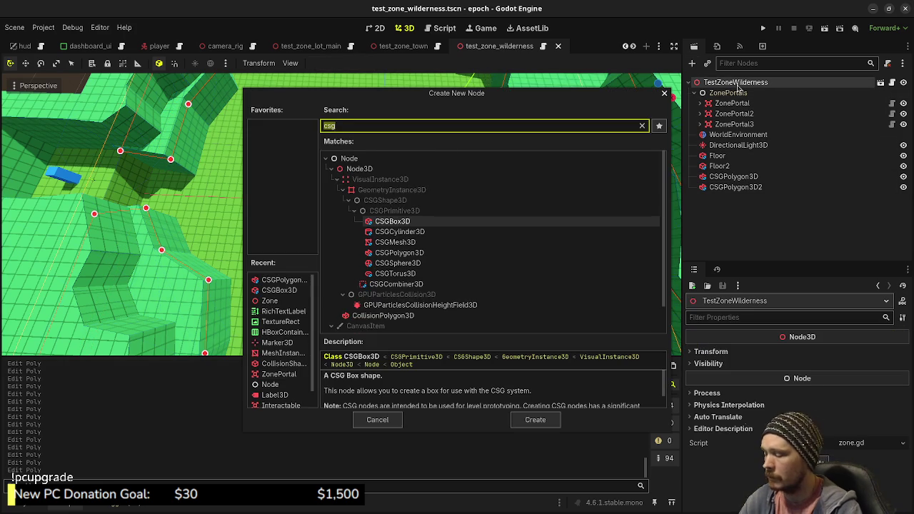
pyautogui.write('pol')
pyautogui.press('Return')
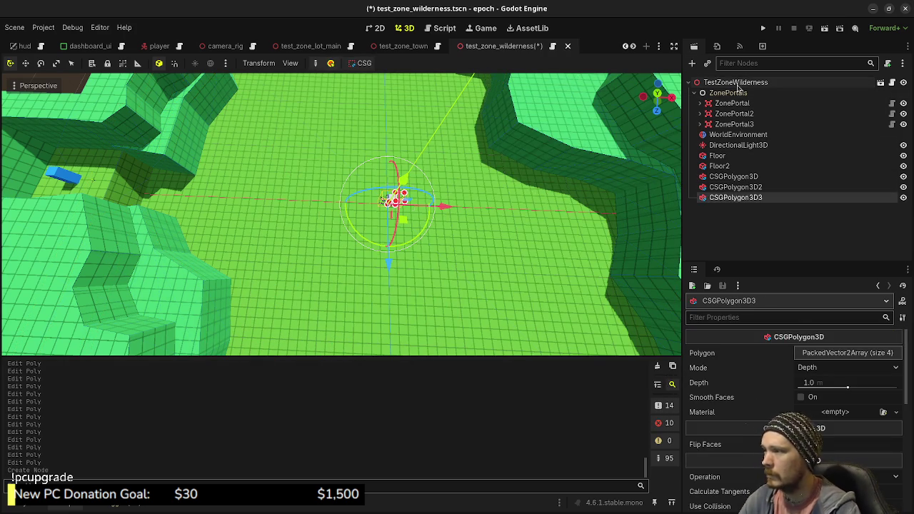
pyautogui.scroll(-2, 474, 233)
pyautogui.scroll(-5, 393, 196)
pyautogui.scroll(3, 366, 219)
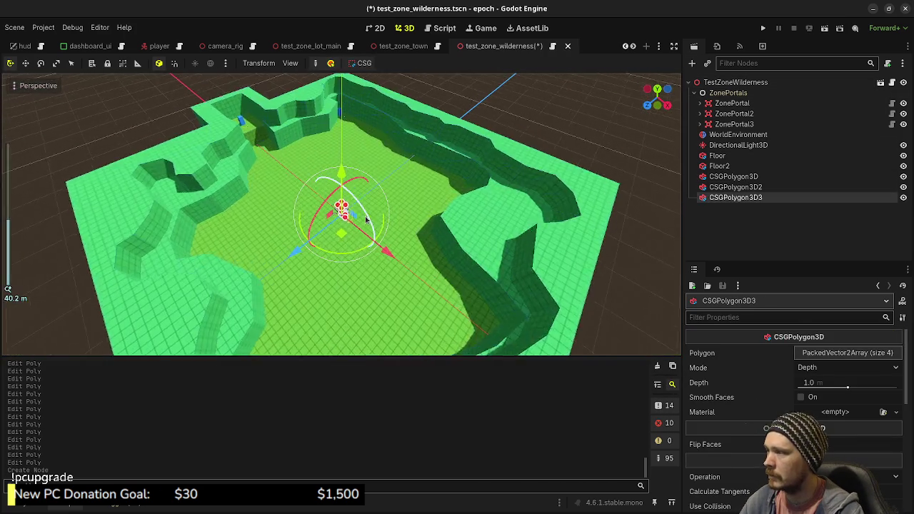
pyautogui.scroll(10, 365, 219)
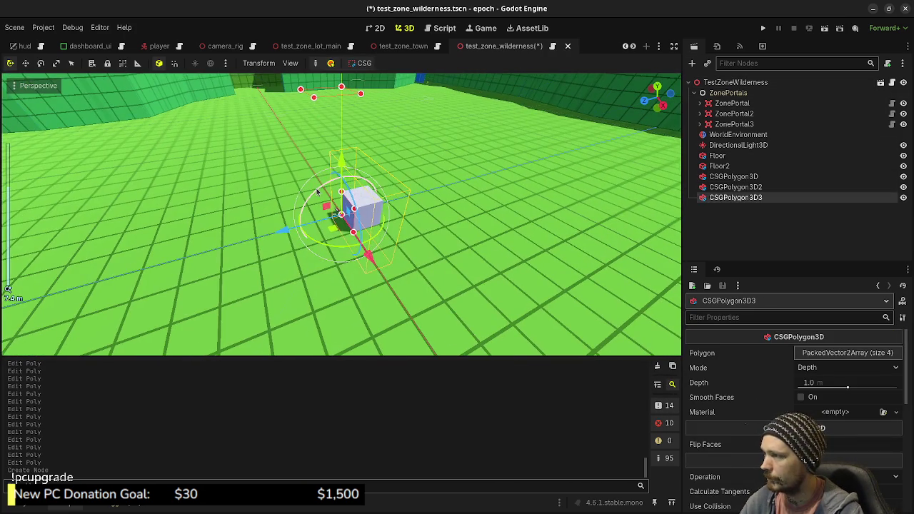
# Rotate the new CSGPolygon3D3 90 degrees to lie flat, viewed from the top
pyautogui.moveTo(318, 191)
pyautogui.mouseDown()
pyautogui.moveTo(265, 246)
pyautogui.moveTo(261, 285)
pyautogui.mouseUp()
pyautogui.press('KP_7')
pyautogui.scroll(-2, 343, 200)
pyautogui.moveTo(298, 177)
pyautogui.mouseDown()
pyautogui.moveTo(275, 165)
pyautogui.moveTo(379, 273)
pyautogui.mouseUp()
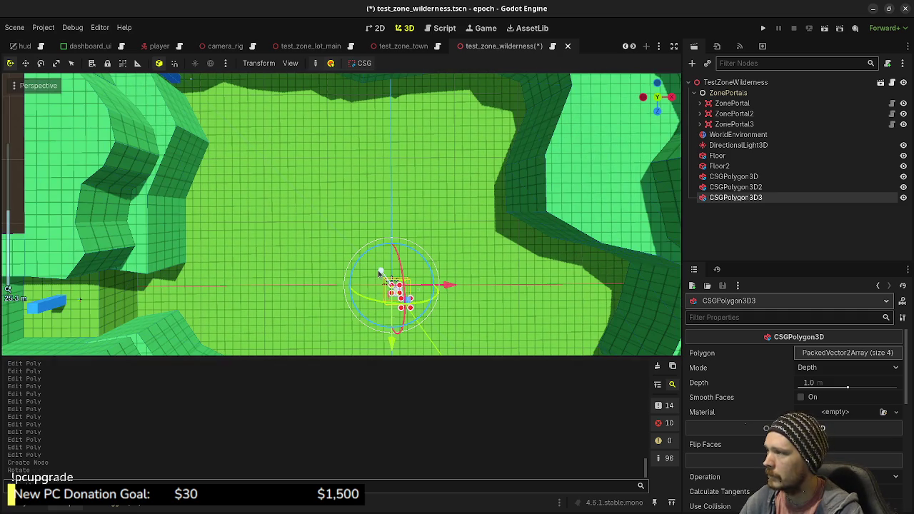
pyautogui.press('KP_7')
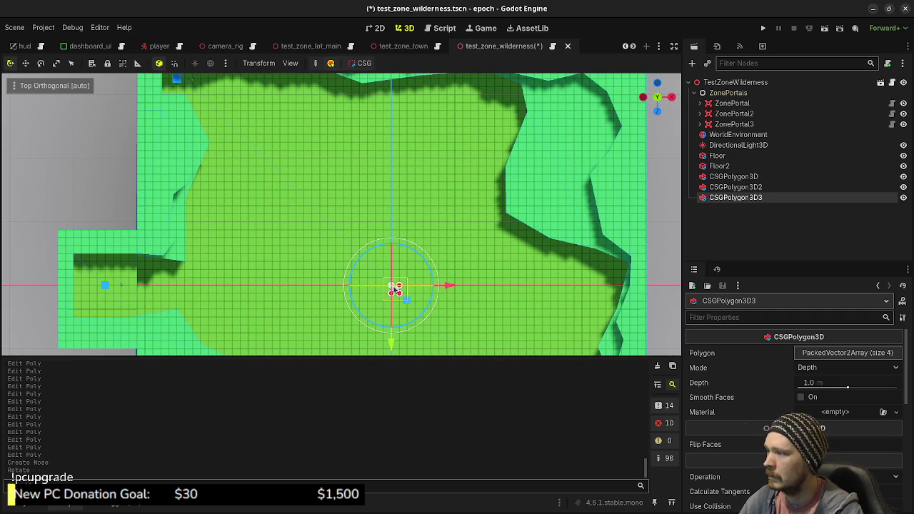
# Drag the new polygon's corners out into a wide quadrilateral ledge outline
pyautogui.moveTo(405, 300)
pyautogui.mouseDown()
pyautogui.moveTo(234, 143)
pyautogui.moveTo(208, 135)
pyautogui.mouseUp()
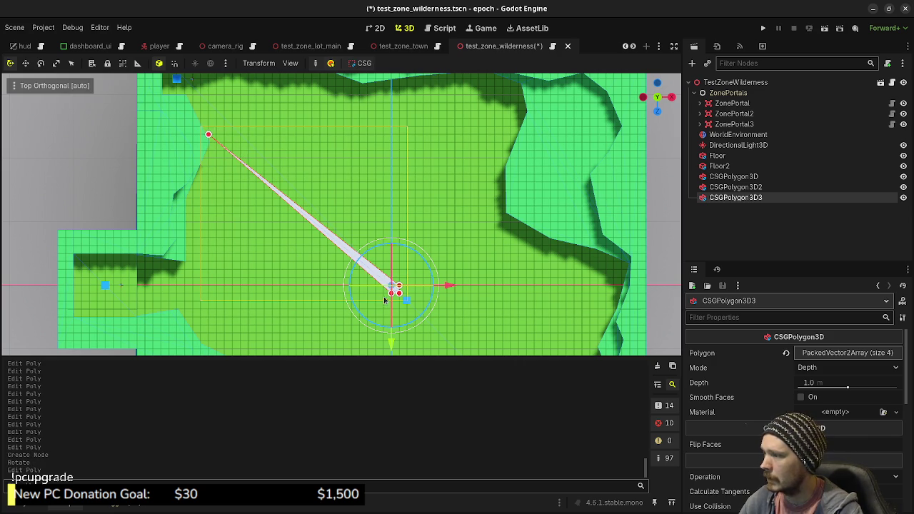
pyautogui.moveTo(261, 231); pyautogui.dragTo(202, 173)
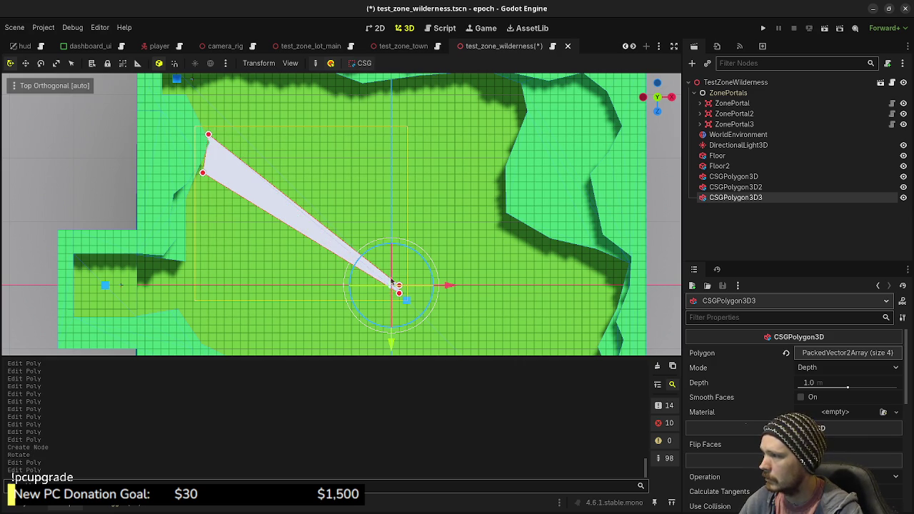
pyautogui.moveTo(400, 287)
pyautogui.mouseDown()
pyautogui.moveTo(377, 227)
pyautogui.moveTo(256, 131)
pyautogui.mouseUp()
pyautogui.moveTo(398, 292)
pyautogui.mouseDown()
pyautogui.moveTo(245, 188)
pyautogui.moveTo(287, 140)
pyautogui.moveTo(312, 174)
pyautogui.moveTo(332, 140)
pyautogui.moveTo(348, 174)
pyautogui.moveTo(367, 151)
pyautogui.mouseUp()
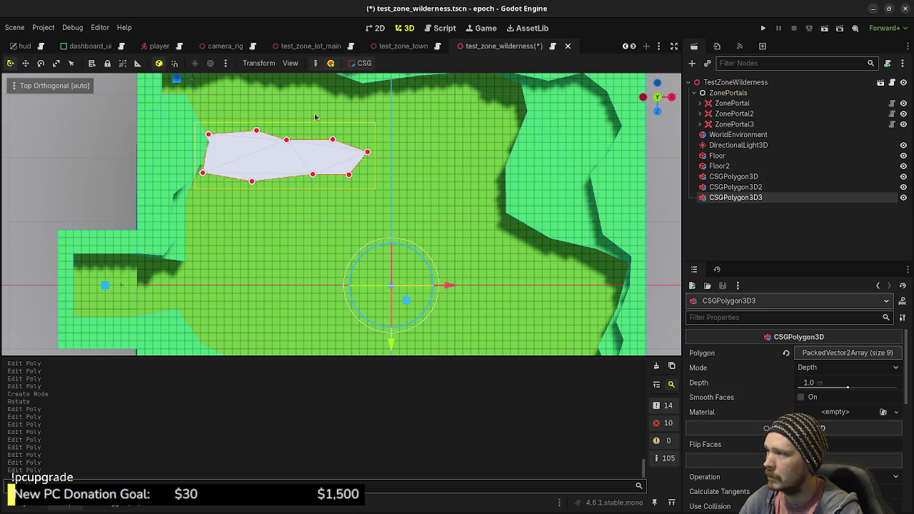
# Add edge points, adjust corners and delete one point, leaving a 15-point elongated ledge
pyautogui.moveTo(230, 181)
pyautogui.mouseDown()
pyautogui.moveTo(192, 198)
pyautogui.moveTo(224, 205)
pyautogui.mouseUp()
pyautogui.scroll(-1, 366, 247)
pyautogui.scroll(3, 363, 228)
pyautogui.moveTo(351, 220)
pyautogui.mouseDown()
pyautogui.moveTo(366, 199)
pyautogui.moveTo(372, 213)
pyautogui.moveTo(389, 212)
pyautogui.moveTo(403, 235)
pyautogui.moveTo(417, 218)
pyautogui.mouseUp()
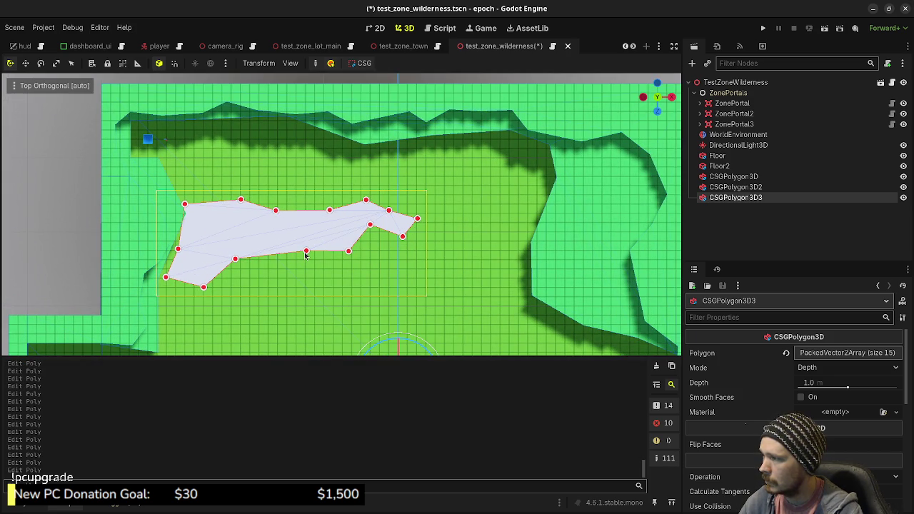
pyautogui.moveTo(274, 257); pyautogui.dragTo(273, 260)
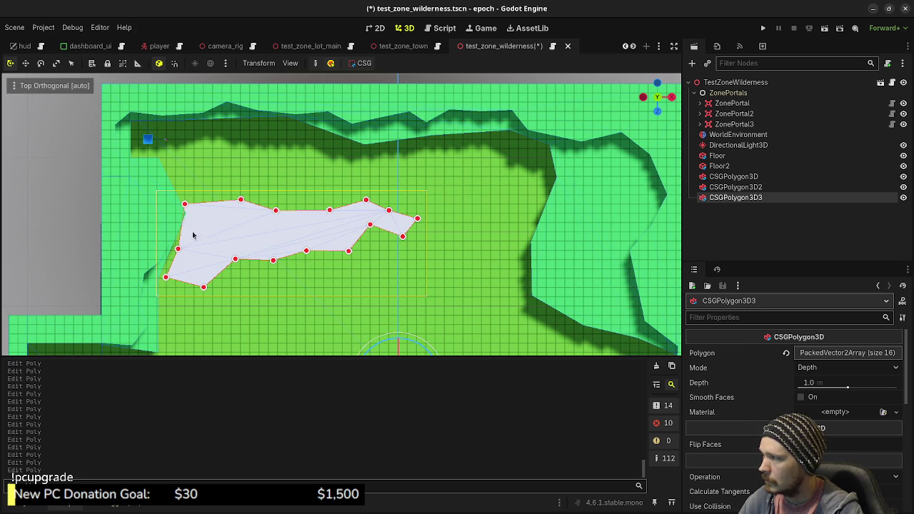
pyautogui.moveTo(184, 207); pyautogui.dragTo(177, 206)
pyautogui.rightClick(177, 250)
pyautogui.moveTo(166, 278); pyautogui.dragTo(159, 272)
pyautogui.scroll(2, 154, 283)
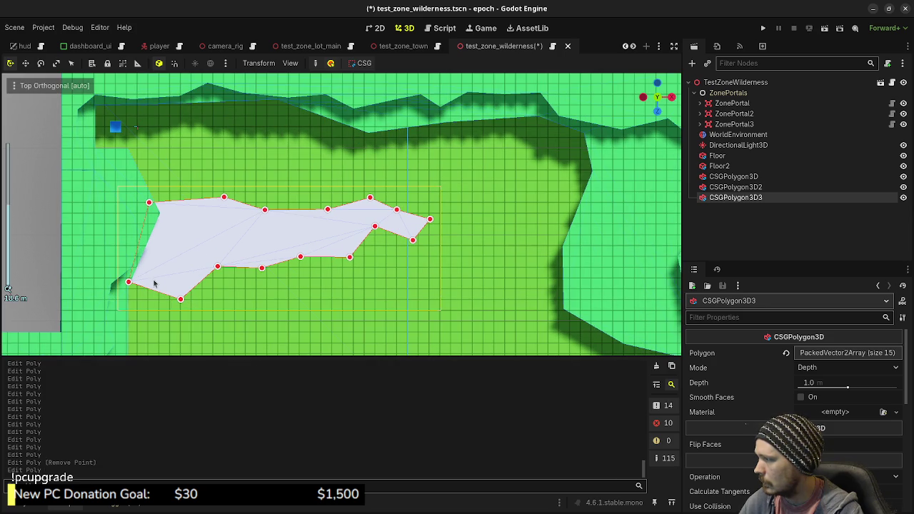
pyautogui.moveTo(289, 291)
pyautogui.mouseDown()
pyautogui.moveTo(356, 223)
pyautogui.moveTo(378, 214)
pyautogui.mouseUp()
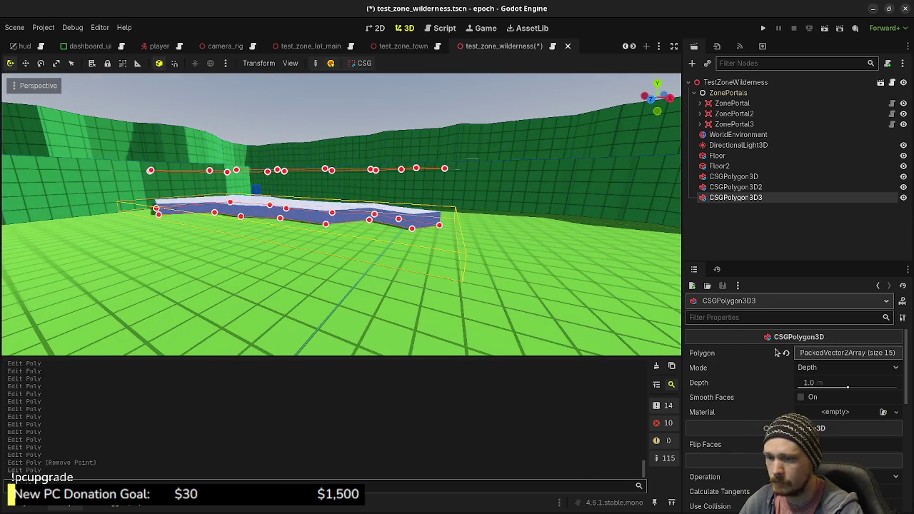
# Enable Use Collision on the CSGPolygon3D3 ledge
pyautogui.scroll(-3, 784, 384)
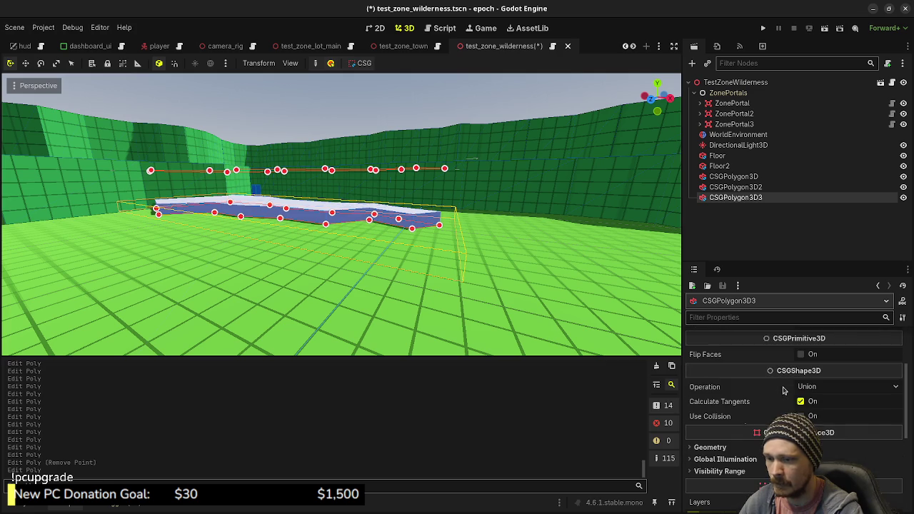
pyautogui.scroll(2, 814, 371)
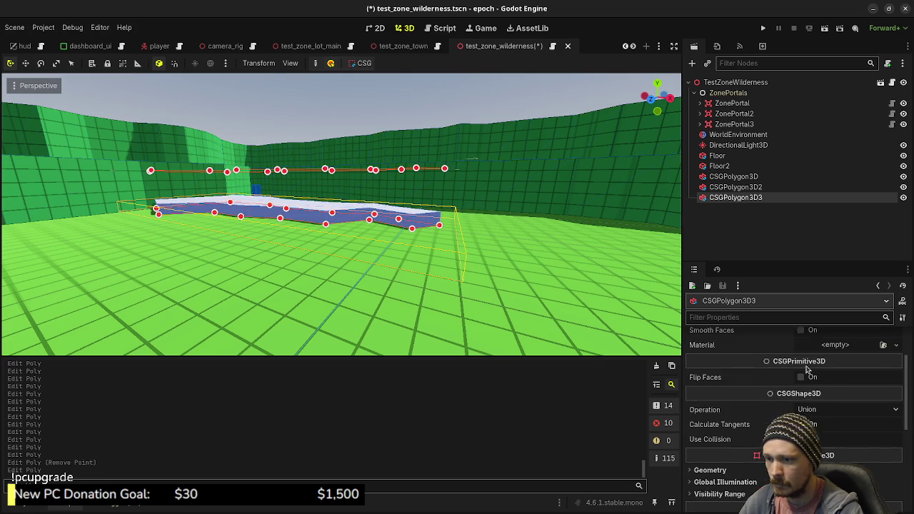
pyautogui.scroll(2, 799, 378)
pyautogui.scroll(-5, 799, 378)
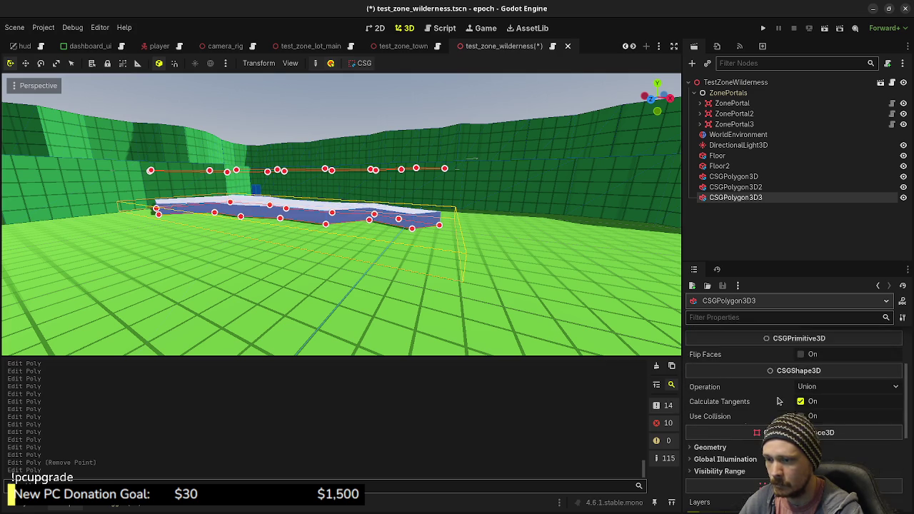
pyautogui.click(800, 394)
pyautogui.scroll(-5, 792, 403)
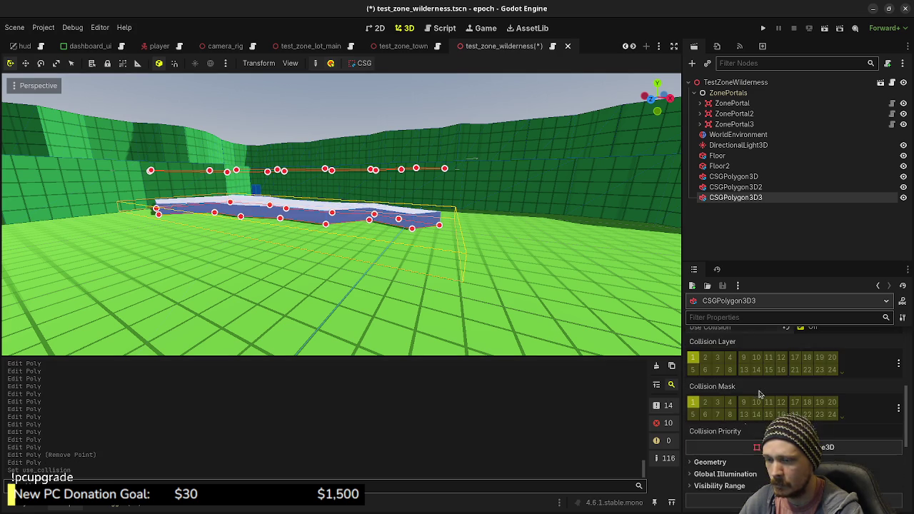
pyautogui.click(760, 416)
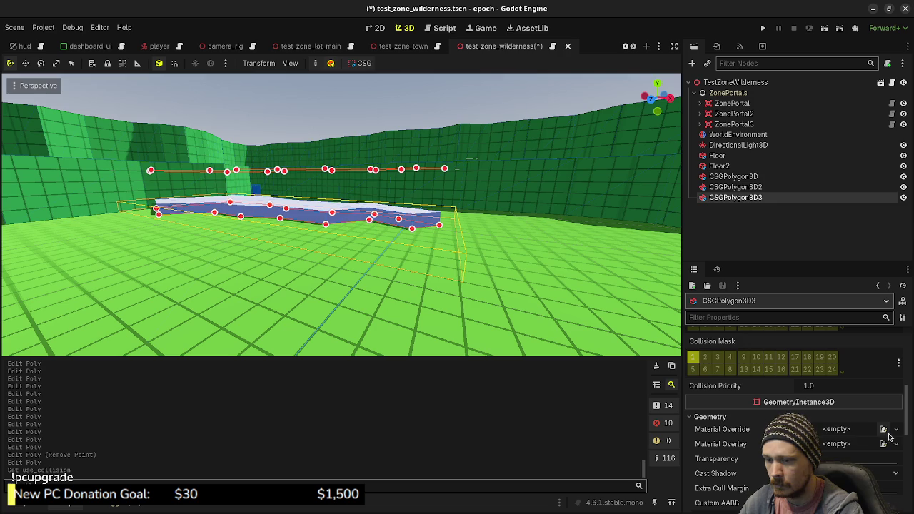
pyautogui.click(884, 429)
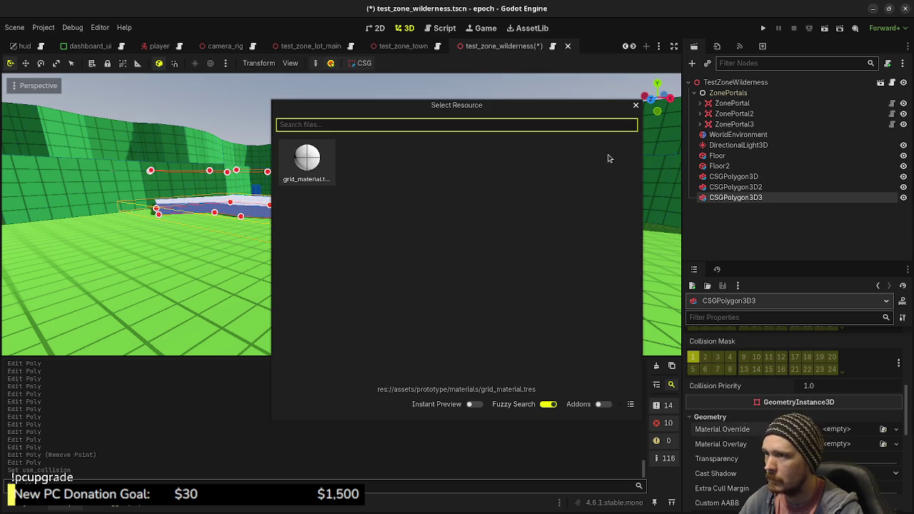
pyautogui.click(635, 106)
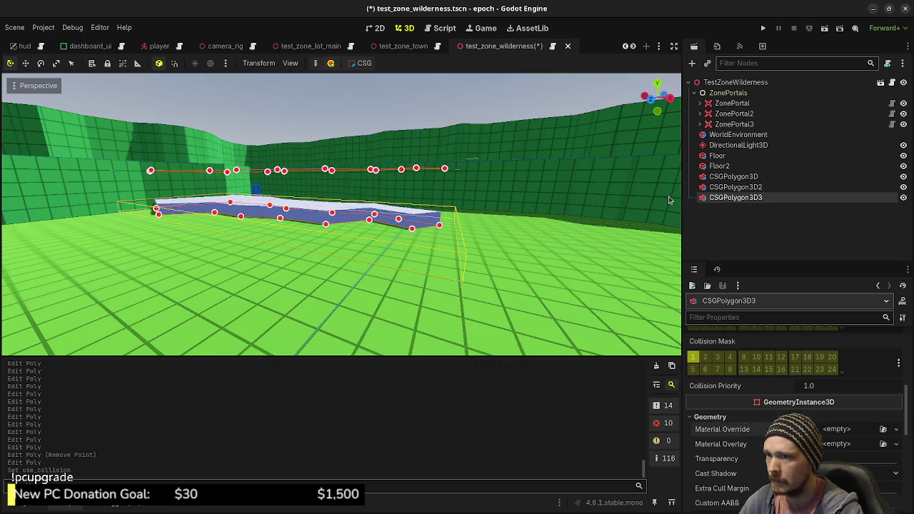
# Copy the Floor's green Material Override and paste it into CSGPolygon3D3's Material Override
pyautogui.click(732, 176)
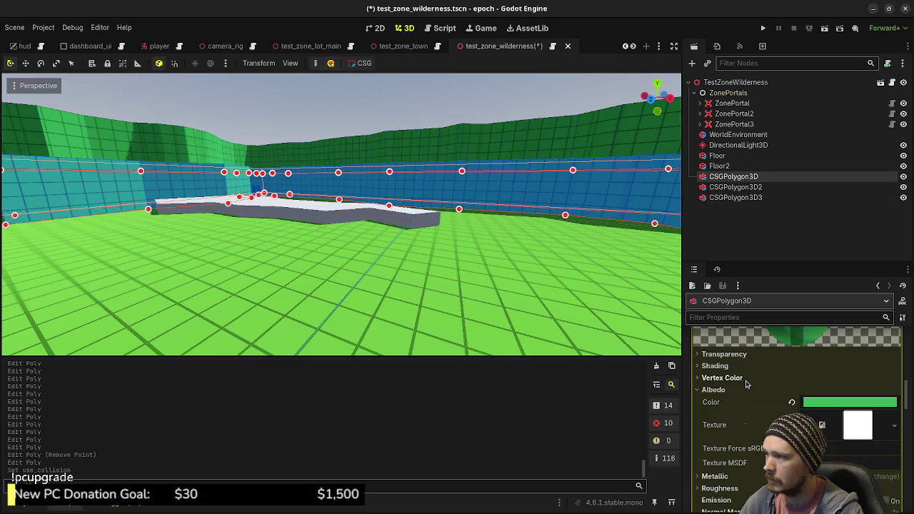
pyautogui.click(719, 156)
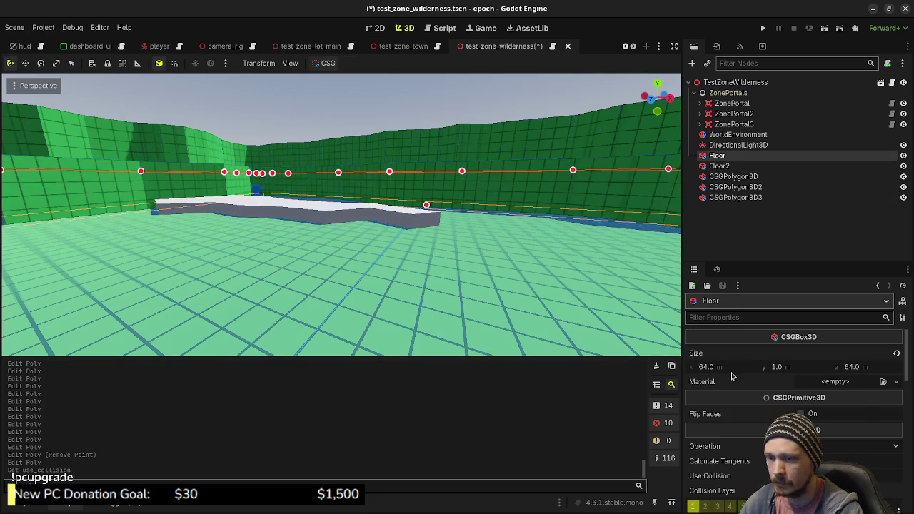
pyautogui.scroll(-5, 737, 421)
pyautogui.scroll(-4, 739, 419)
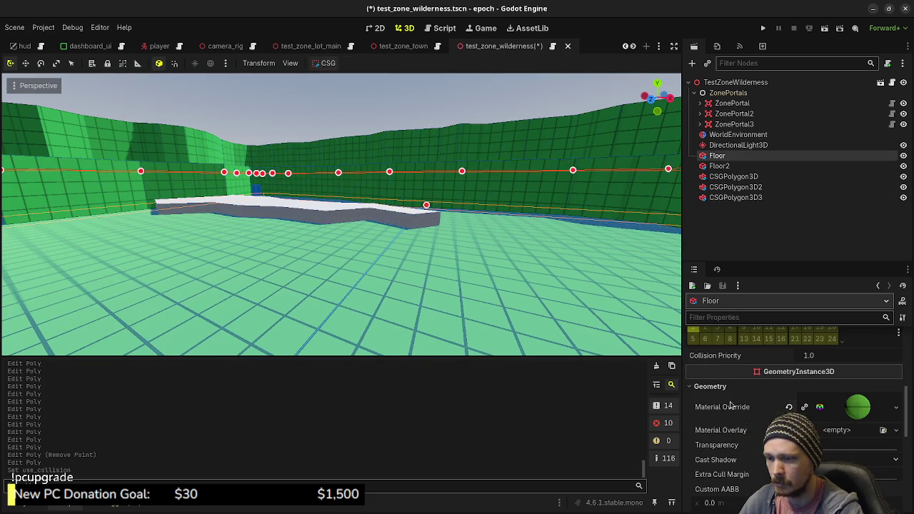
pyautogui.rightClick(745, 410)
pyautogui.click(765, 411)
pyautogui.click(735, 197)
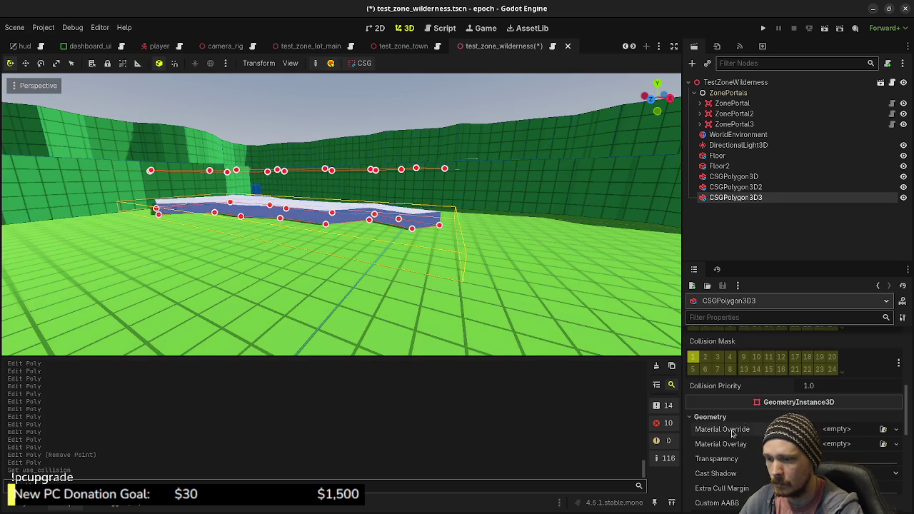
pyautogui.click(746, 451)
pyautogui.click(460, 127)
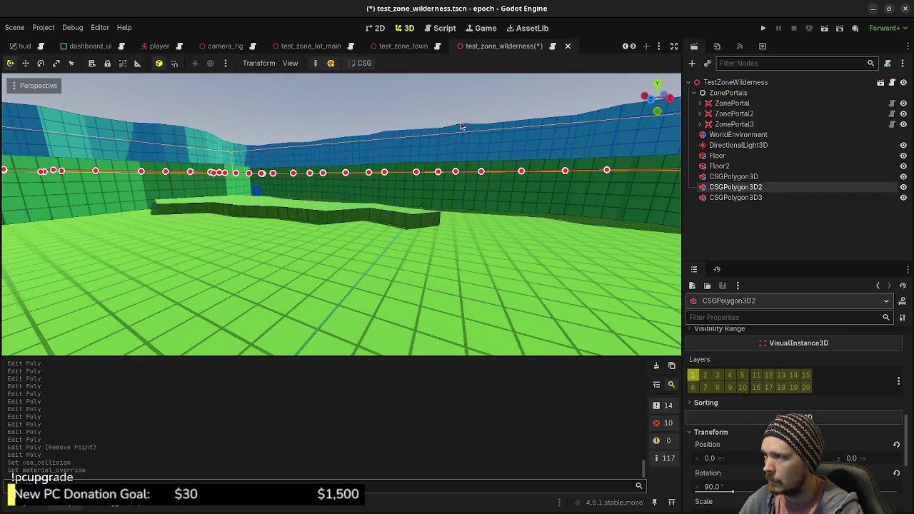
pyautogui.click(431, 157)
# Orbit to a low view of the walls and save the wilderness scene
pyautogui.moveTo(431, 157)
pyautogui.mouseDown()
pyautogui.moveTo(93, 224)
pyautogui.moveTo(492, 142)
pyautogui.moveTo(177, 307)
pyautogui.moveTo(371, 297)
pyautogui.moveTo(285, 296)
pyautogui.moveTo(342, 296)
pyautogui.moveTo(285, 325)
pyautogui.moveTo(285, 303)
pyautogui.mouseUp()
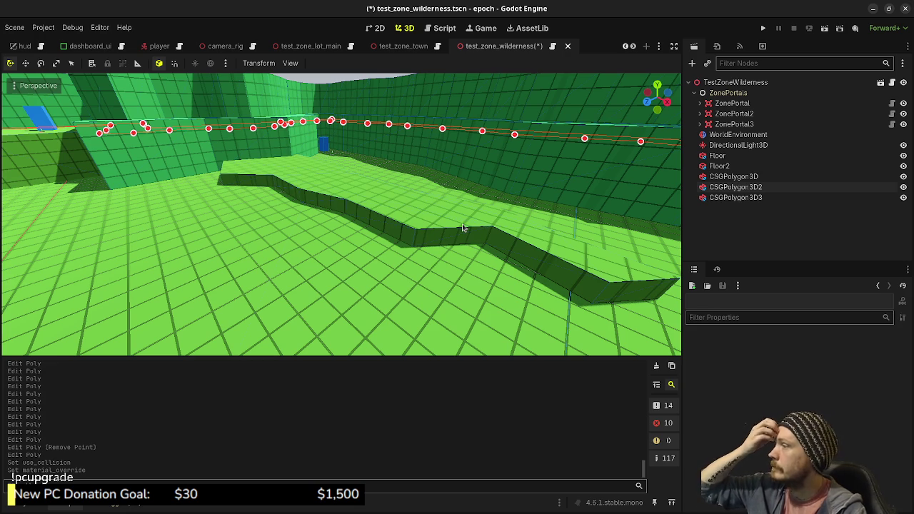
pyautogui.moveTo(422, 212)
pyautogui.mouseDown()
pyautogui.moveTo(400, 200)
pyautogui.moveTo(436, 204)
pyautogui.moveTo(375, 270)
pyautogui.moveTo(428, 278)
pyautogui.mouseUp()
pyautogui.scroll(-10, 427, 278)
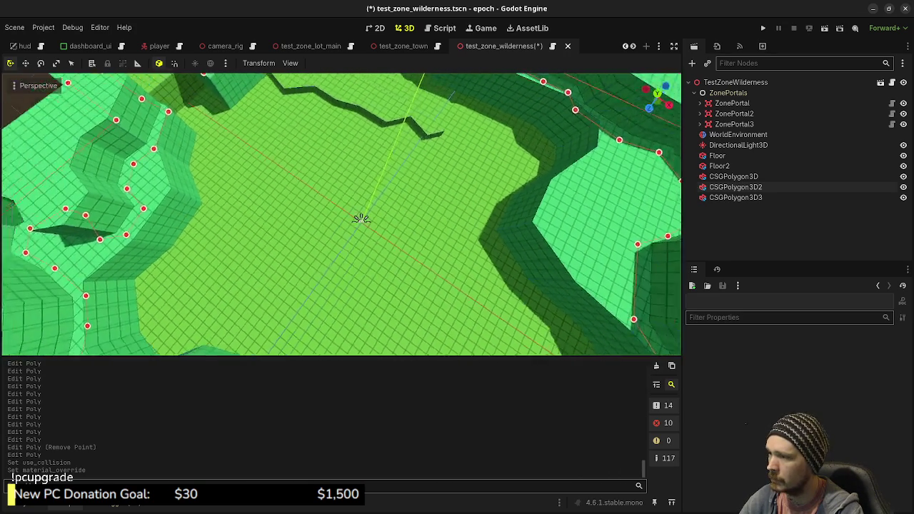
pyautogui.scroll(-4, 389, 220)
pyautogui.hotkey('ctrl', 's')
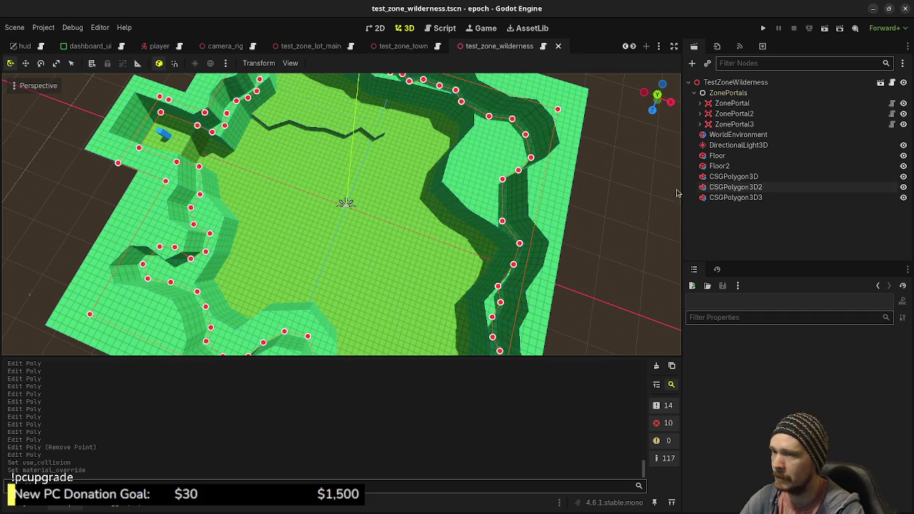
# Select Floor and DirectionalLight3D, then switch to the test_zone_town scene
pyautogui.click(717, 156)
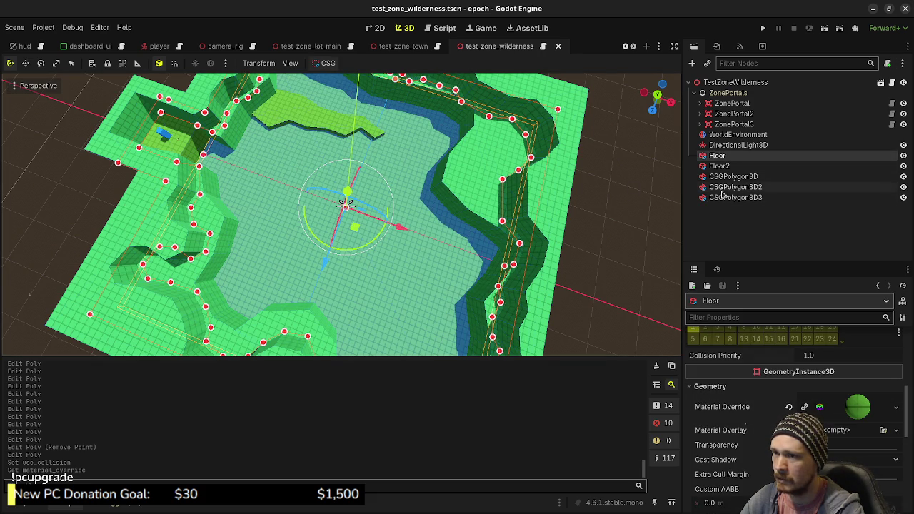
pyautogui.click(723, 145)
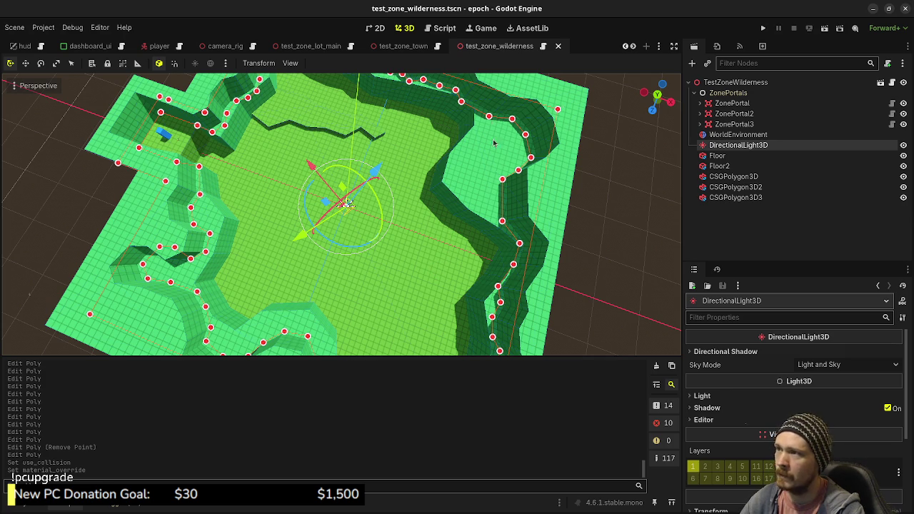
pyautogui.click(403, 46)
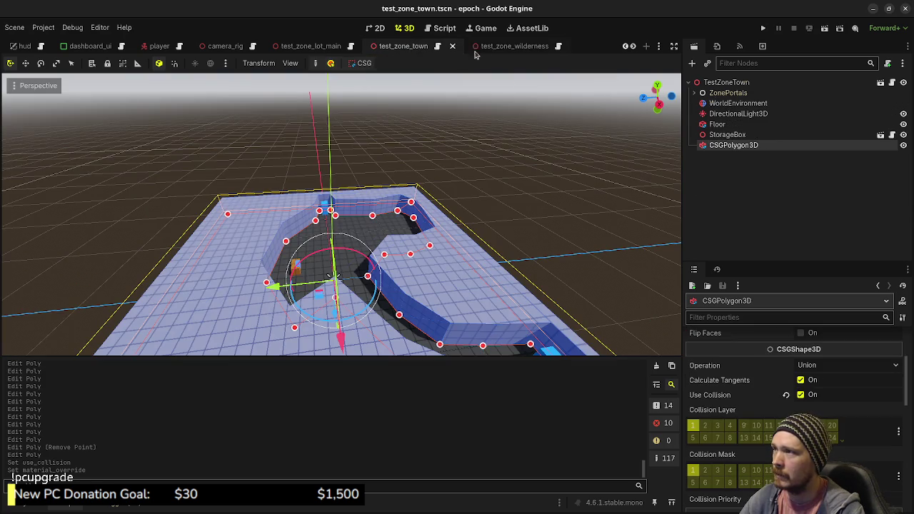
# Reload the test_zone_wilderness scene from its saved file via Scene > Reload Saved Scene
pyautogui.click(496, 47)
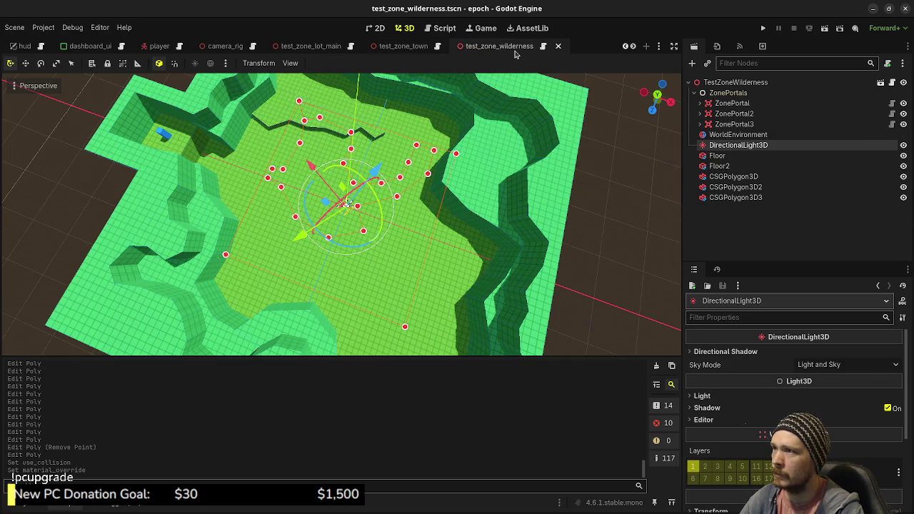
pyautogui.rightClick(515, 54)
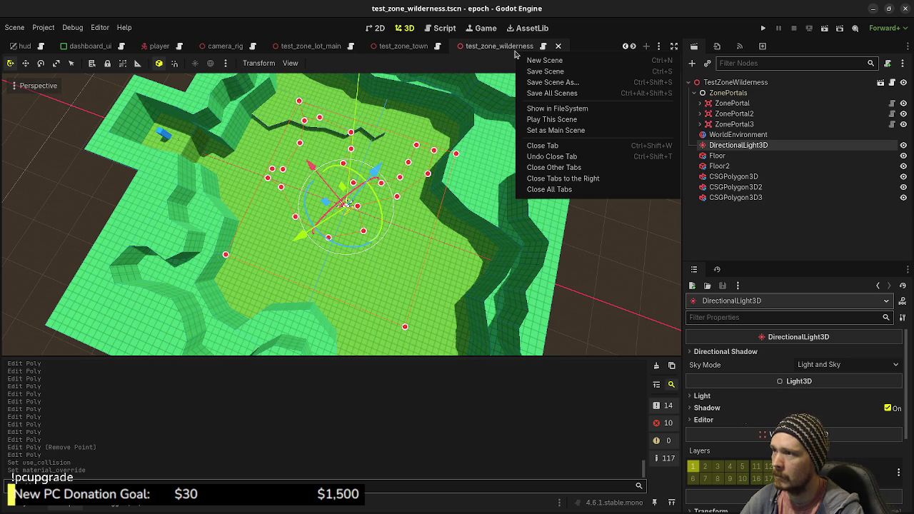
pyautogui.click(14, 27)
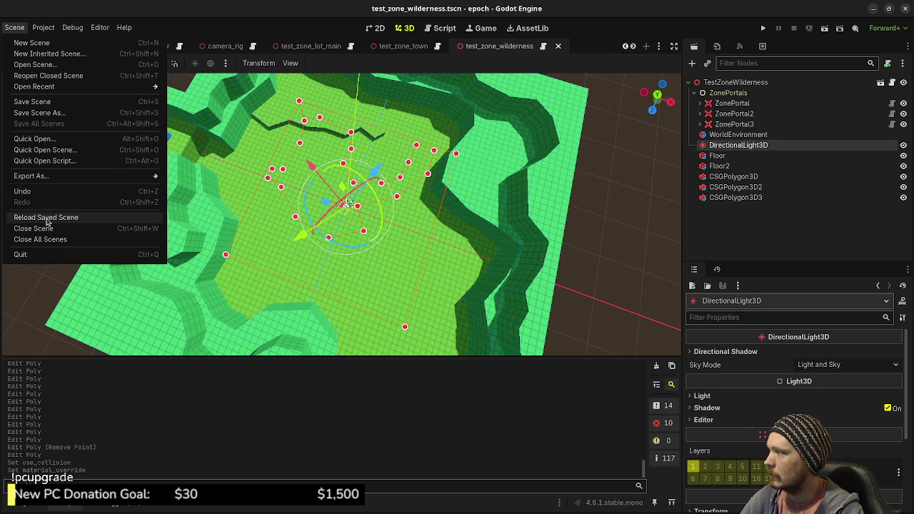
pyautogui.click(46, 219)
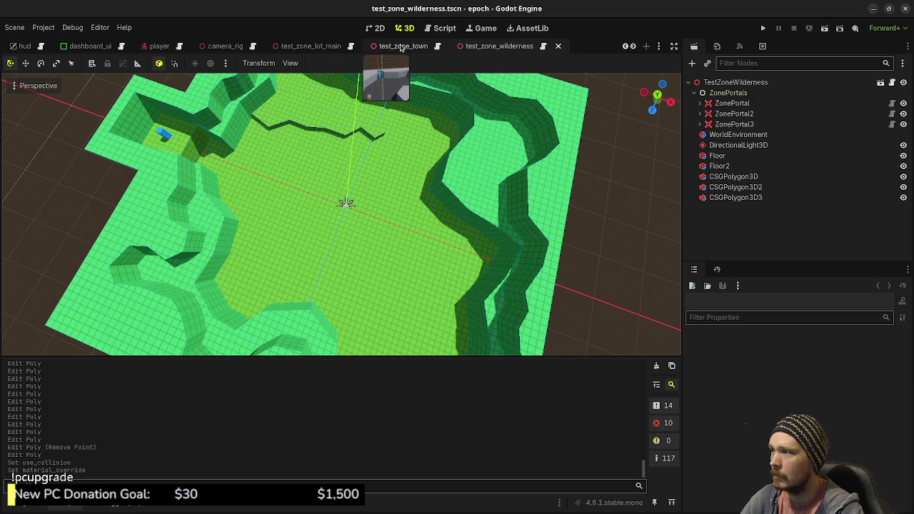
# Reload test_zone_town from its saved file, check test_zone_dungeon, and return to wilderness
pyautogui.click(402, 47)
pyautogui.click(14, 27)
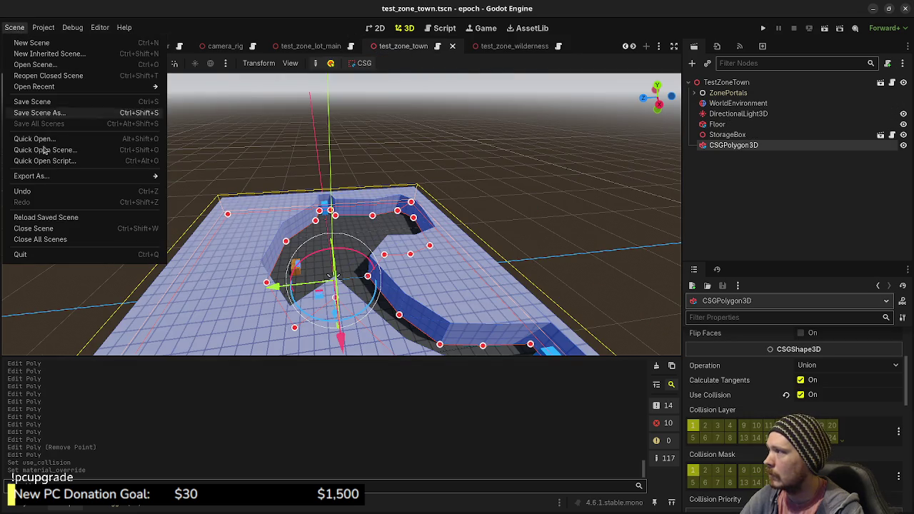
pyautogui.click(65, 219)
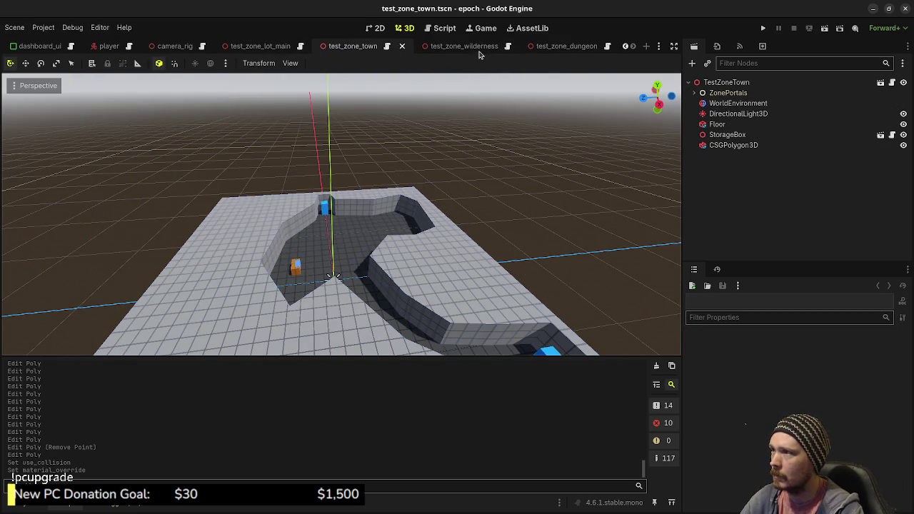
pyautogui.click(471, 46)
pyautogui.click(546, 46)
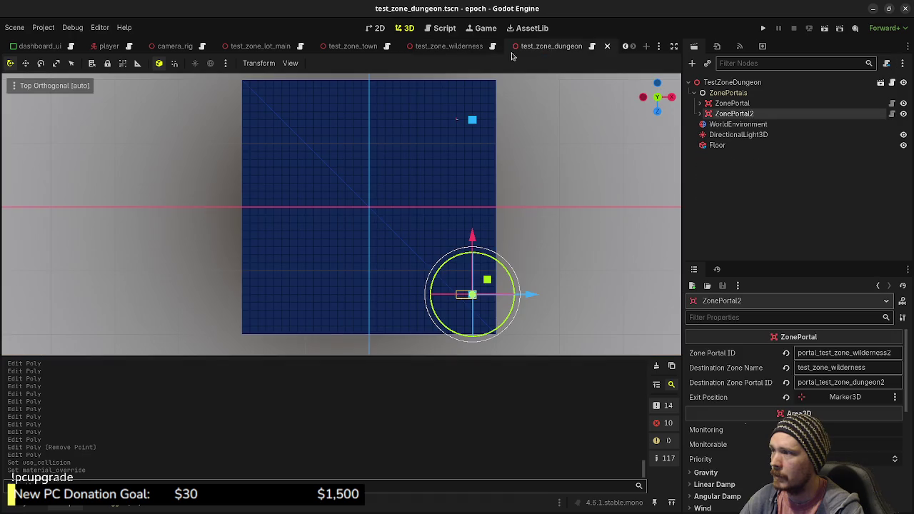
pyautogui.click(473, 47)
pyautogui.scroll(4, 461, 207)
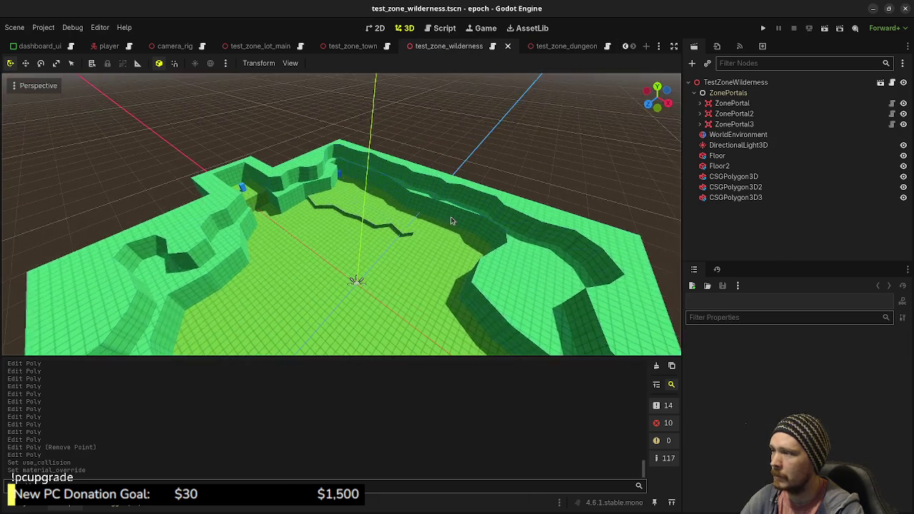
# Bring the camera to eye level and select the green CSGPolygon3D3 ledge
pyautogui.scroll(5, 458, 217)
pyautogui.press('q')
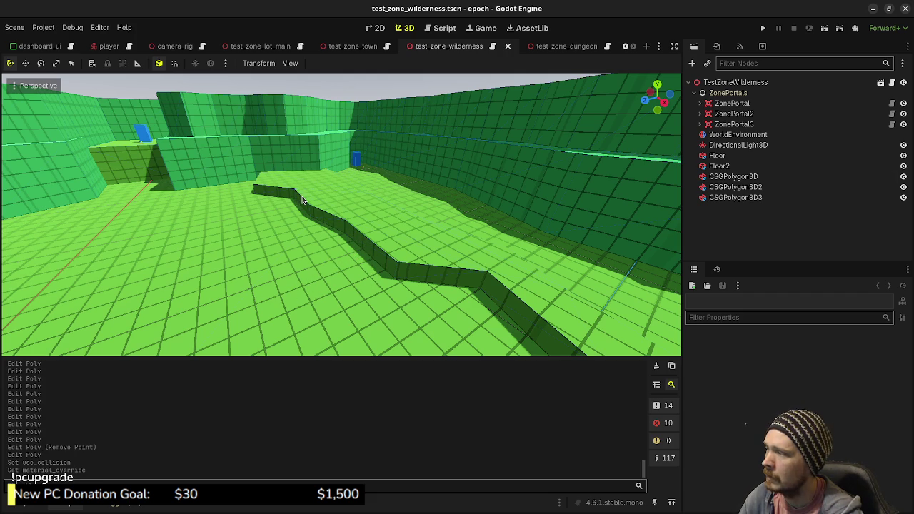
pyautogui.click(303, 200)
# Duplicate the CSGPolygon3D3 ledge in top view and delete most of the copy's vertices
pyautogui.press('KP_7')
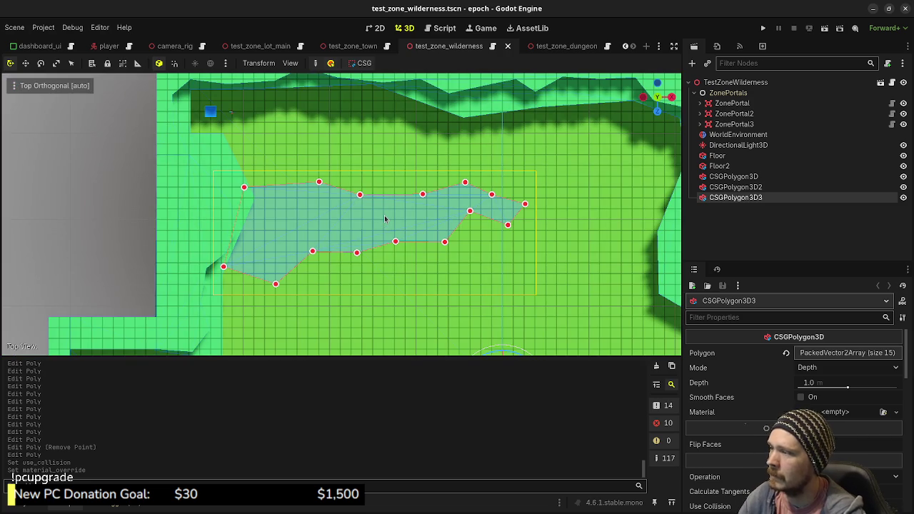
pyautogui.hotkey('ctrl', 'd')
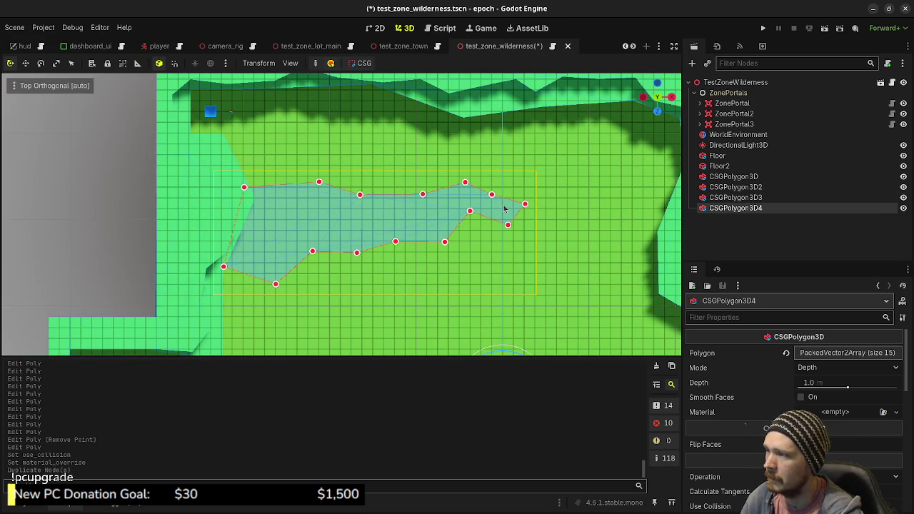
pyautogui.rightClick(508, 226)
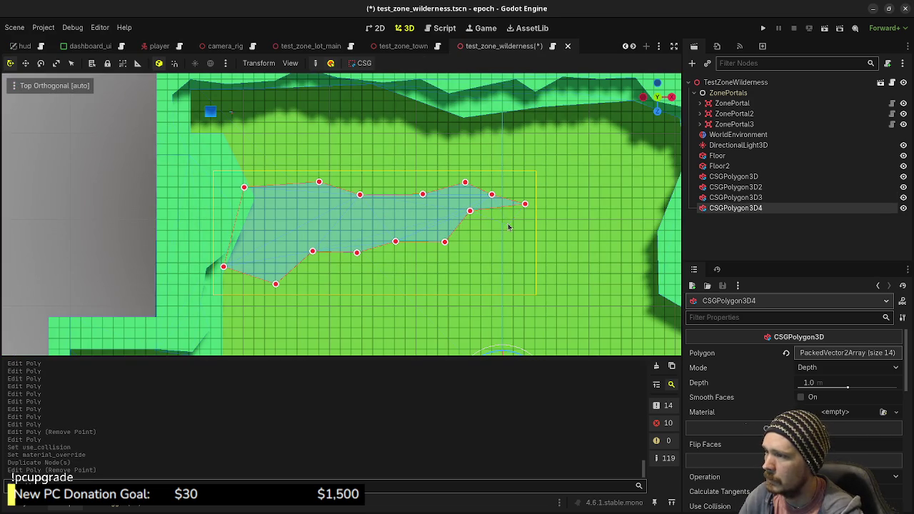
pyautogui.rightClick(525, 204)
pyautogui.rightClick(491, 194)
pyautogui.rightClick(465, 182)
pyautogui.rightClick(470, 211)
pyautogui.rightClick(443, 244)
pyautogui.rightClick(422, 195)
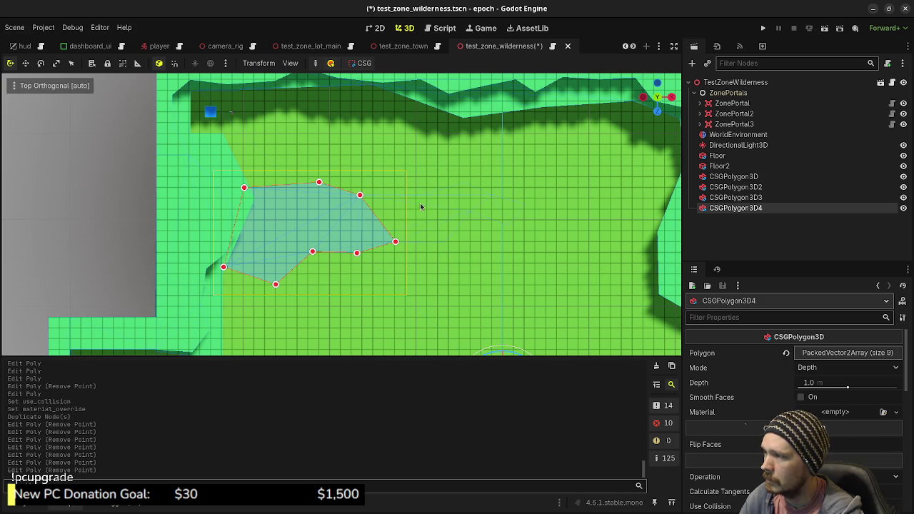
pyautogui.rightClick(395, 242)
pyautogui.rightClick(358, 253)
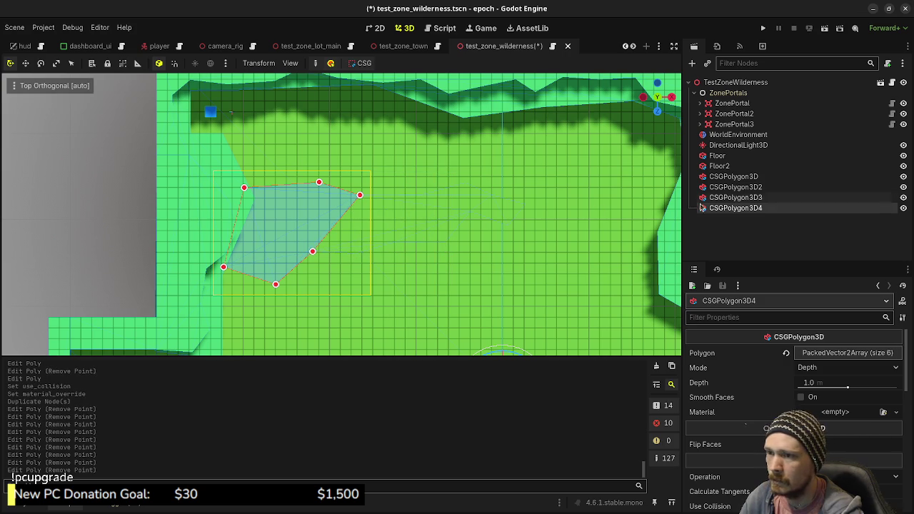
# Drag the remaining seven points into a compact shape and set Depth to 3.0 m
pyautogui.moveTo(275, 285); pyautogui.dragTo(271, 272)
pyautogui.moveTo(312, 251); pyautogui.dragTo(299, 246)
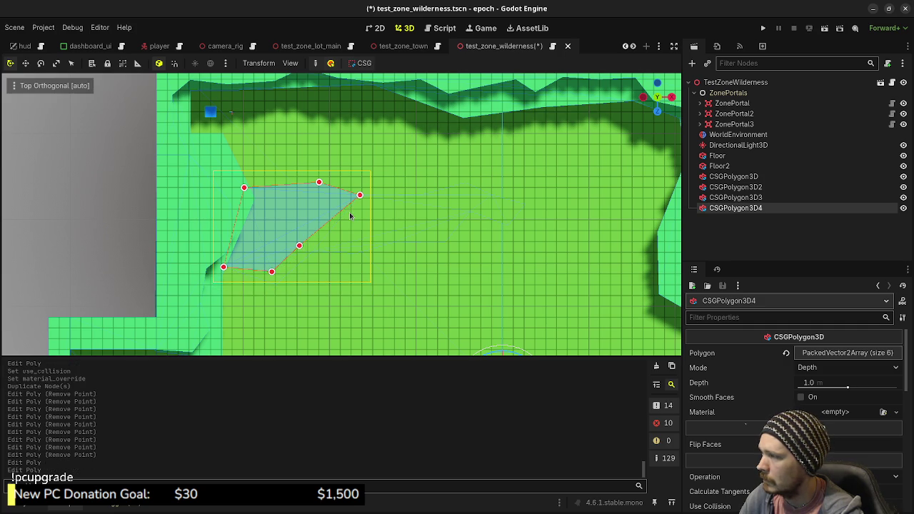
pyautogui.moveTo(360, 194)
pyautogui.mouseDown()
pyautogui.moveTo(347, 220)
pyautogui.moveTo(321, 233)
pyautogui.moveTo(327, 210)
pyautogui.moveTo(314, 193)
pyautogui.mouseUp()
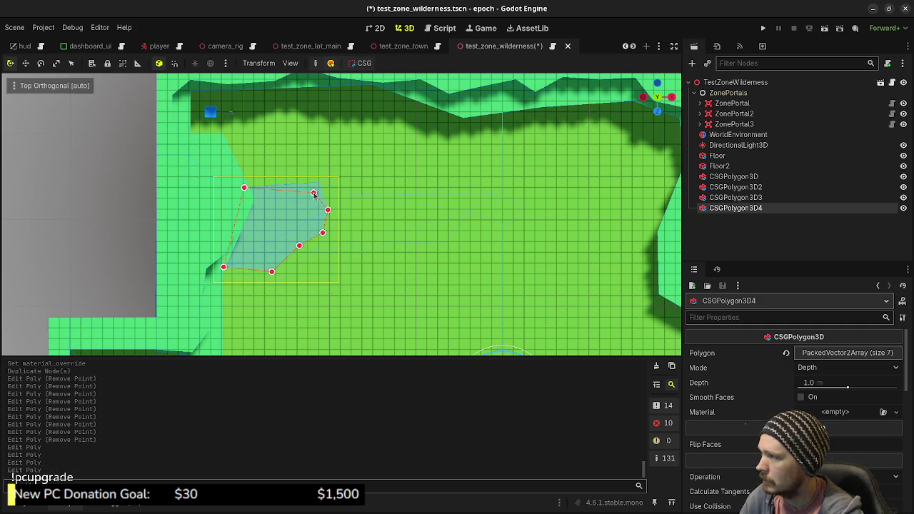
pyautogui.moveTo(244, 188); pyautogui.dragTo(245, 194)
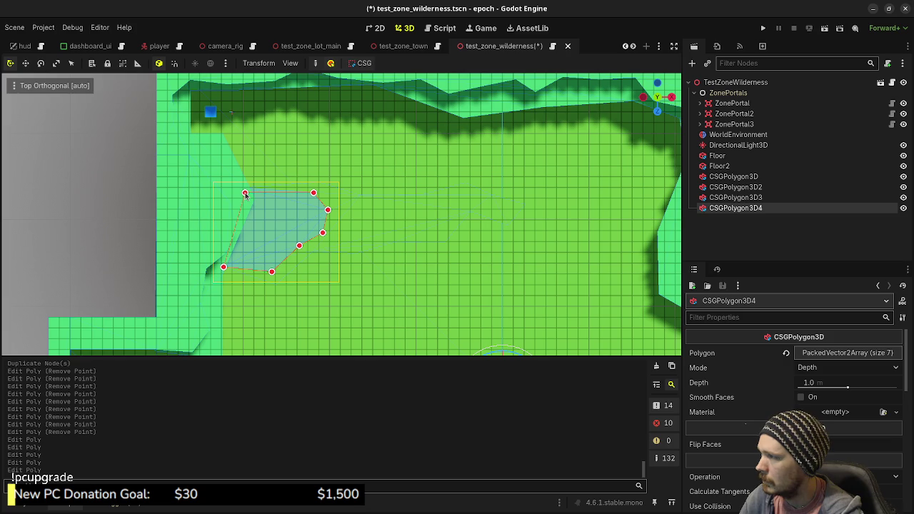
pyautogui.click(825, 382)
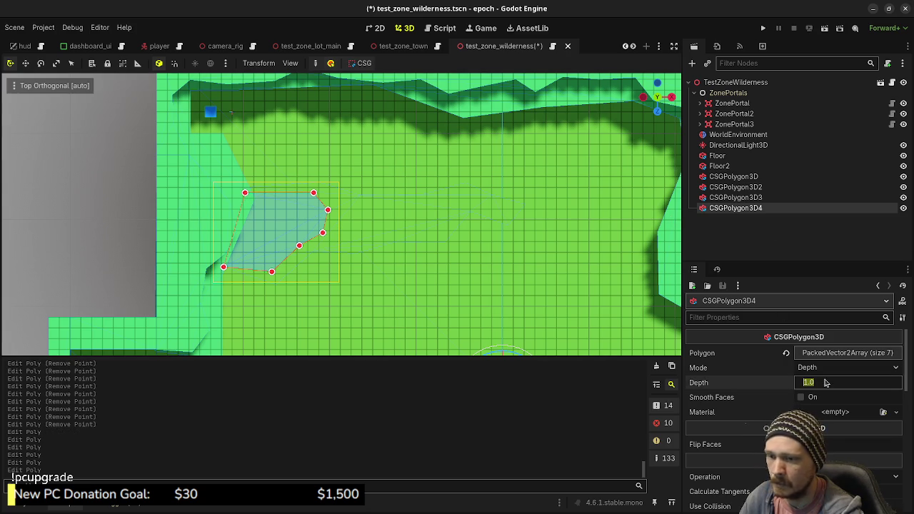
pyautogui.write('3')
pyautogui.press('Return')
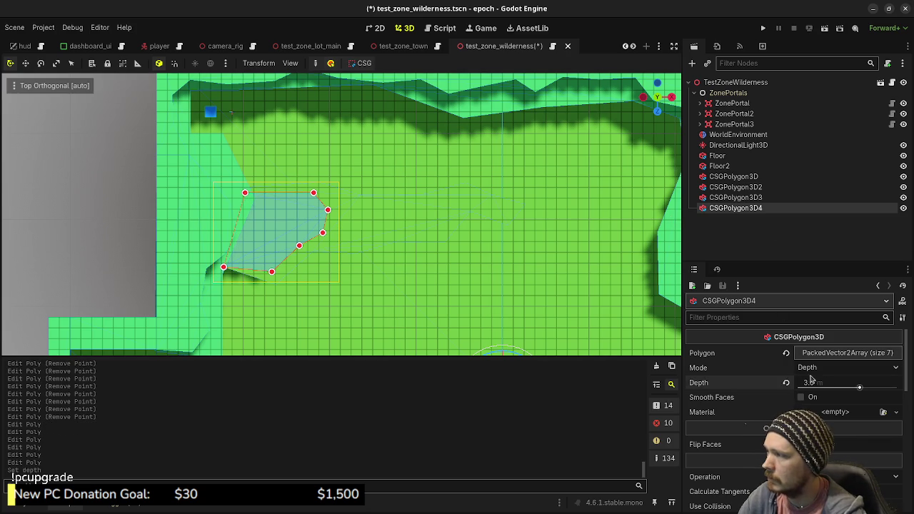
pyautogui.moveTo(396, 287)
pyautogui.mouseDown()
pyautogui.moveTo(336, 214)
pyautogui.moveTo(328, 227)
pyautogui.moveTo(465, 114)
pyautogui.mouseUp()
pyautogui.click(426, 214)
pyautogui.moveTo(426, 215)
pyautogui.mouseDown()
pyautogui.moveTo(435, 210)
pyautogui.moveTo(36, 332)
pyautogui.moveTo(540, 285)
pyautogui.moveTo(567, 272)
pyautogui.moveTo(426, 214)
pyautogui.mouseUp()
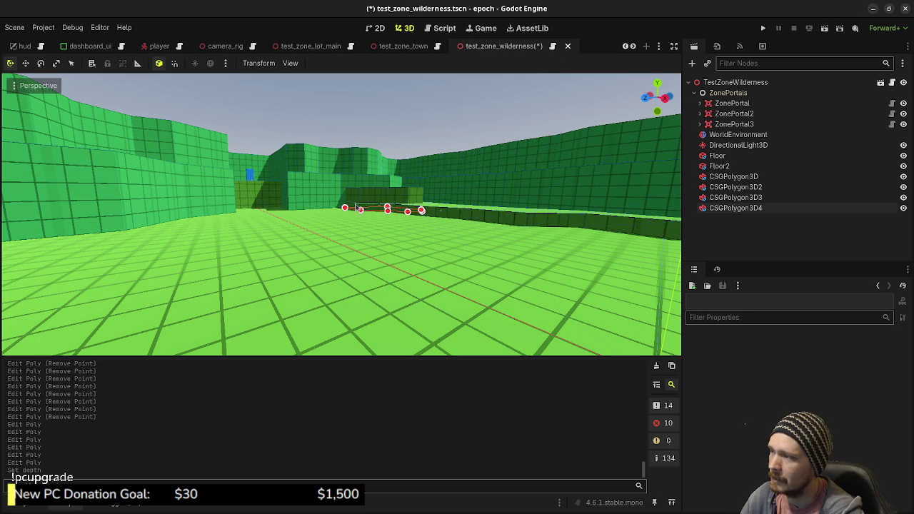
pyautogui.moveTo(341, 214)
pyautogui.mouseDown()
pyautogui.moveTo(285, 214)
pyautogui.moveTo(372, 225)
pyautogui.mouseUp()
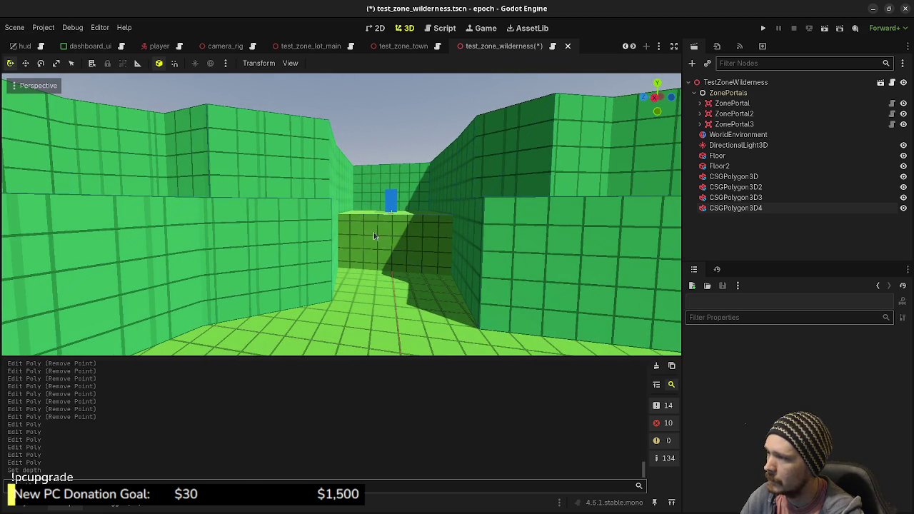
pyautogui.moveTo(369, 258)
pyautogui.mouseDown()
pyautogui.moveTo(357, 258)
pyautogui.moveTo(392, 264)
pyautogui.moveTo(384, 267)
pyautogui.moveTo(383, 245)
pyautogui.moveTo(347, 219)
pyautogui.mouseUp()
pyautogui.moveTo(358, 183); pyautogui.dragTo(393, 182)
pyautogui.moveTo(402, 249)
pyautogui.mouseDown()
pyautogui.moveTo(385, 257)
pyautogui.moveTo(355, 247)
pyautogui.moveTo(409, 245)
pyautogui.moveTo(375, 257)
pyautogui.moveTo(371, 280)
pyautogui.moveTo(314, 254)
pyautogui.moveTo(354, 226)
pyautogui.moveTo(314, 229)
pyautogui.moveTo(436, 175)
pyautogui.moveTo(306, 195)
pyautogui.moveTo(434, 259)
pyautogui.mouseUp()
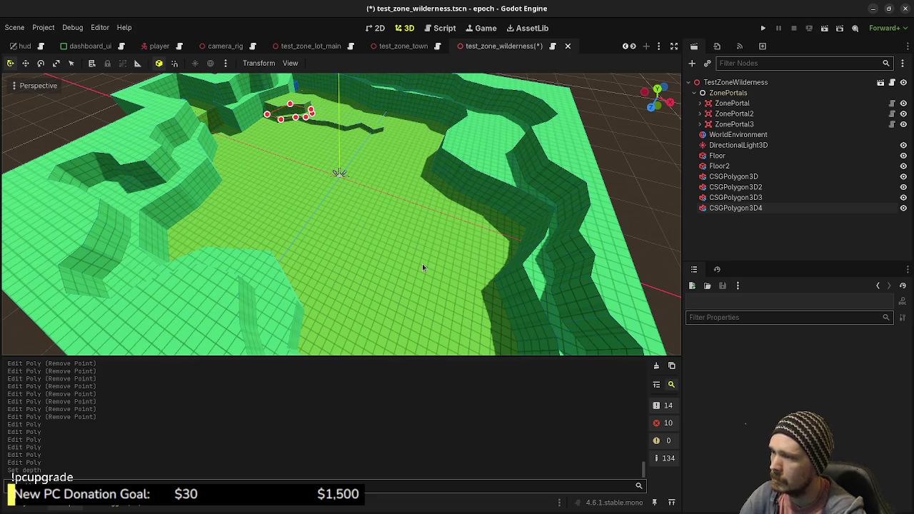
pyautogui.scroll(-3, 421, 263)
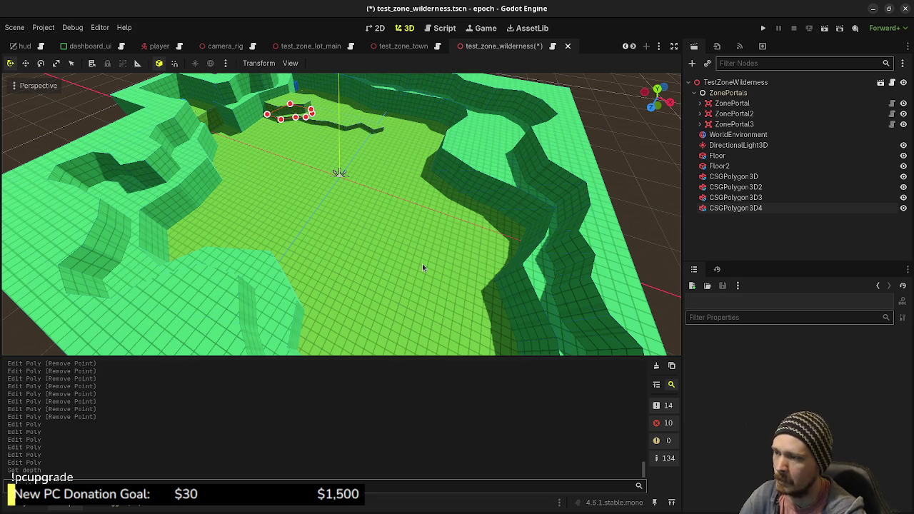
pyautogui.moveTo(563, 265)
pyautogui.mouseDown()
pyautogui.moveTo(357, 243)
pyautogui.moveTo(561, 153)
pyautogui.mouseUp()
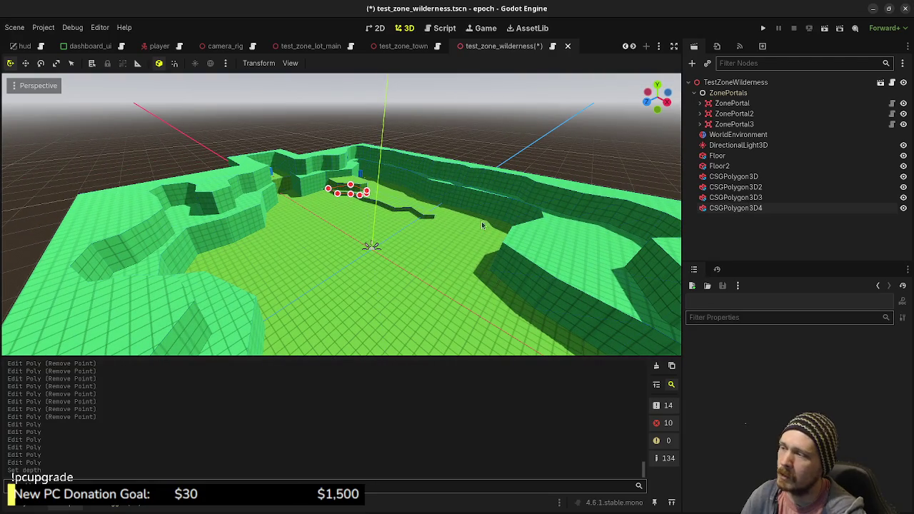
pyautogui.moveTo(448, 245); pyautogui.dragTo(343, 217)
pyautogui.press('w')
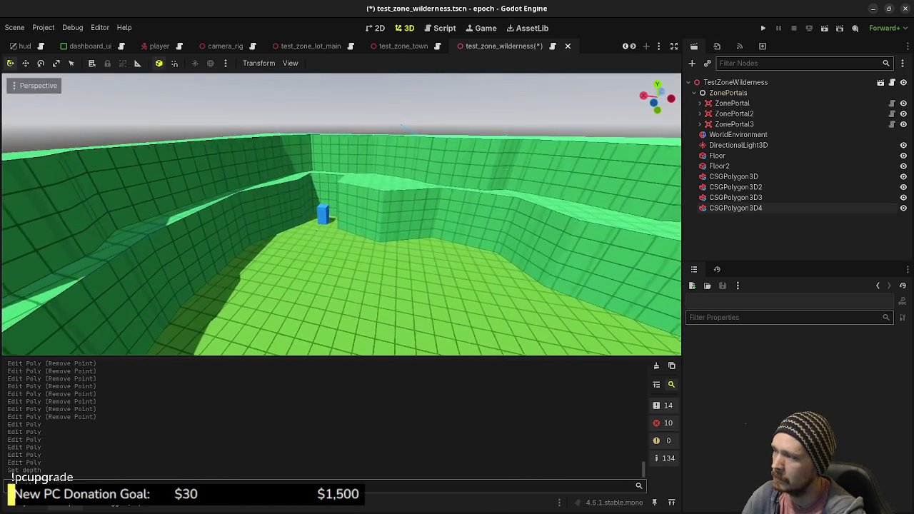
pyautogui.press('w')
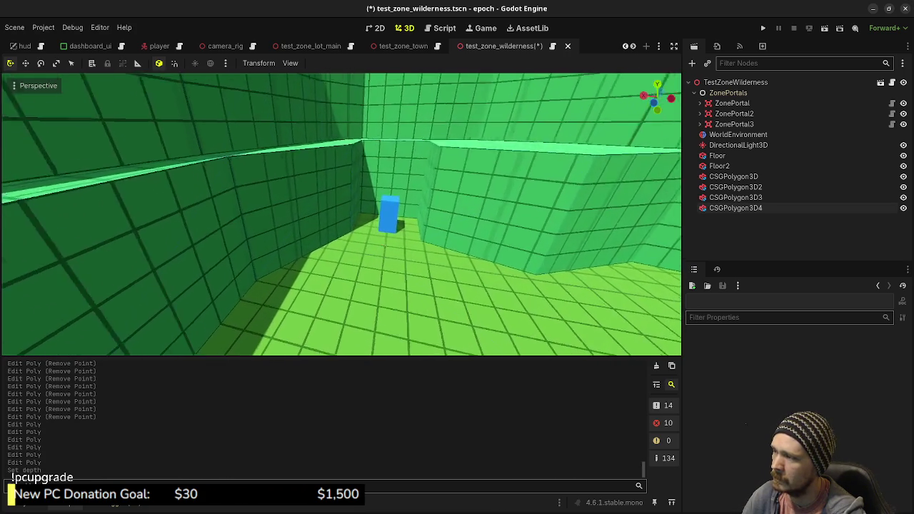
pyautogui.press('s')
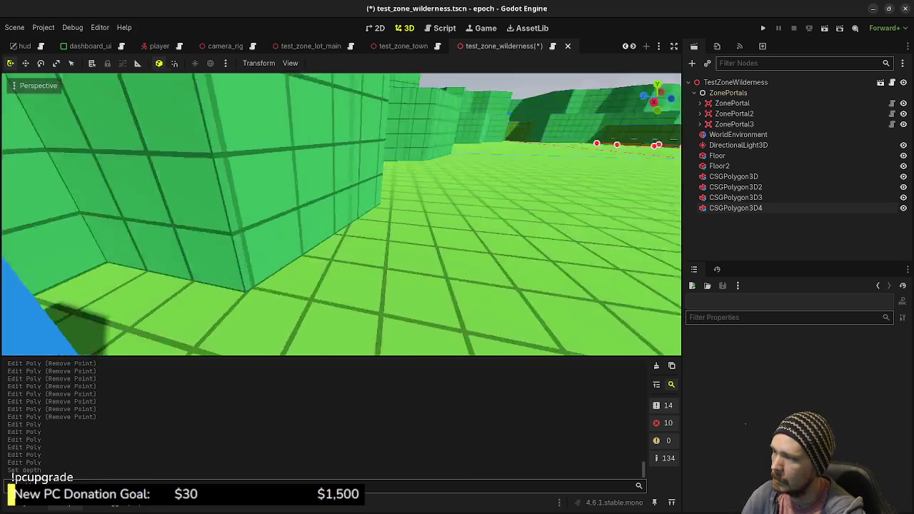
pyautogui.press('w')
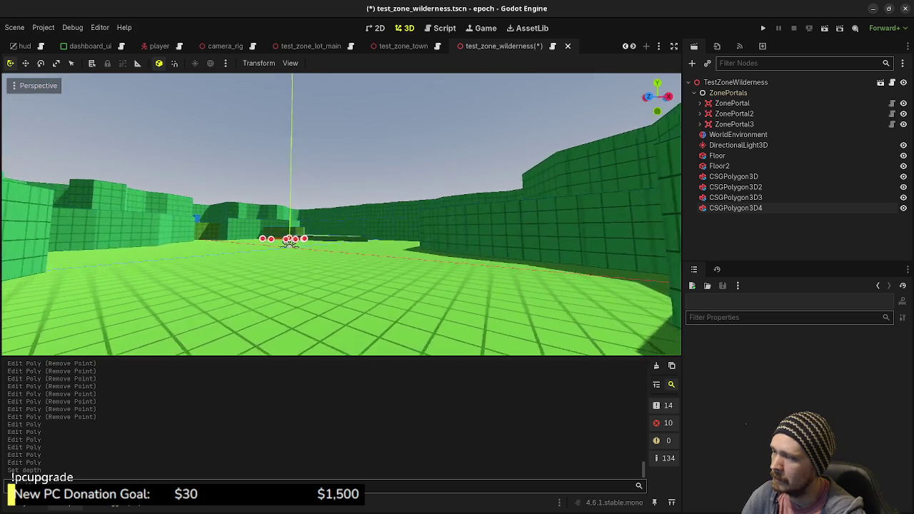
pyautogui.press('e')
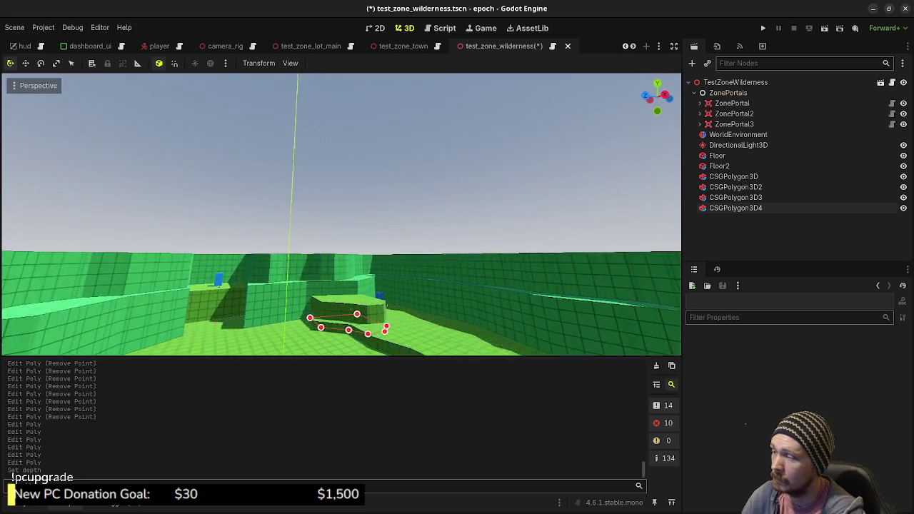
pyautogui.press('s')
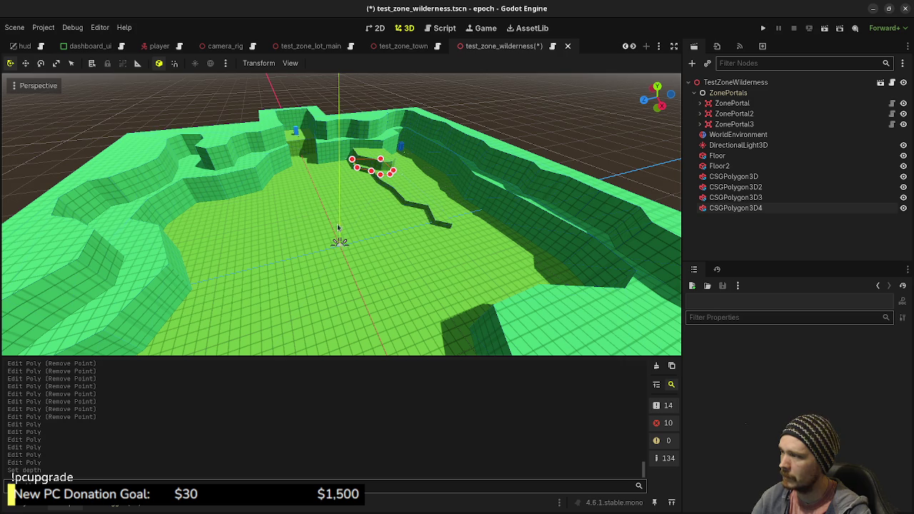
# Zoom on the wall corner in top orthogonal view and select CSGPolygon3D3, then CSGPolygon3D4
pyautogui.scroll(-6, 289, 231)
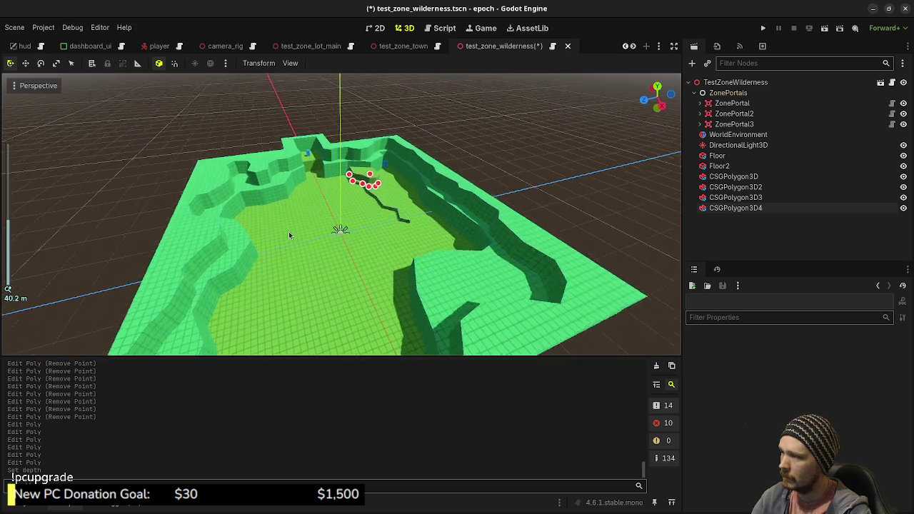
pyautogui.scroll(-1, 291, 238)
pyautogui.scroll(8, 291, 238)
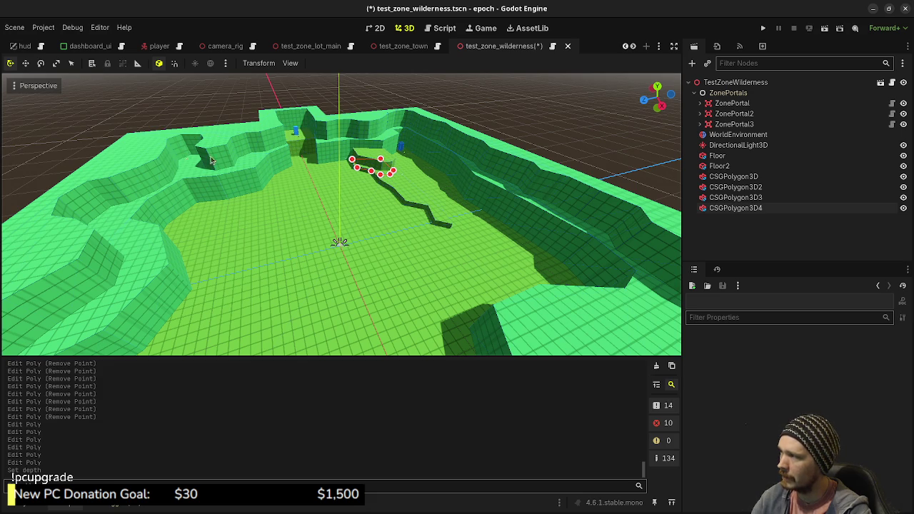
pyautogui.press('KP_7')
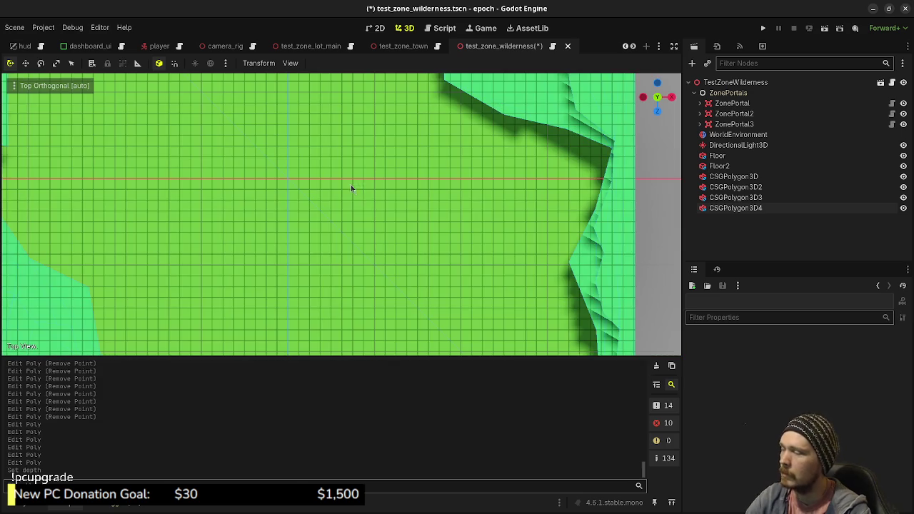
pyautogui.scroll(-5, 343, 182)
pyautogui.scroll(5, 322, 246)
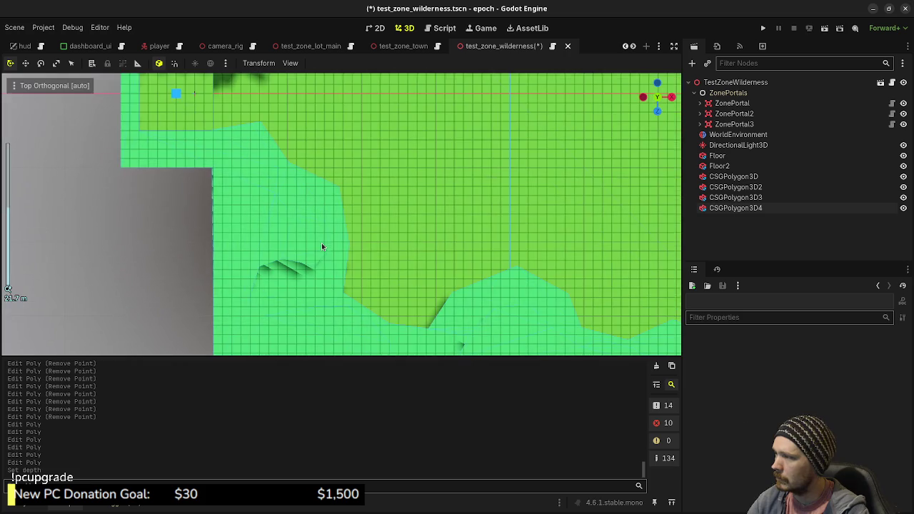
pyautogui.click(726, 197)
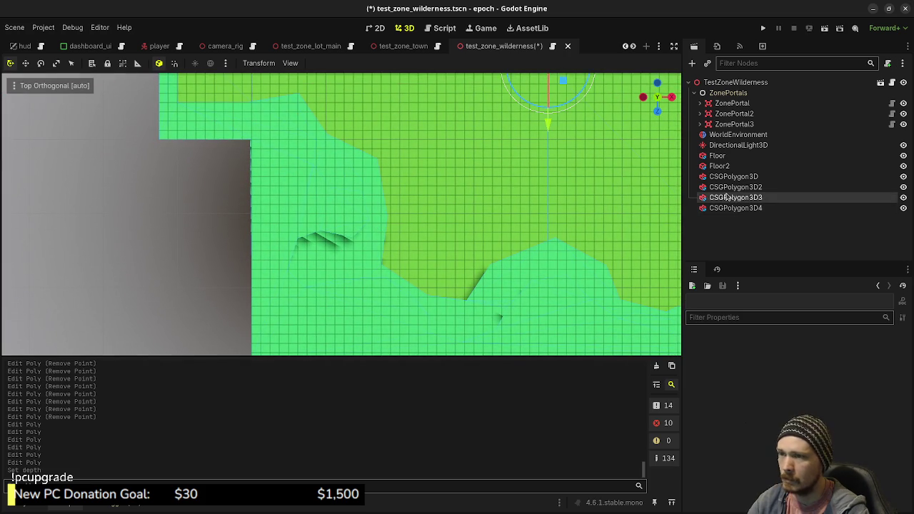
pyautogui.click(699, 207)
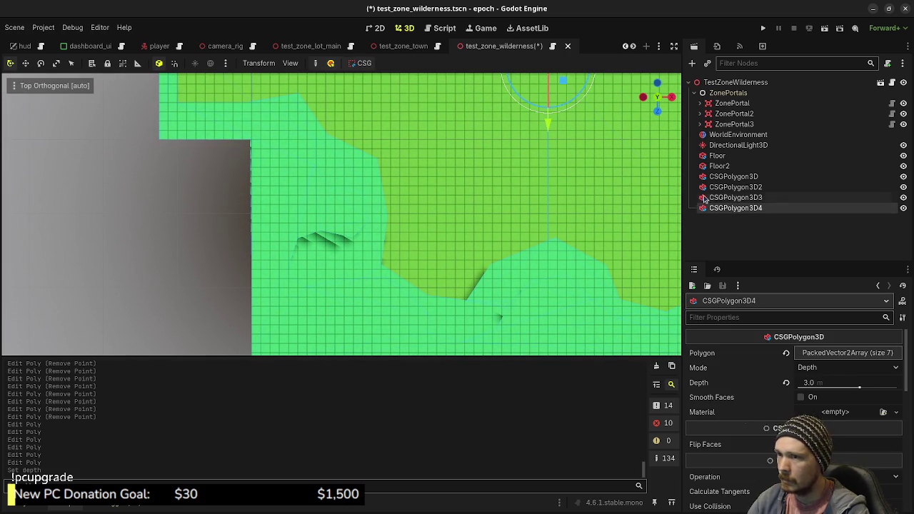
# Carve a notch into CSGPolygon3D2's outline by moving and adding vertices, then view the walls in perspective
pyautogui.click(728, 187)
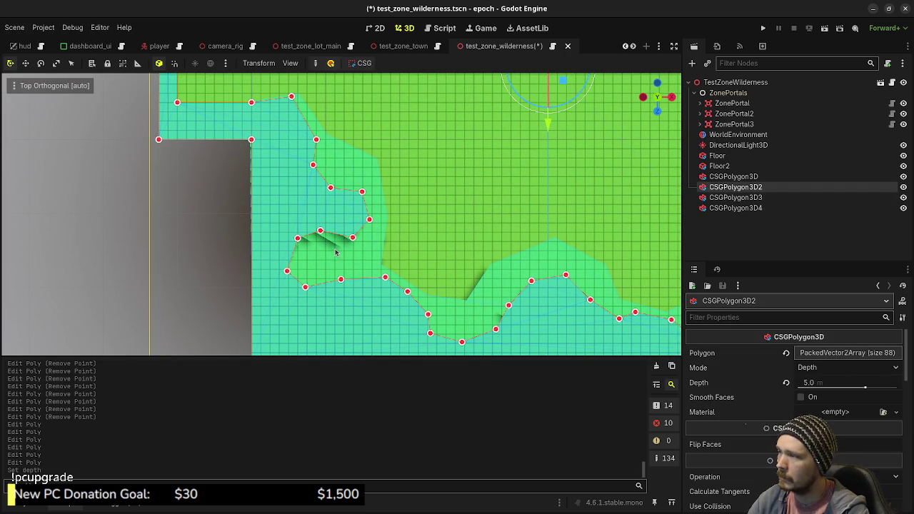
pyautogui.moveTo(297, 237)
pyautogui.mouseDown()
pyautogui.moveTo(273, 243)
pyautogui.moveTo(271, 212)
pyautogui.moveTo(307, 204)
pyautogui.moveTo(266, 190)
pyautogui.mouseUp()
pyautogui.click(288, 231)
pyautogui.click(296, 222)
pyautogui.click(276, 197)
pyautogui.click(295, 173)
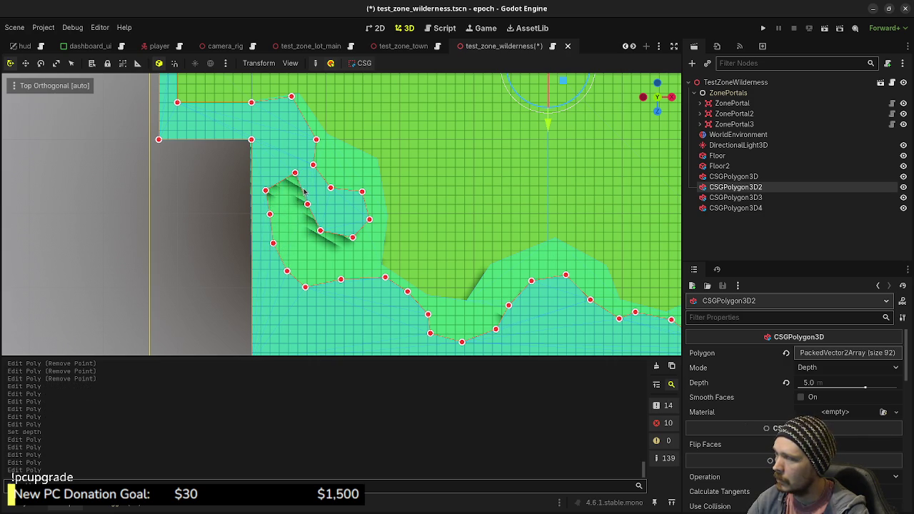
pyautogui.moveTo(307, 204)
pyautogui.mouseDown()
pyautogui.moveTo(317, 194)
pyautogui.moveTo(291, 176)
pyautogui.mouseUp()
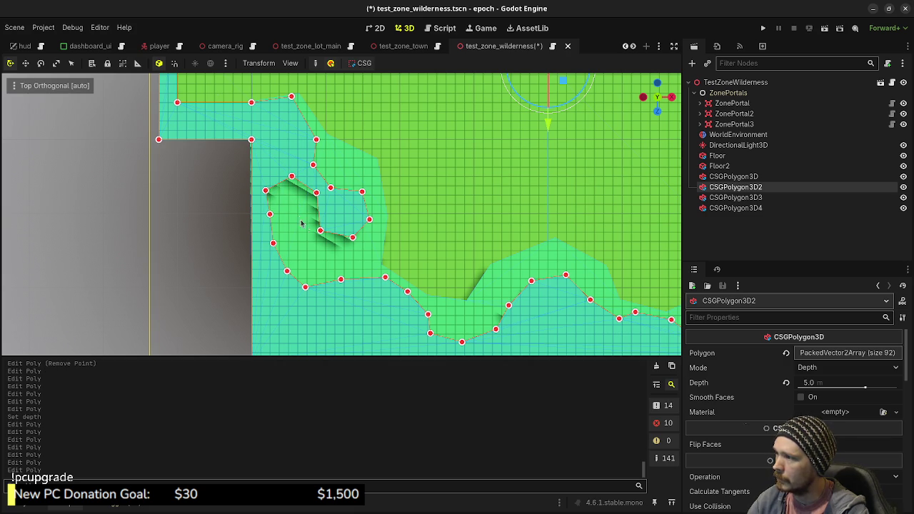
pyautogui.moveTo(427, 255)
pyautogui.mouseDown()
pyautogui.moveTo(298, 194)
pyautogui.moveTo(488, 273)
pyautogui.mouseUp()
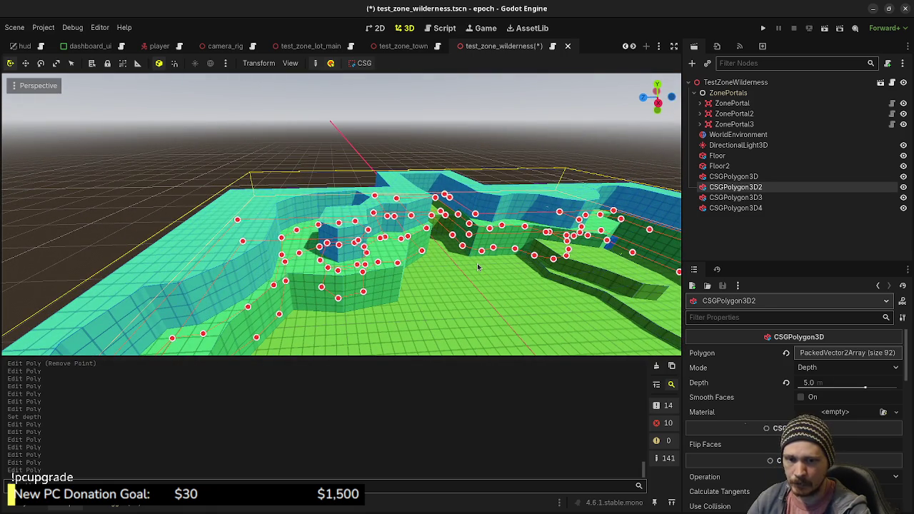
# Deselect the wall, save the test_zone_wilderness scene with Ctrl+S, and run the project
pyautogui.click(507, 142)
pyautogui.moveTo(450, 244)
pyautogui.mouseDown()
pyautogui.moveTo(502, 269)
pyautogui.moveTo(500, 300)
pyautogui.moveTo(378, 309)
pyautogui.moveTo(300, 292)
pyautogui.moveTo(263, 307)
pyautogui.moveTo(304, 267)
pyautogui.moveTo(282, 279)
pyautogui.moveTo(407, 278)
pyautogui.mouseUp()
pyautogui.hotkey('ctrl', 's')
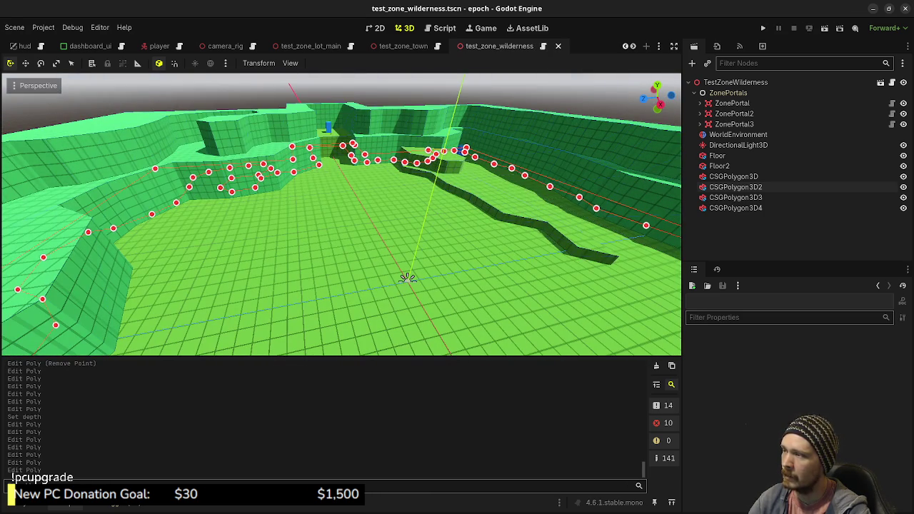
pyautogui.moveTo(408, 278)
pyautogui.mouseDown()
pyautogui.moveTo(367, 295)
pyautogui.moveTo(418, 312)
pyautogui.moveTo(427, 339)
pyautogui.moveTo(421, 173)
pyautogui.mouseUp()
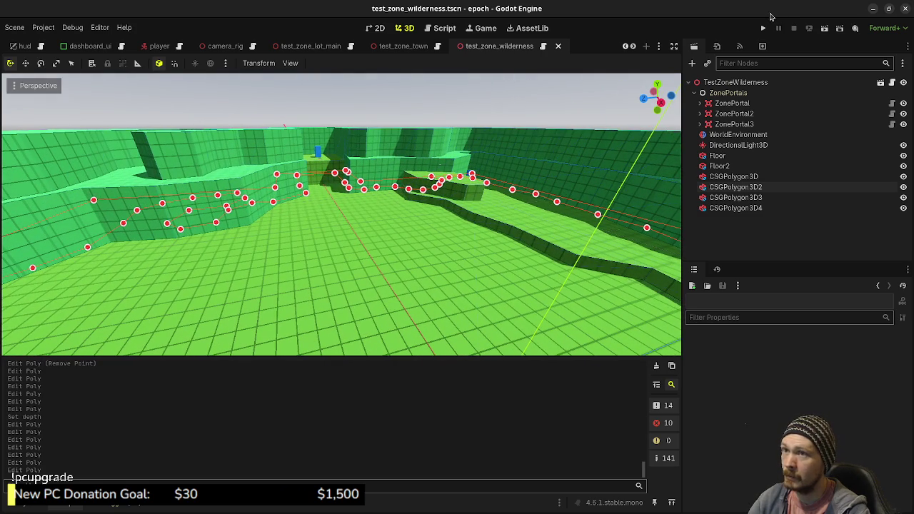
pyautogui.click(764, 26)
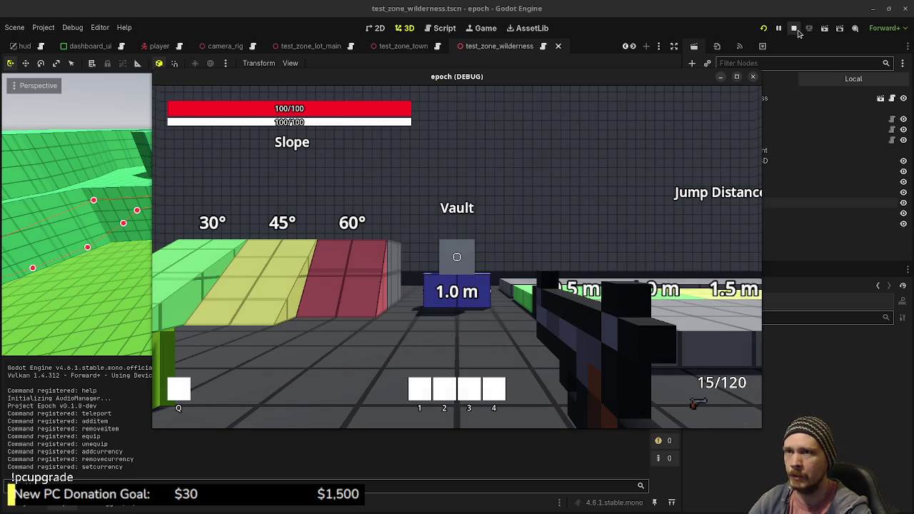
pyautogui.click(752, 77)
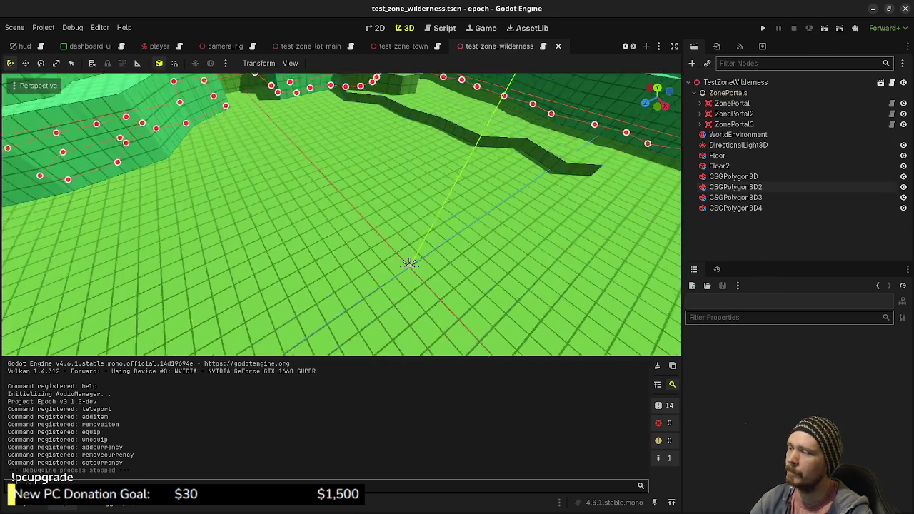
pyautogui.press('s')
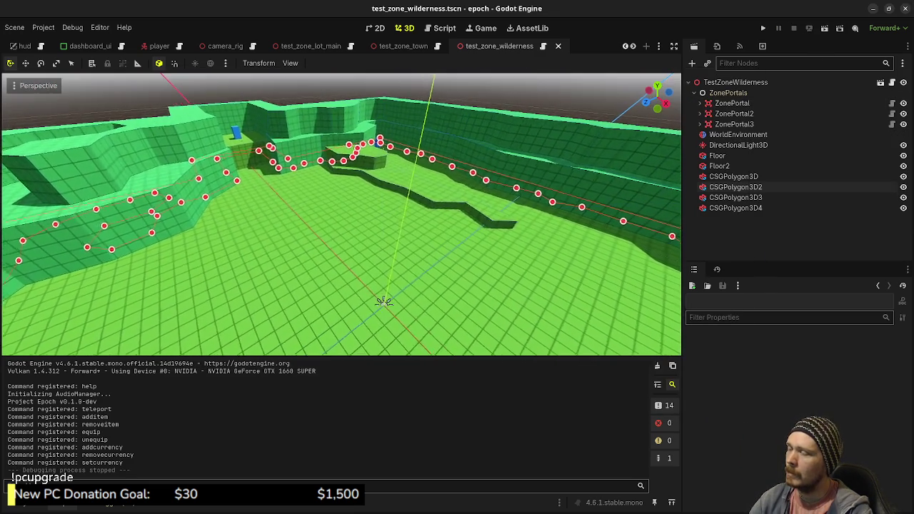
pyautogui.press('q')
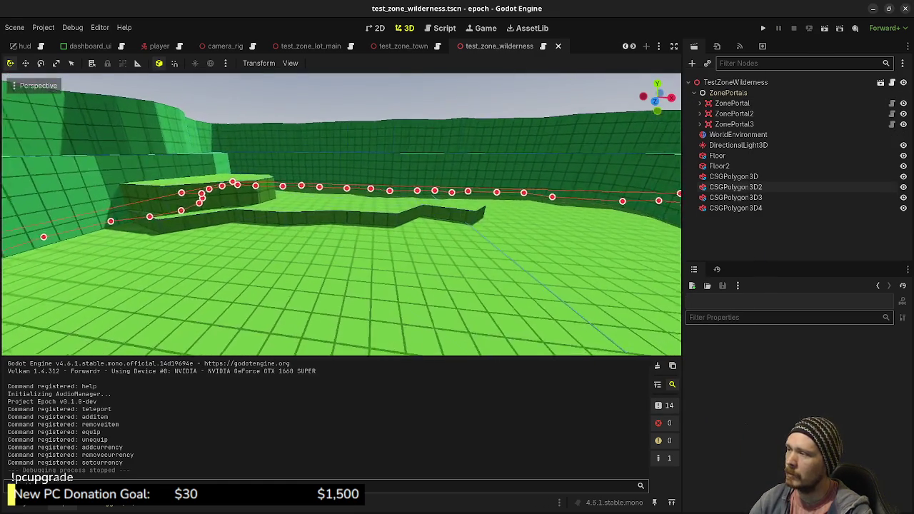
pyautogui.press('a')
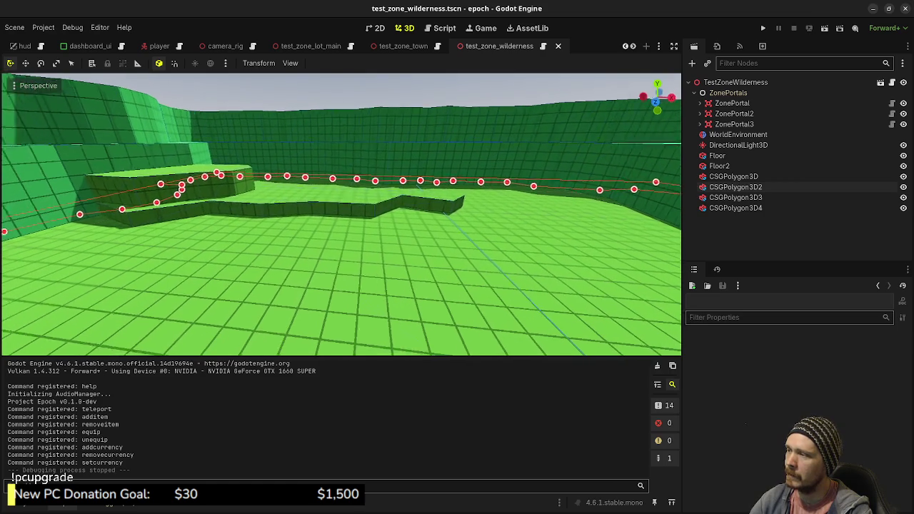
pyautogui.moveTo(341, 214); pyautogui.dragTo(214, 214)
pyautogui.moveTo(408, 234); pyautogui.dragTo(464, 226)
pyautogui.moveTo(340, 214); pyautogui.dragTo(260, 214)
pyautogui.press('w')
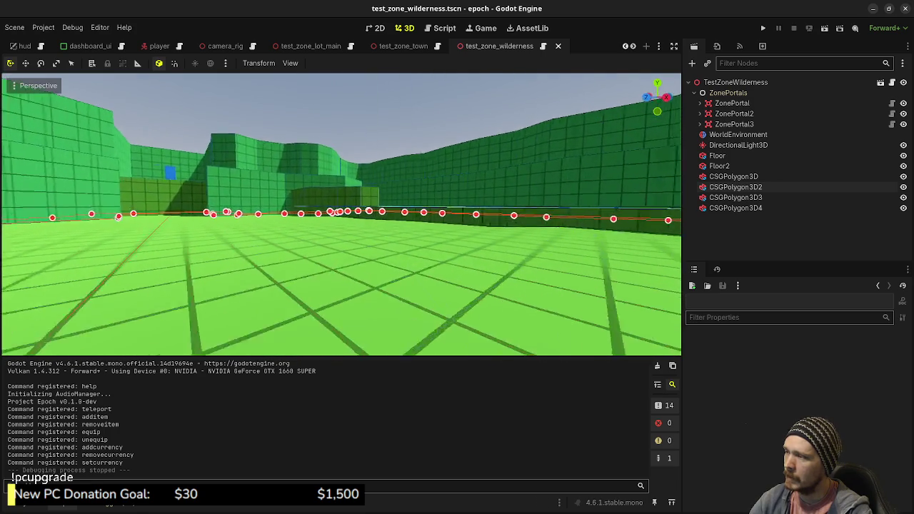
pyautogui.moveTo(568, 244)
pyautogui.mouseDown()
pyautogui.moveTo(351, 230)
pyautogui.moveTo(326, 245)
pyautogui.moveTo(121, 286)
pyautogui.moveTo(64, 278)
pyautogui.moveTo(381, 243)
pyautogui.mouseUp()
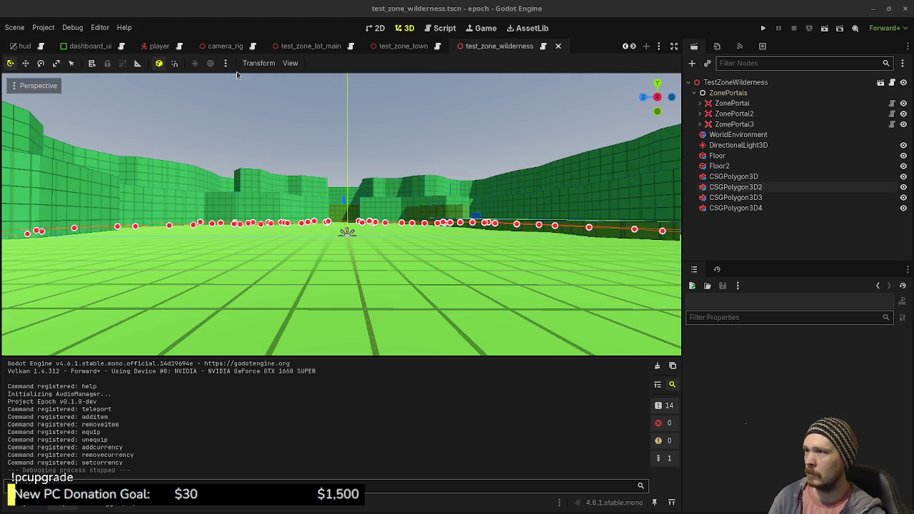
# Reload the wilderness scene from its saved version via the Scene menu
pyautogui.click(14, 27)
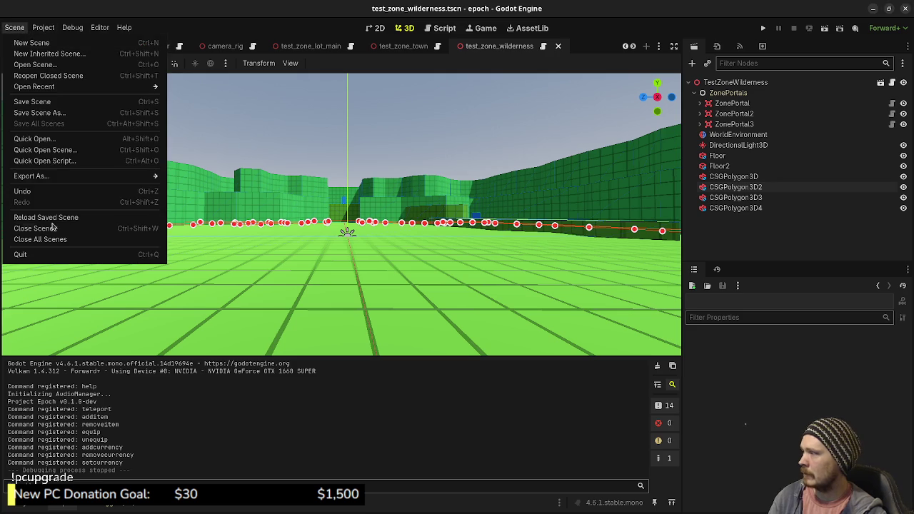
pyautogui.click(60, 217)
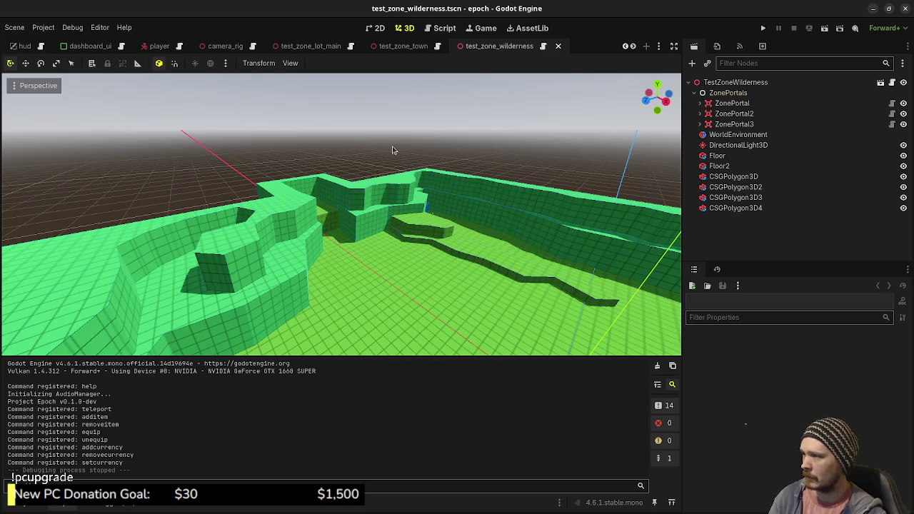
pyautogui.scroll(-3, 427, 209)
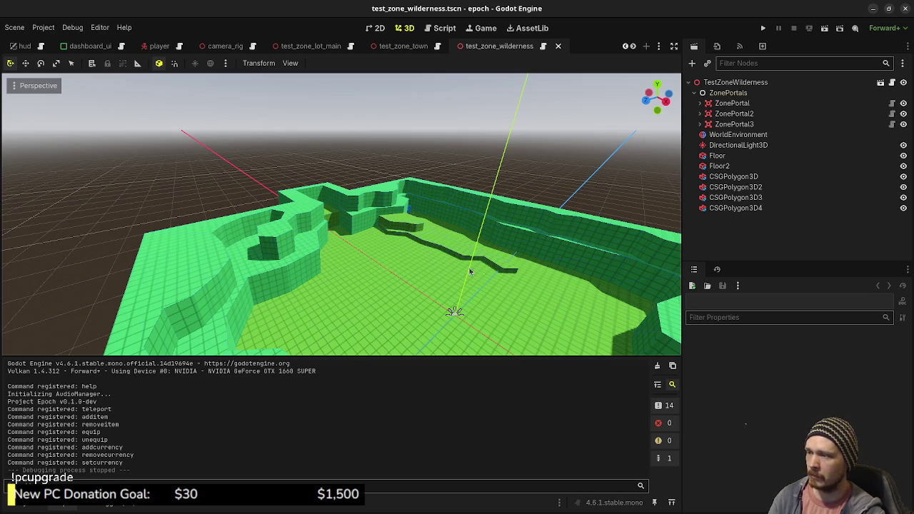
# Freelook over the green ledge toward the walls and the blue box
pyautogui.moveTo(440, 284); pyautogui.dragTo(371, 293)
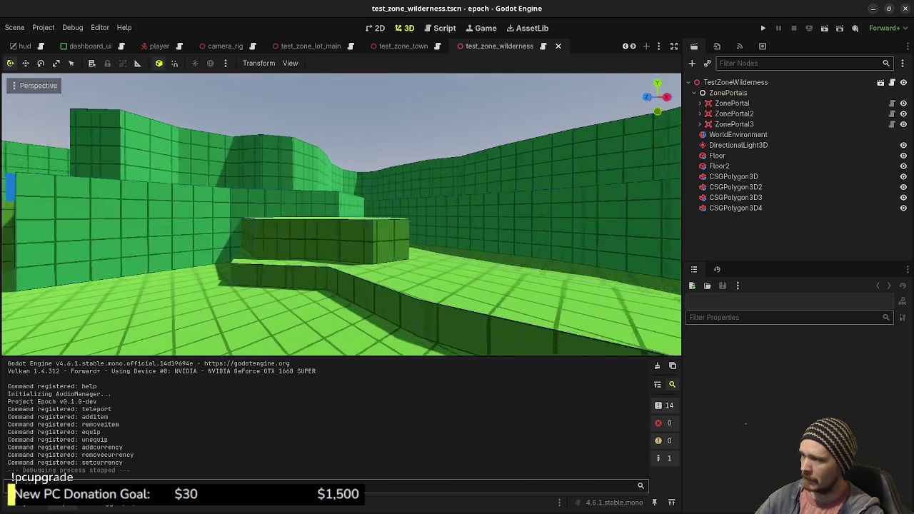
pyautogui.press('w')
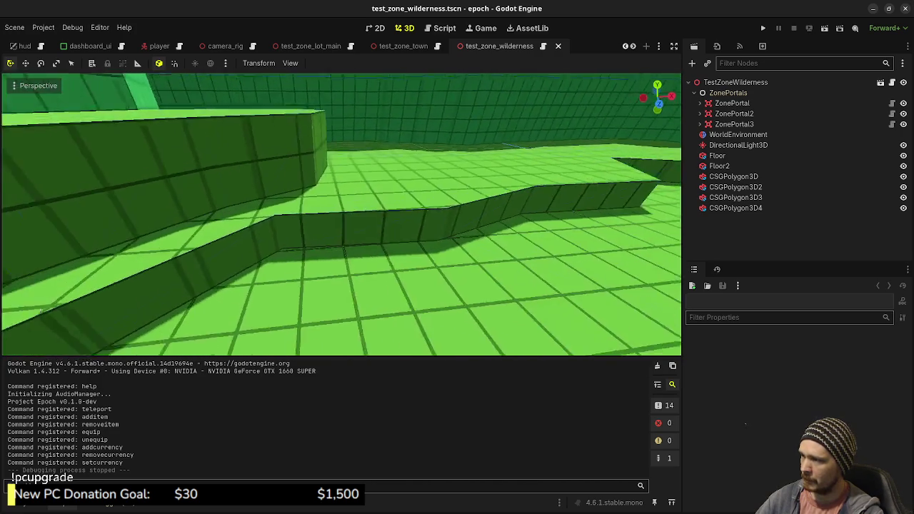
pyautogui.press('w')
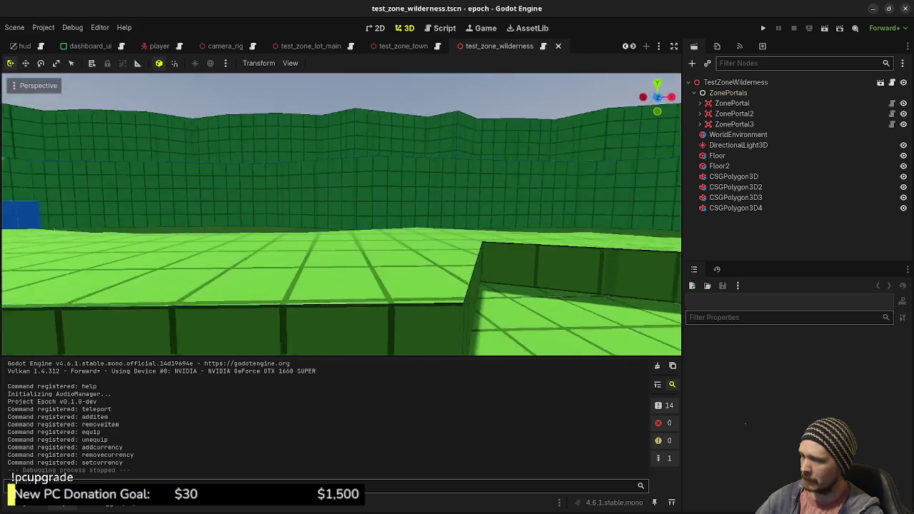
pyautogui.press('w')
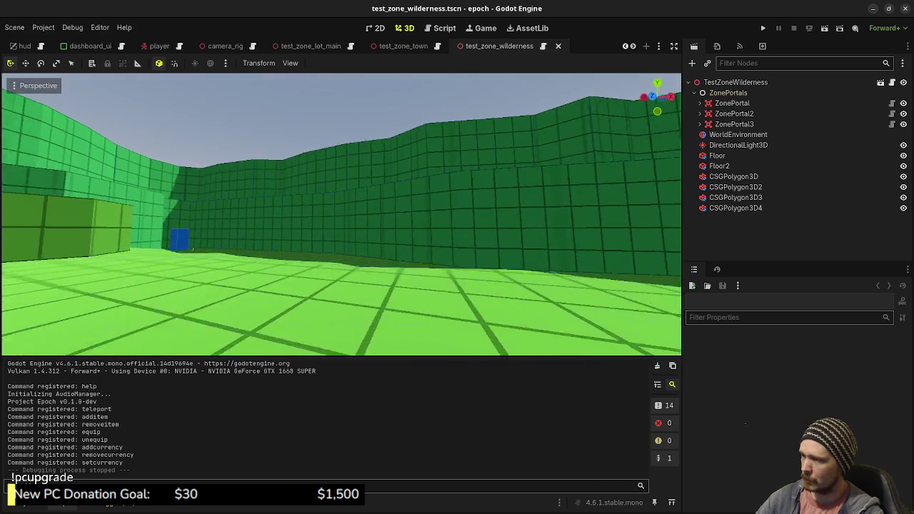
pyautogui.press('w')
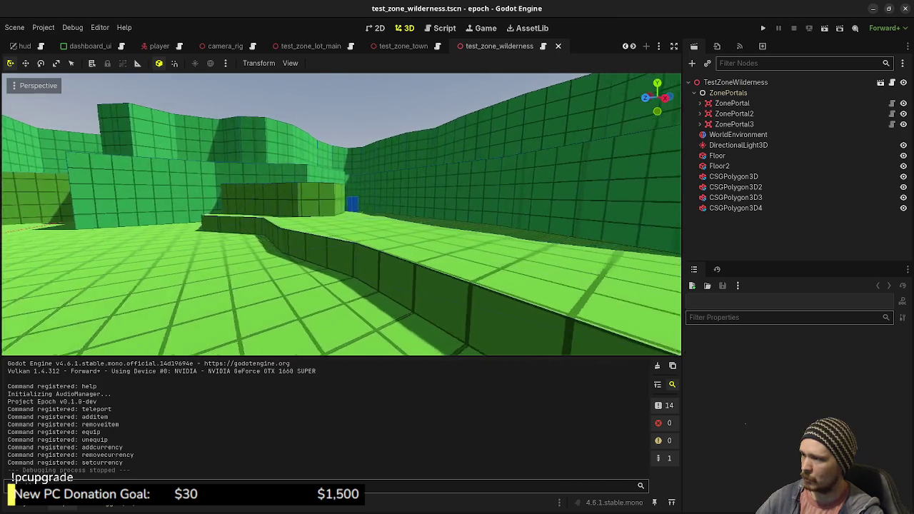
pyautogui.press('s')
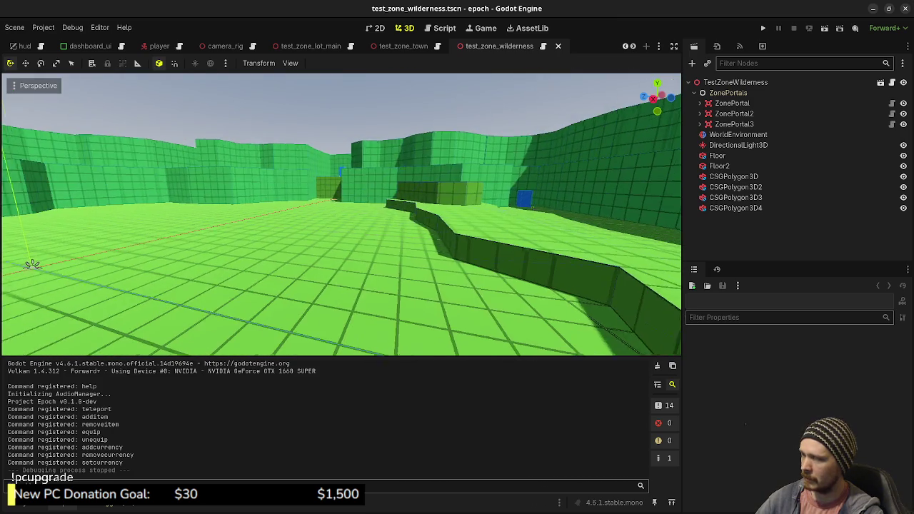
pyautogui.press('w')
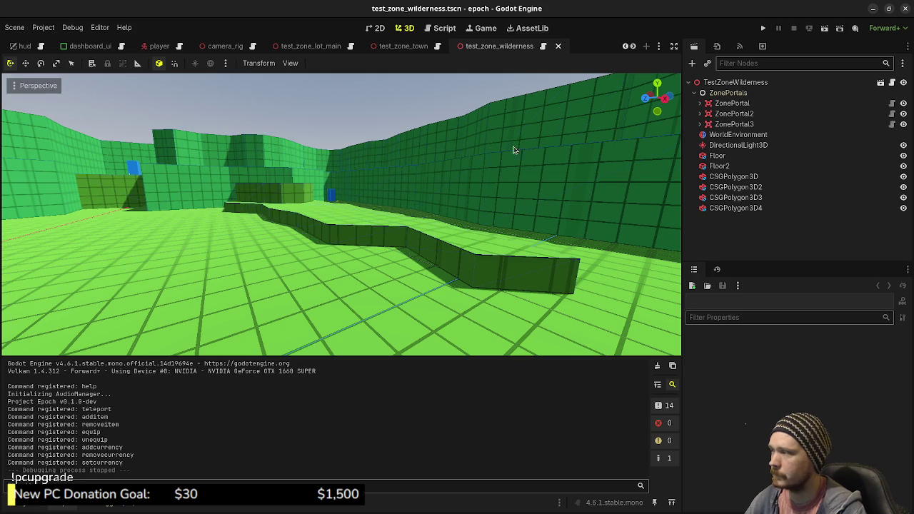
pyautogui.moveTo(454, 175); pyautogui.dragTo(342, 179)
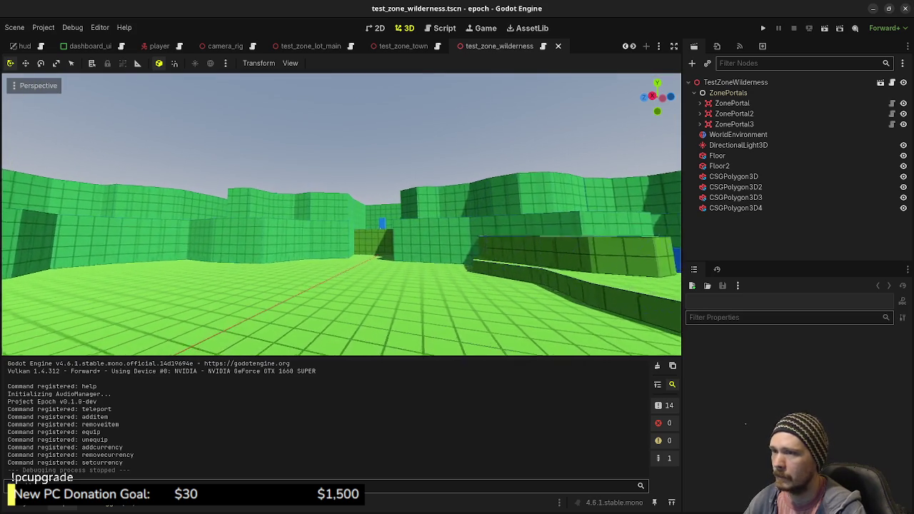
# In top view, move ZonePortal3 into the wall's notch and turn it roughly 45 degrees
pyautogui.click(735, 124)
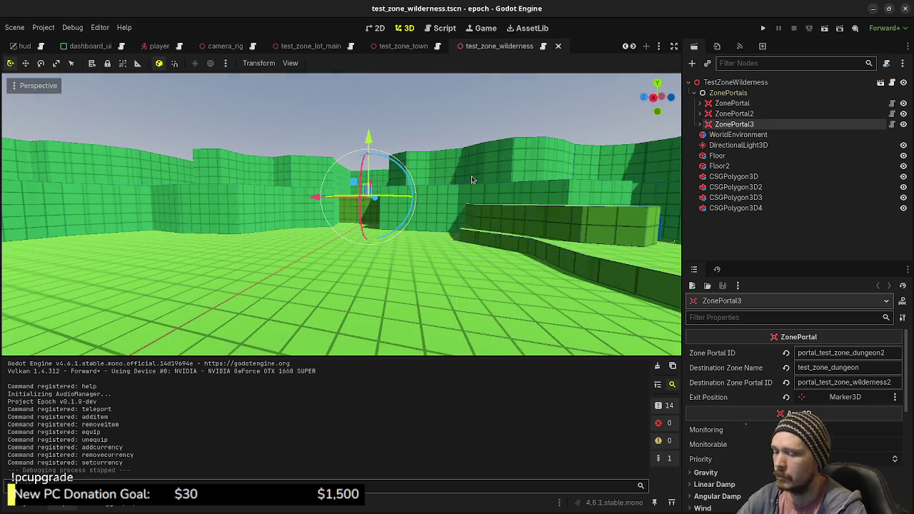
pyautogui.press('KP_7')
pyautogui.moveTo(315, 202)
pyautogui.mouseDown()
pyautogui.moveTo(367, 296)
pyautogui.moveTo(363, 287)
pyautogui.mouseUp()
pyautogui.press('r')
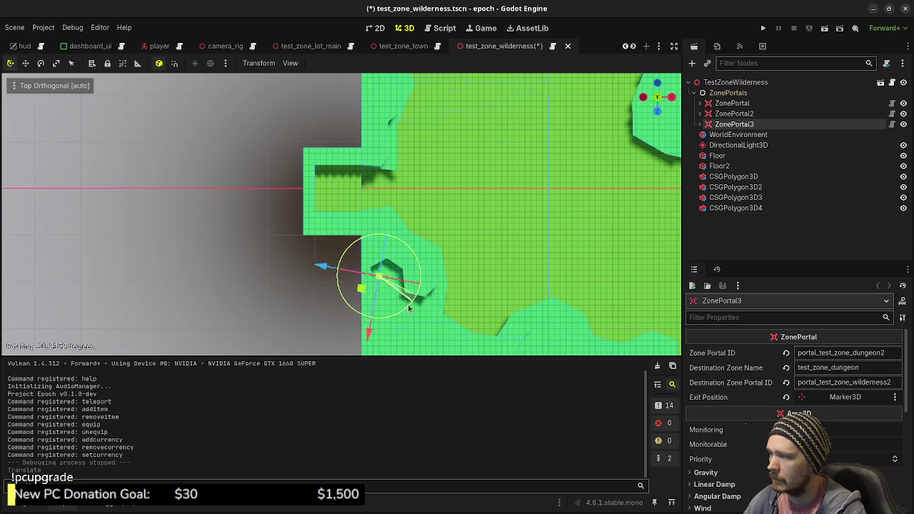
pyautogui.click(384, 308)
pyautogui.moveTo(357, 274); pyautogui.dragTo(363, 271)
pyautogui.moveTo(400, 312); pyautogui.dragTo(392, 314)
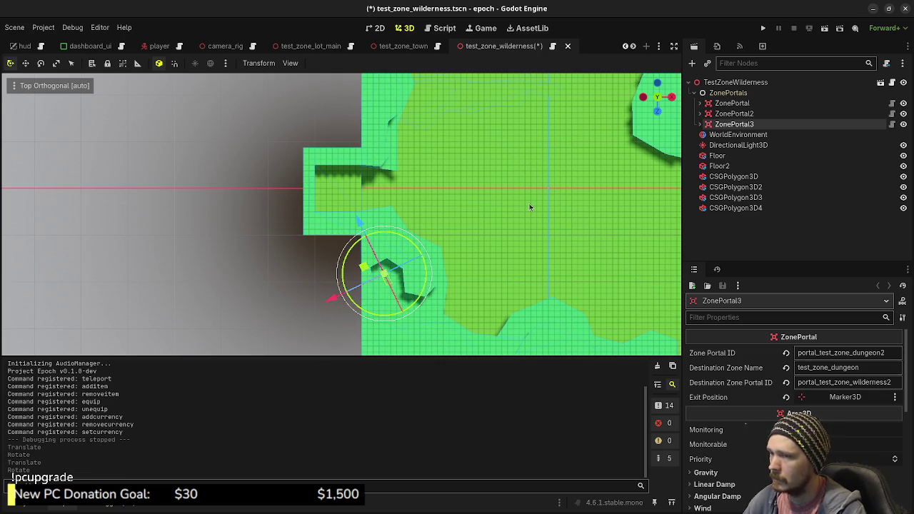
pyautogui.click(349, 189)
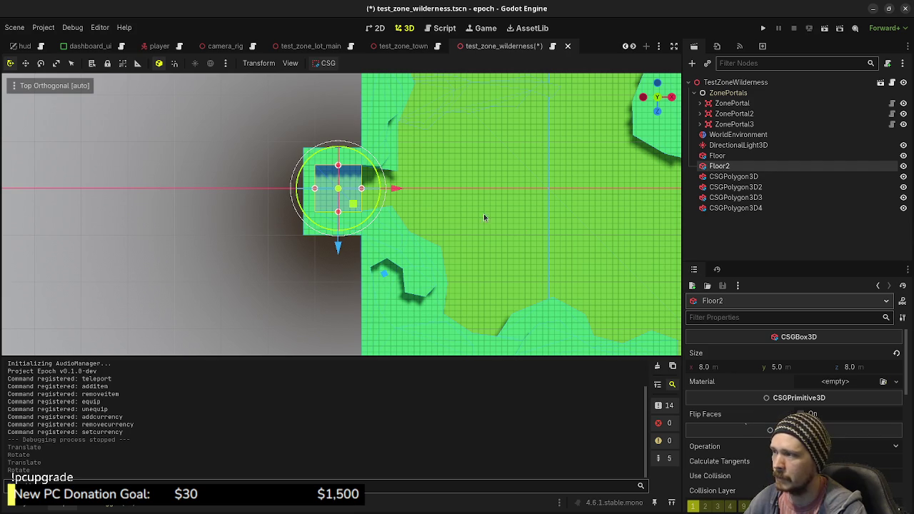
# Delete the Floor2 box from the scene
pyautogui.rightClick(736, 165)
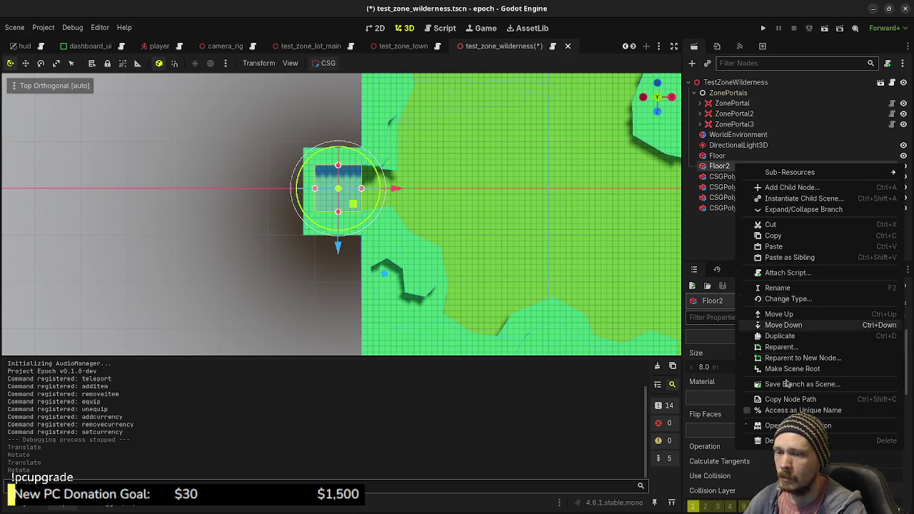
pyautogui.click(785, 440)
pyautogui.click(484, 272)
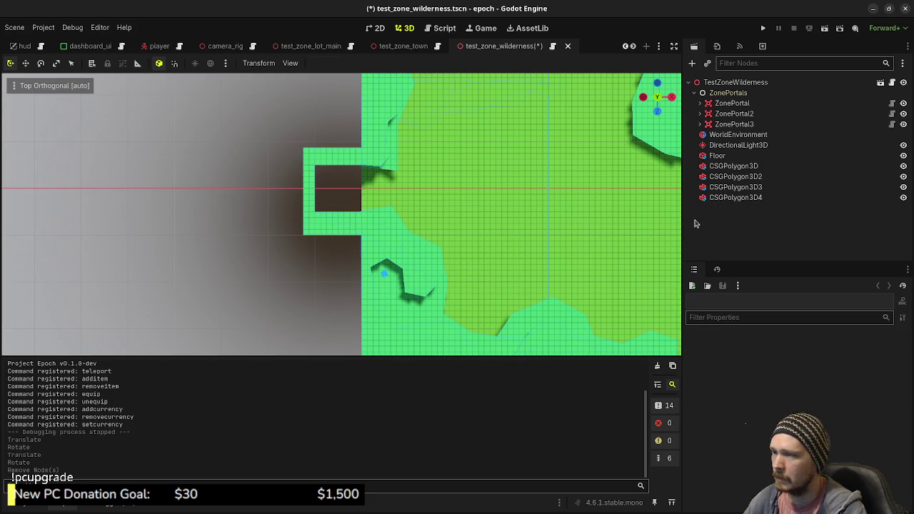
# Insert and drag CSGPolygon3D's vertices beside the notch to reshape the green ledge outline
pyautogui.click(735, 177)
pyautogui.click(736, 165)
pyautogui.scroll(4, 390, 212)
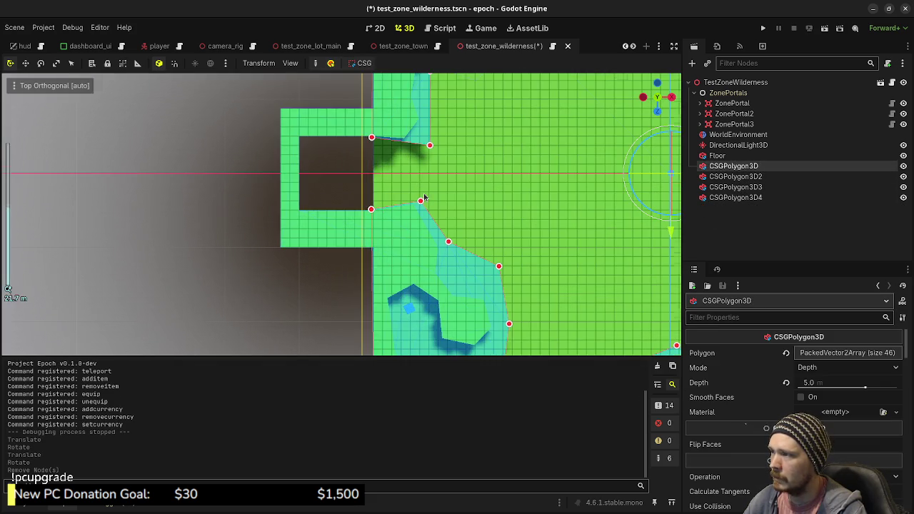
pyautogui.moveTo(454, 164); pyautogui.dragTo(400, 249)
pyautogui.moveTo(387, 286)
pyautogui.mouseDown()
pyautogui.moveTo(413, 235)
pyautogui.moveTo(399, 219)
pyautogui.mouseUp()
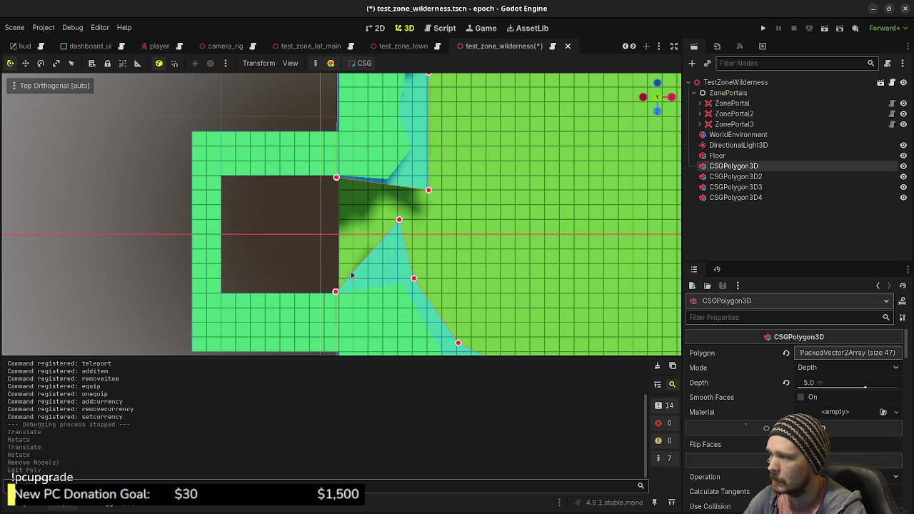
pyautogui.moveTo(353, 272); pyautogui.dragTo(340, 176)
pyautogui.click(397, 232)
pyautogui.moveTo(396, 232); pyautogui.dragTo(399, 234)
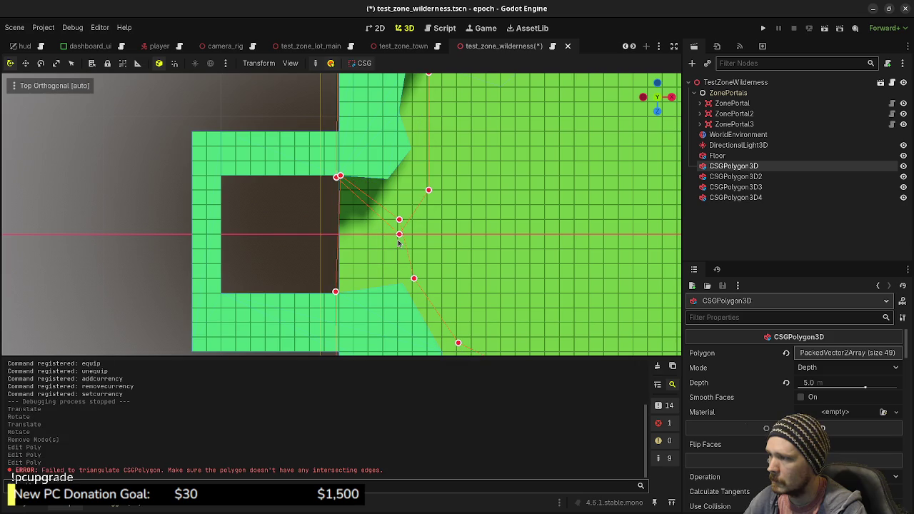
pyautogui.moveTo(399, 234)
pyautogui.mouseDown()
pyautogui.moveTo(357, 194)
pyautogui.moveTo(422, 232)
pyautogui.mouseUp()
pyautogui.moveTo(459, 264); pyautogui.dragTo(342, 176)
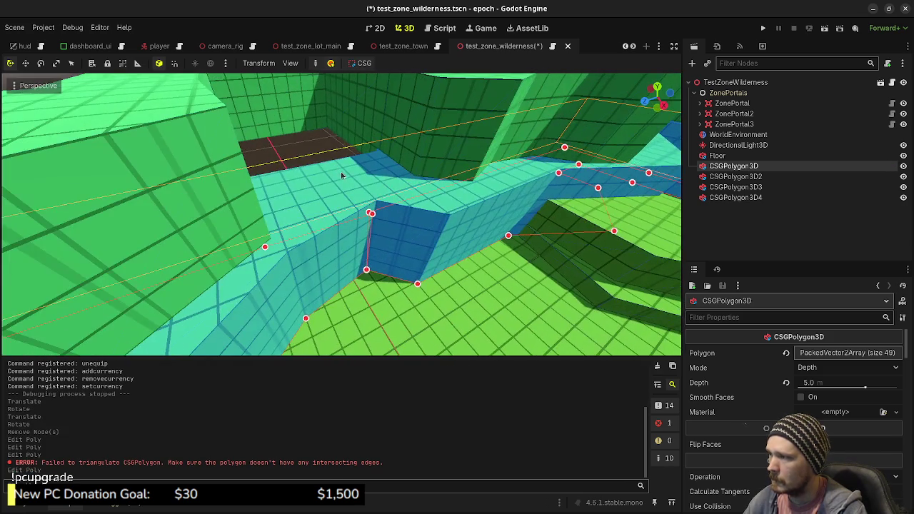
pyautogui.scroll(-3, 343, 176)
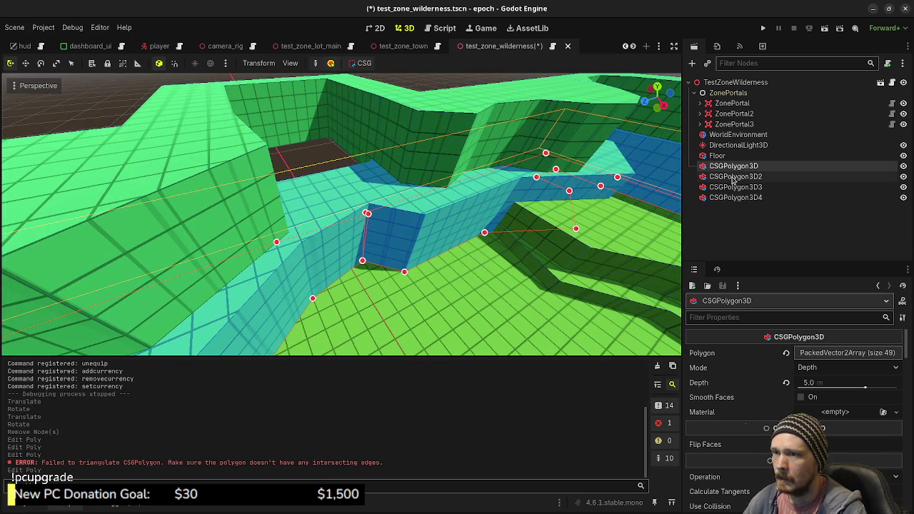
# In top view, remove the four corner vertices of CSGPolygon3D2's rectangular notch
pyautogui.click(735, 176)
pyautogui.press('f')
pyautogui.press('KP_7')
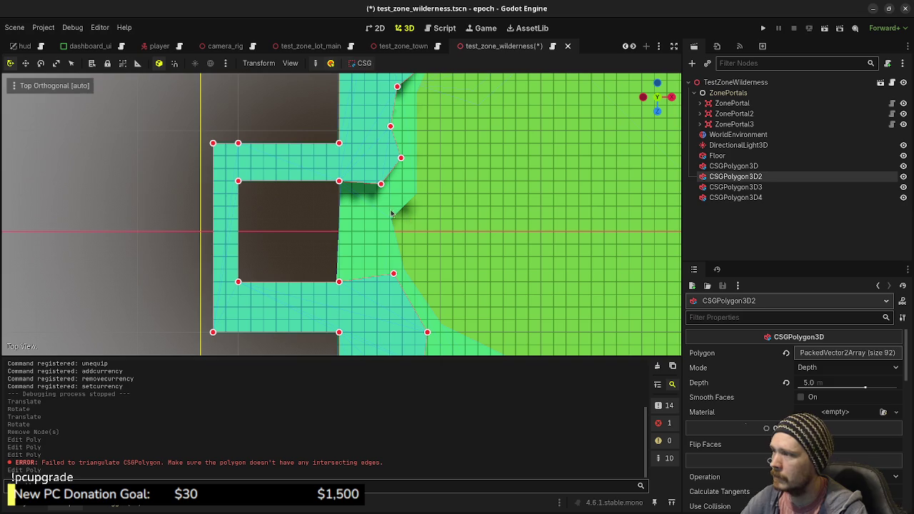
pyautogui.rightClick(340, 182)
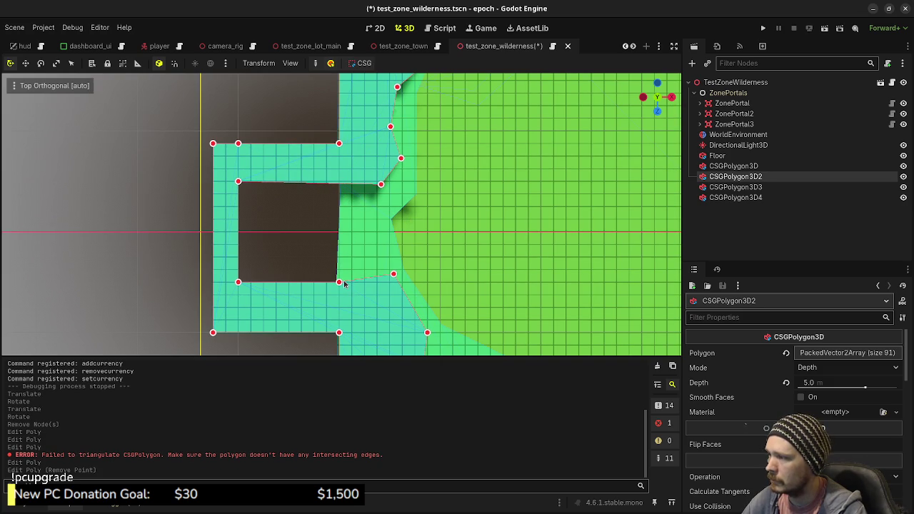
pyautogui.hotkey('ctrl', 'z')
pyautogui.hotkey('ctrl', 'shift', 'z')
pyautogui.rightClick(339, 282)
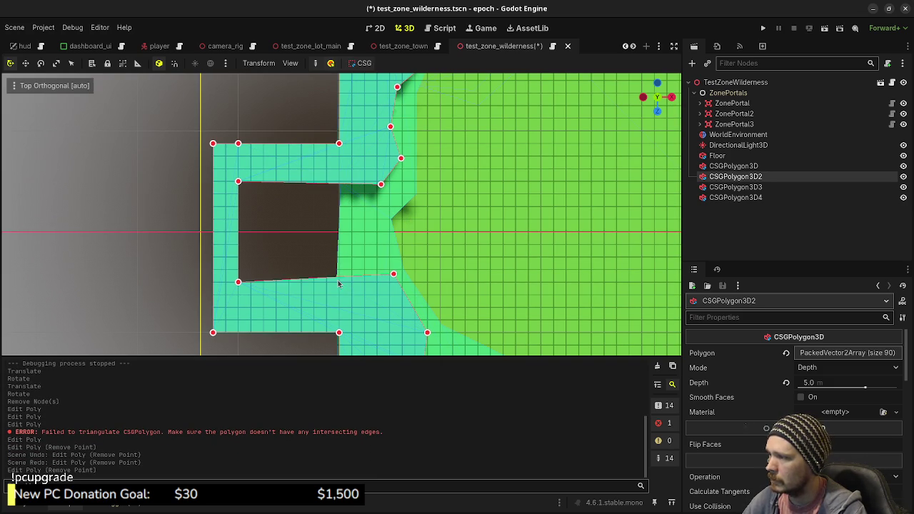
pyautogui.rightClick(240, 283)
pyautogui.rightClick(239, 183)
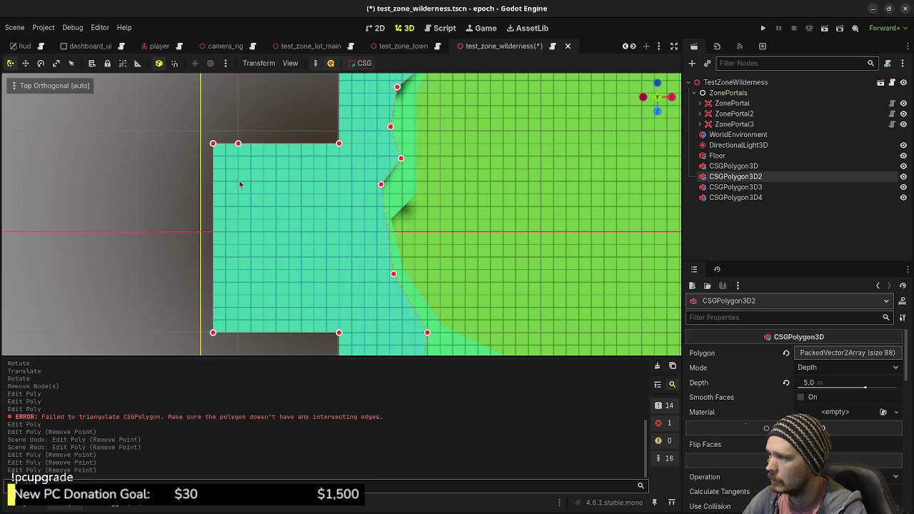
# Pull a right-edge vertex left and remove the top-left and bottom-left vertices
pyautogui.moveTo(386, 222); pyautogui.dragTo(372, 231)
pyautogui.rightClick(238, 146)
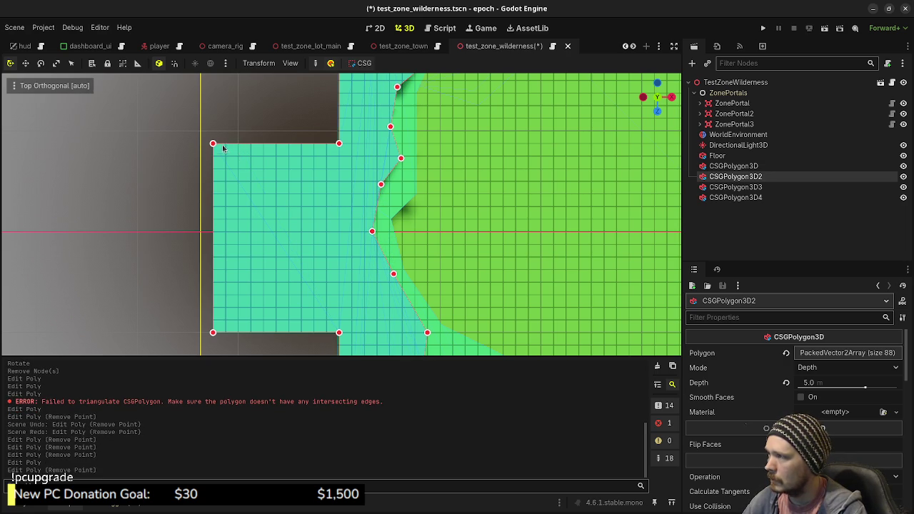
pyautogui.rightClick(213, 145)
pyautogui.rightClick(213, 333)
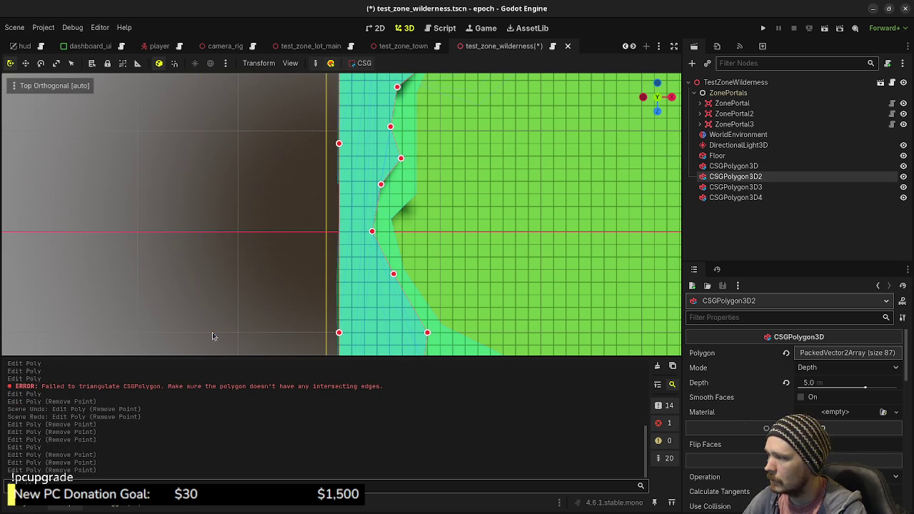
# Orbit to a perspective view, deselect the polygon and save the wilderness scene
pyautogui.moveTo(430, 294)
pyautogui.mouseDown()
pyautogui.moveTo(450, 265)
pyautogui.moveTo(557, 172)
pyautogui.moveTo(464, 209)
pyautogui.moveTo(464, 259)
pyautogui.moveTo(550, 174)
pyautogui.mouseUp()
pyautogui.scroll(-3, 463, 259)
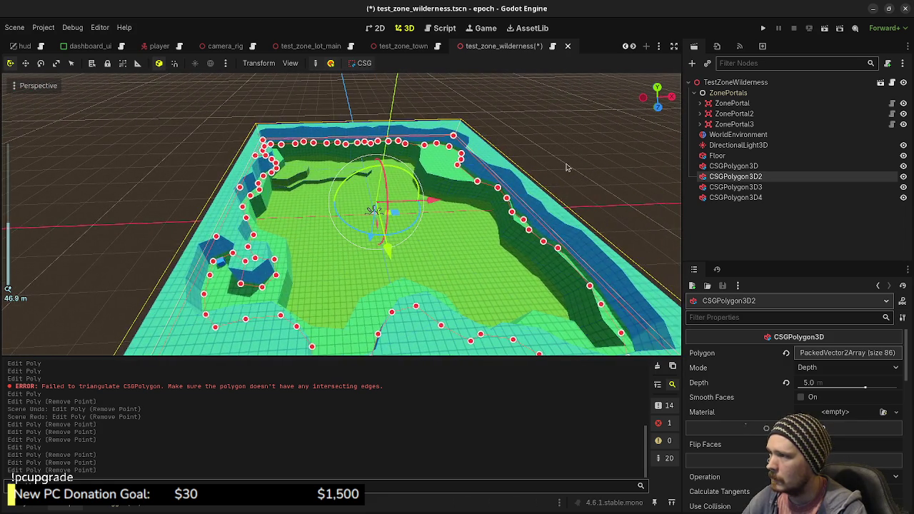
pyautogui.click(567, 170)
pyautogui.hotkey('ctrl', 's')
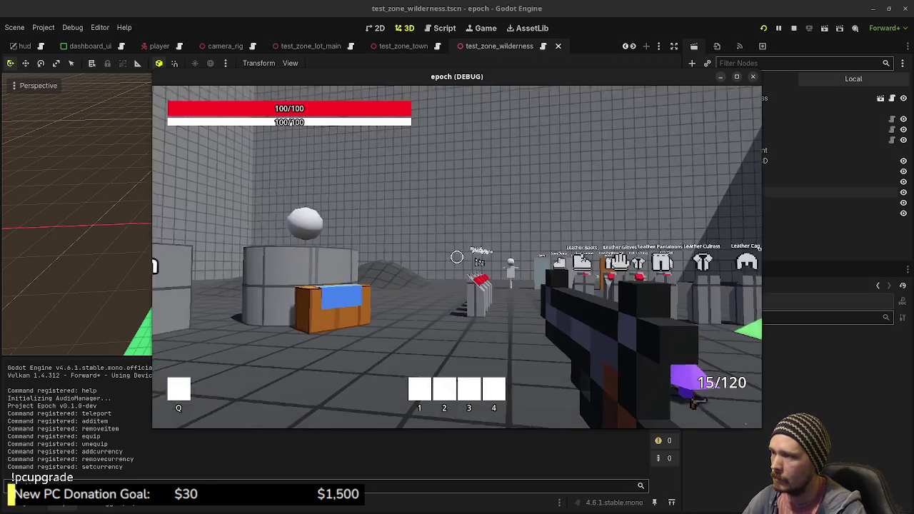
# Walk the player forward into the small grid-walled room facing the grey wall
pyautogui.press('w')
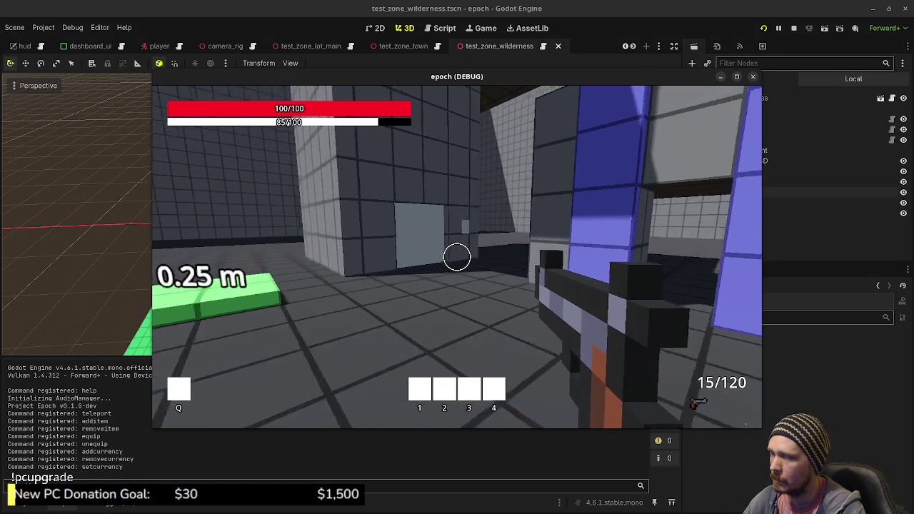
pyautogui.press('w')
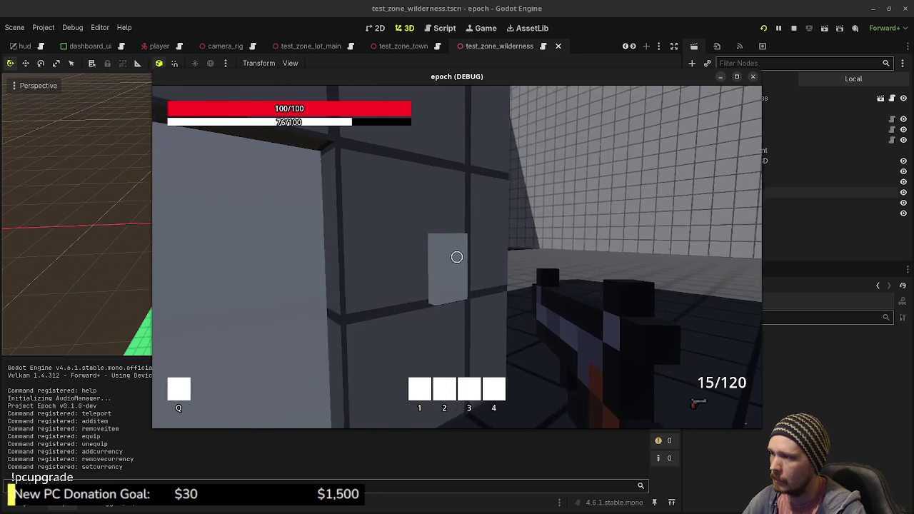
pyautogui.press('w')
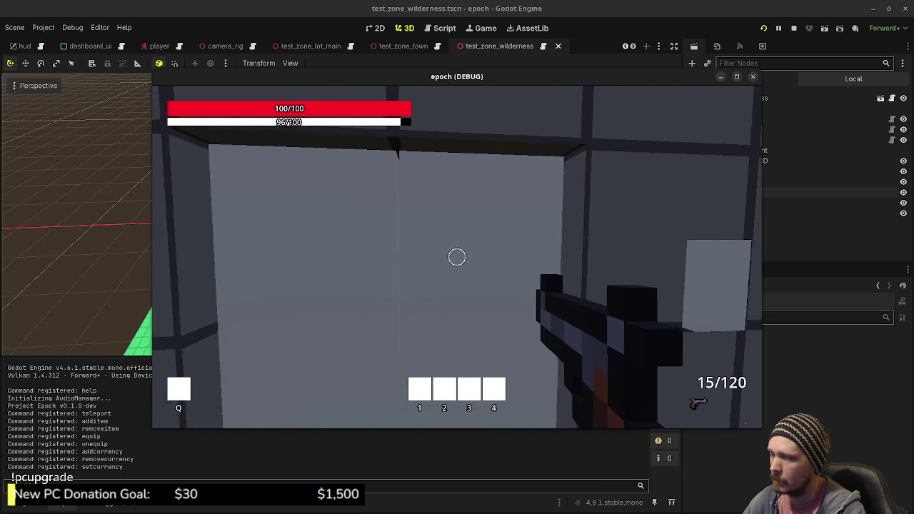
pyautogui.press('w')
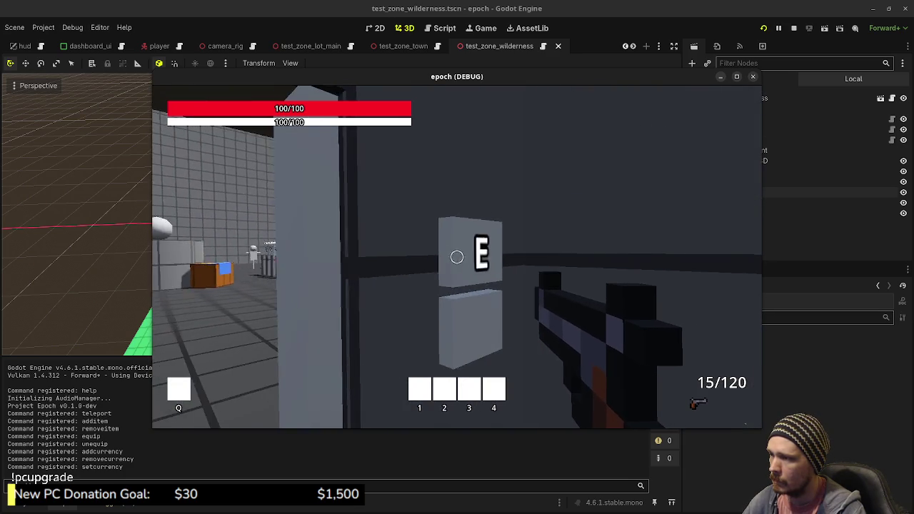
pyautogui.press('s')
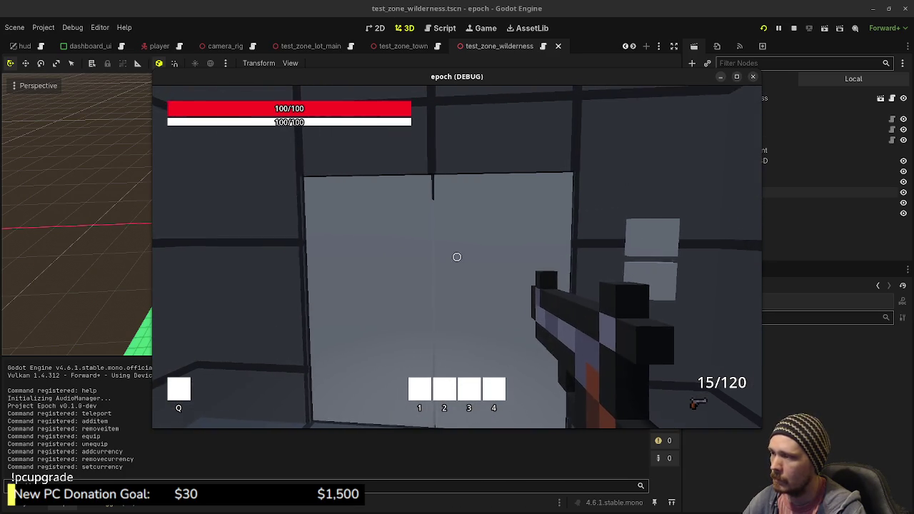
# Fire eight shots at the grey wall panel to test bullet holes
pyautogui.click(457, 256)
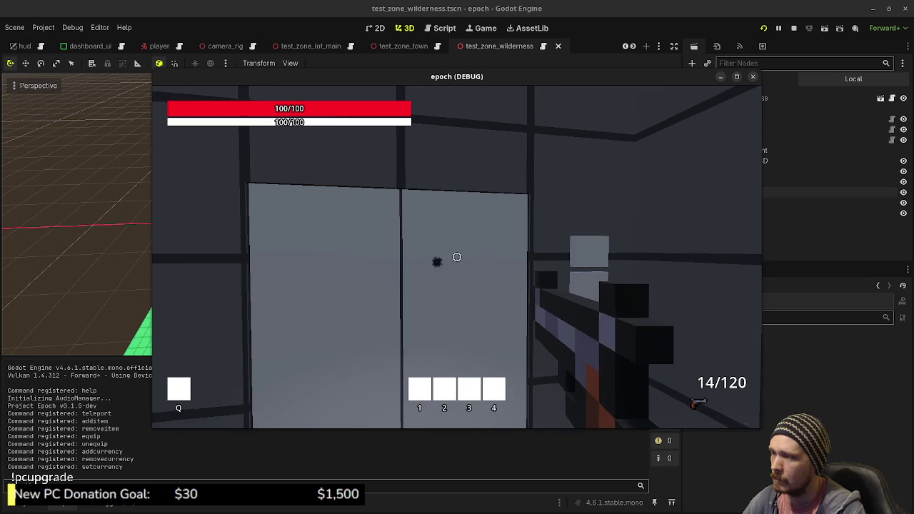
pyautogui.click(456, 257)
pyautogui.click(457, 257)
pyautogui.click(457, 257)
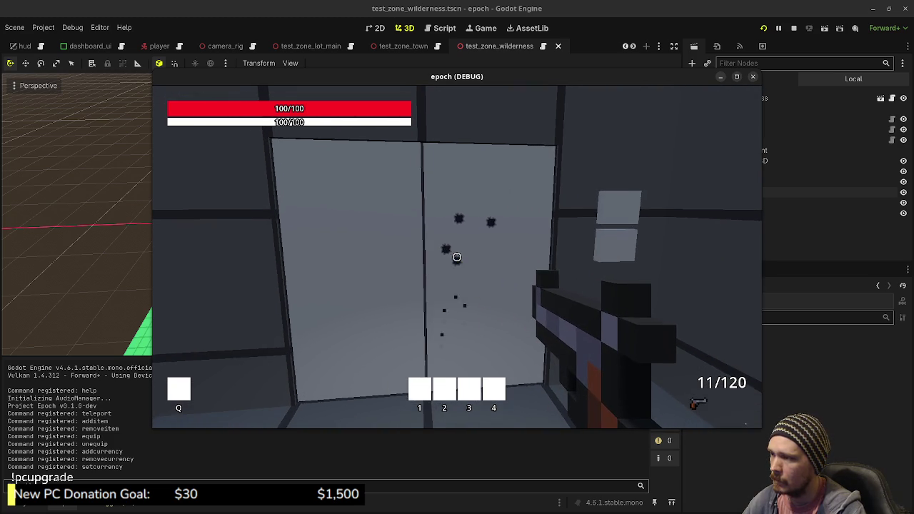
pyautogui.click(457, 257)
pyautogui.click(457, 257)
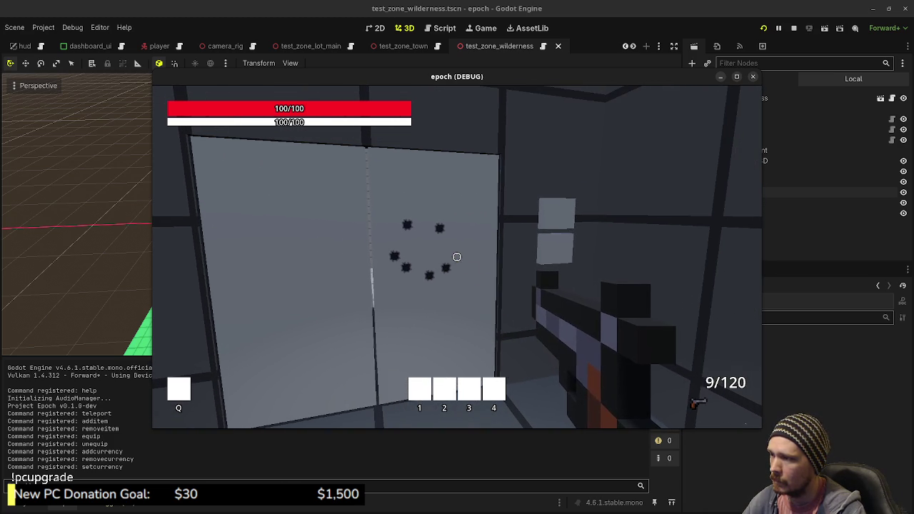
pyautogui.click(456, 257)
pyautogui.click(456, 256)
# Walk and sprint through the doorway up to the orange-and-blue portal box
pyautogui.press('w')
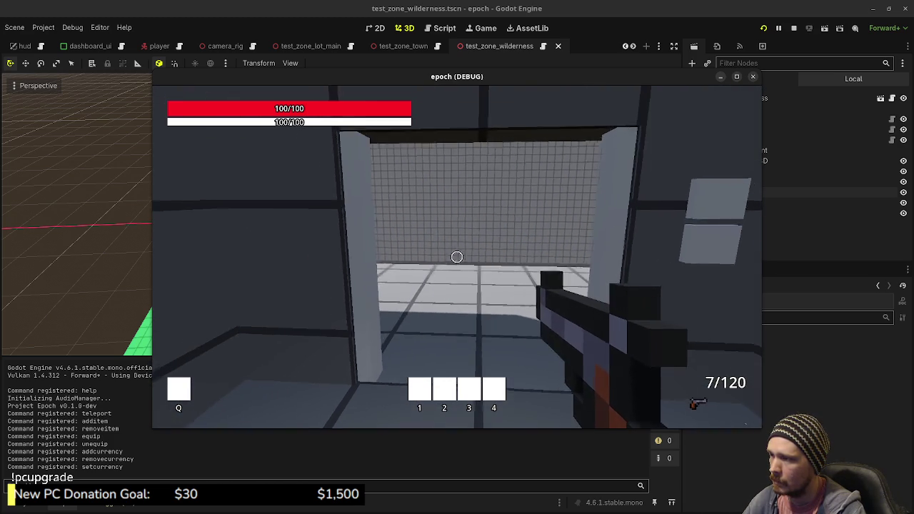
pyautogui.hotkey('shift', 'w')
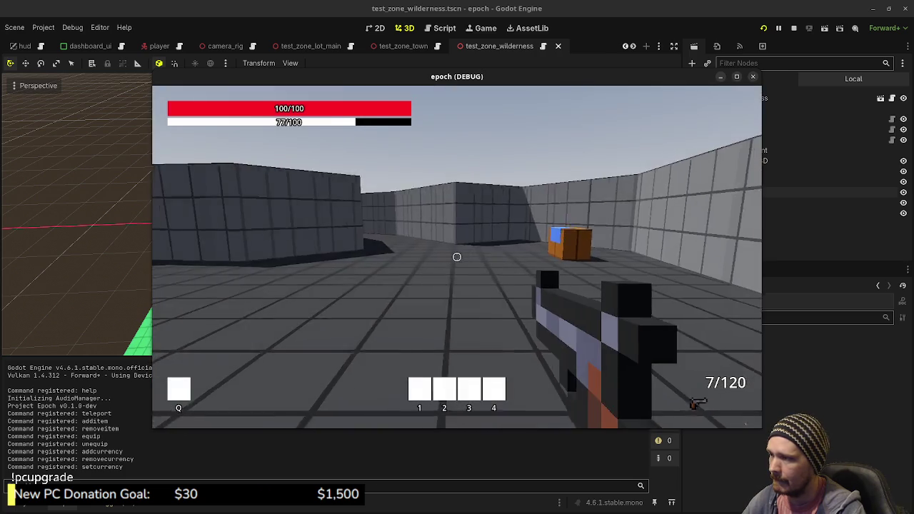
pyautogui.press('w')
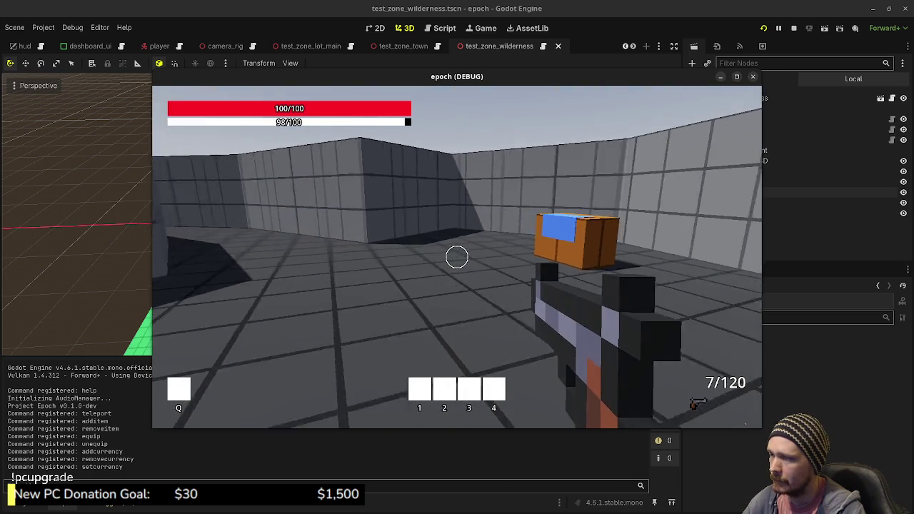
pyautogui.press('w')
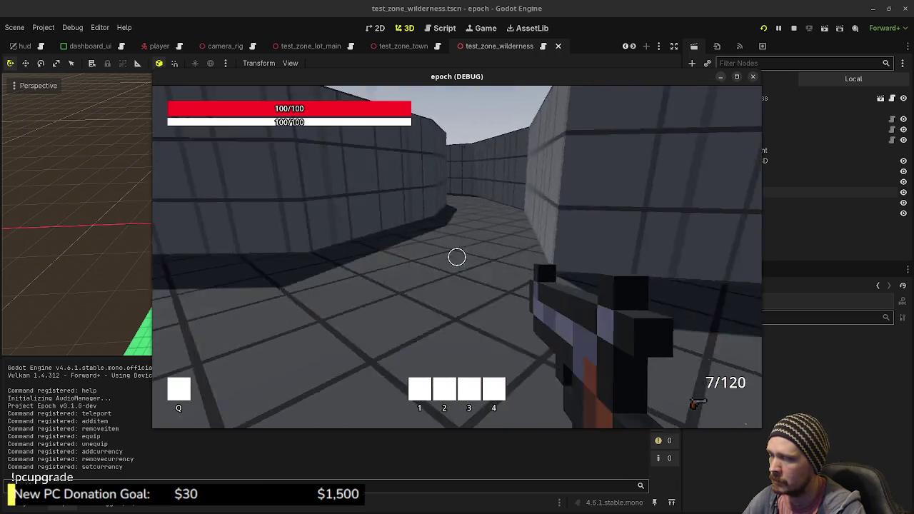
pyautogui.moveTo(457, 257)
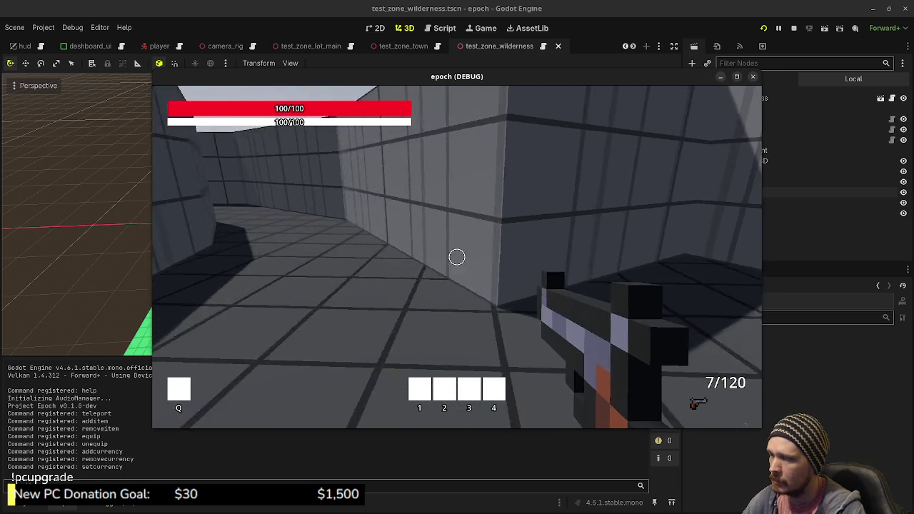
pyautogui.press('w')
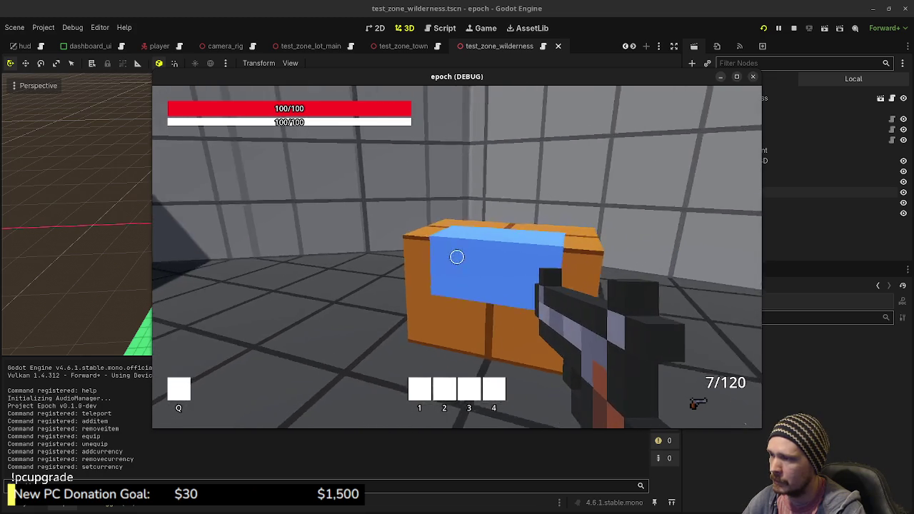
# Walk across the arena and along the corridor into the blue portal block
pyautogui.press('w')
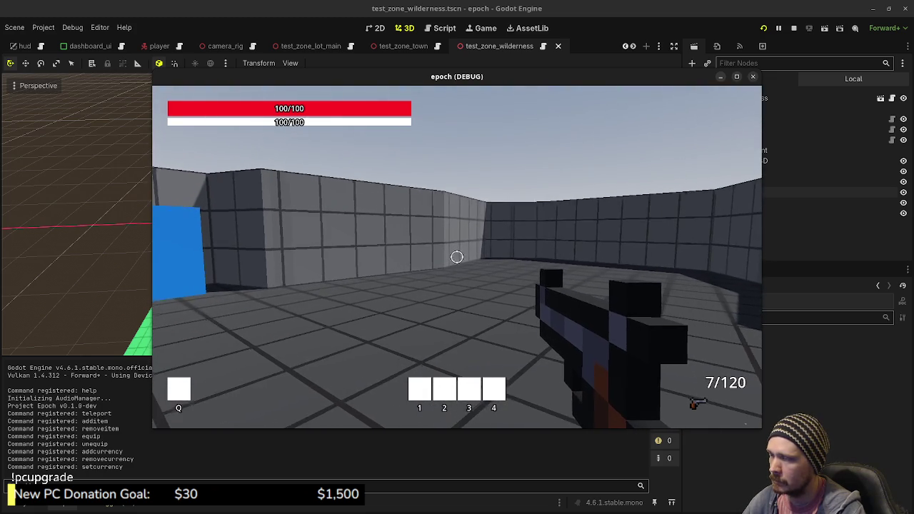
pyautogui.moveTo(457, 257)
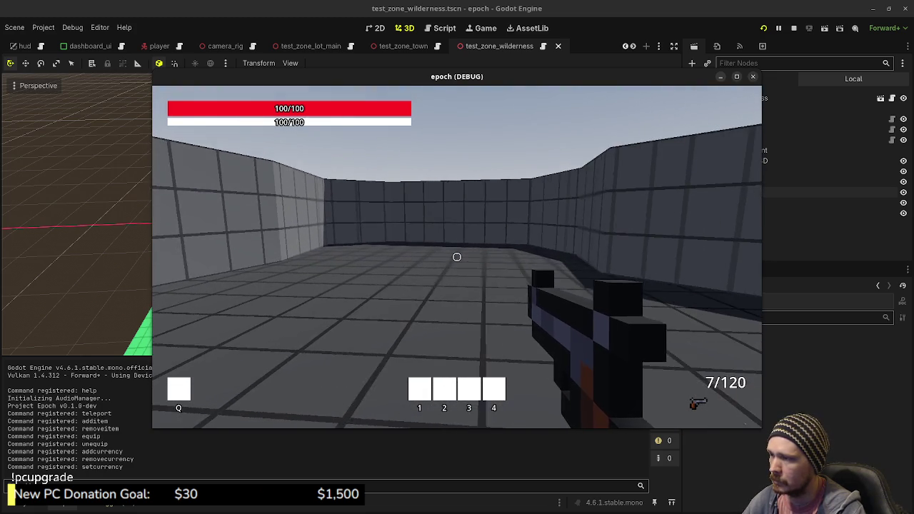
pyautogui.press('w')
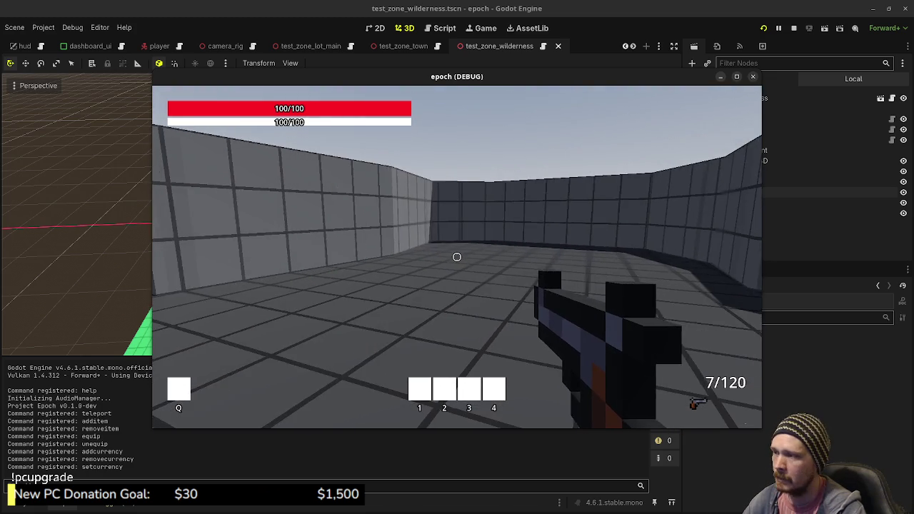
pyautogui.press('w')
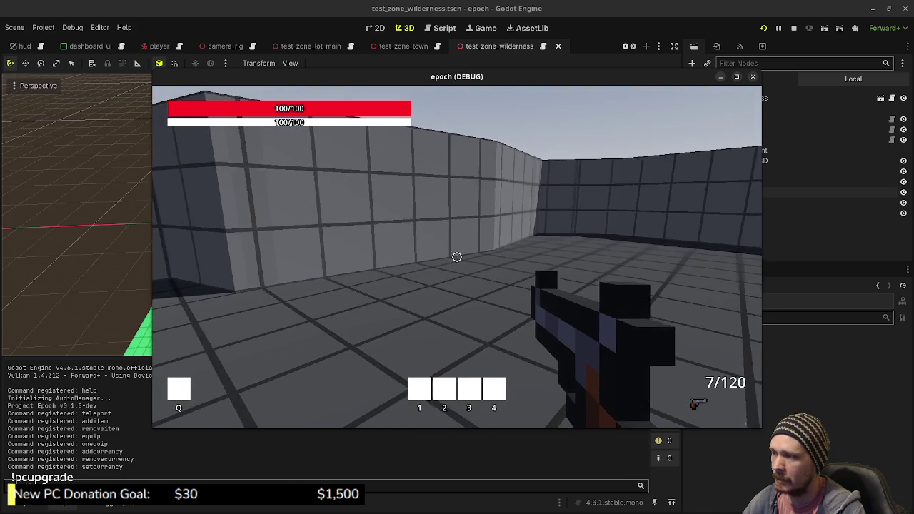
pyautogui.press('w')
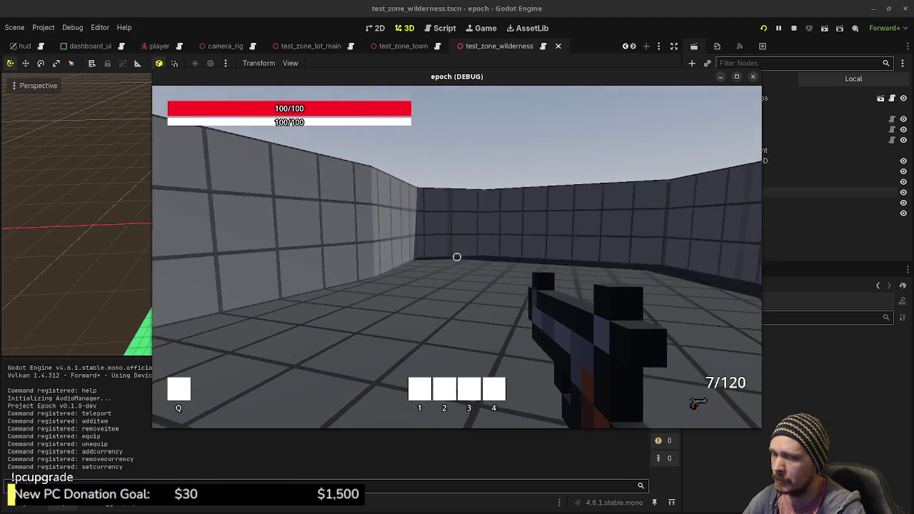
pyautogui.press('w')
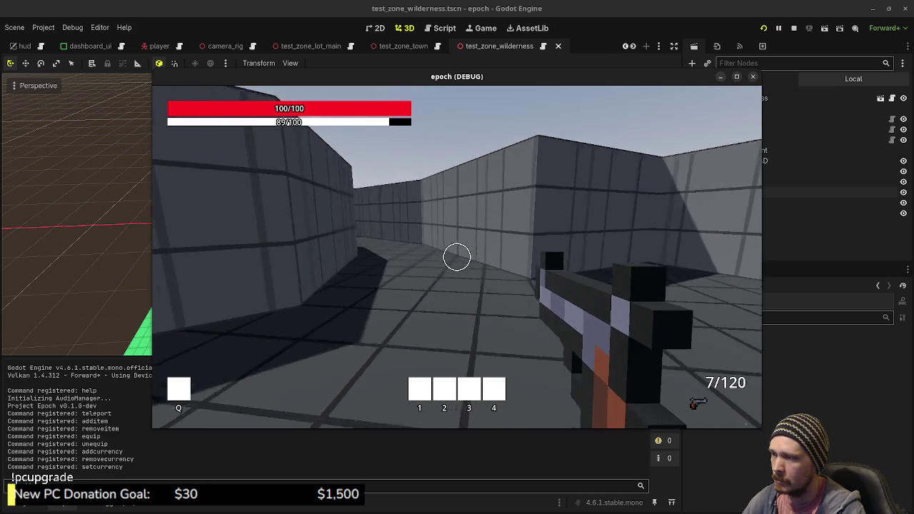
pyautogui.press('w')
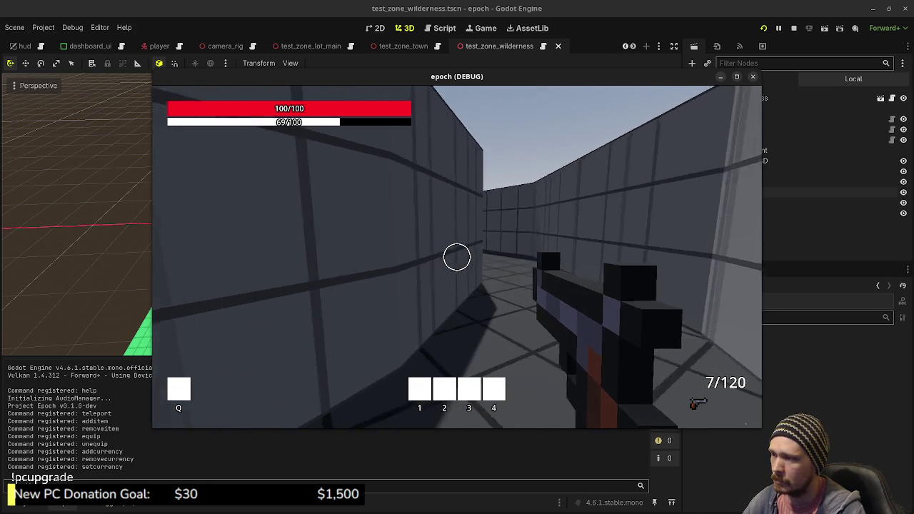
pyautogui.press('w')
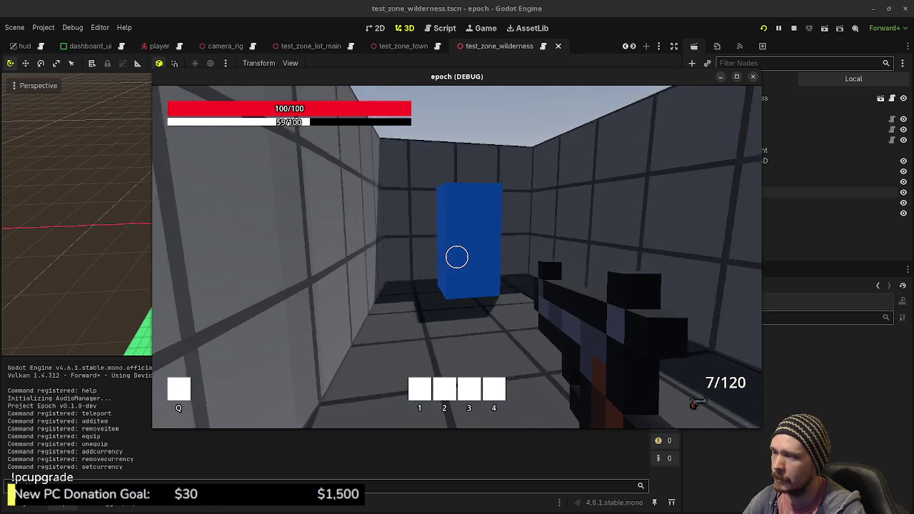
pyautogui.press('w')
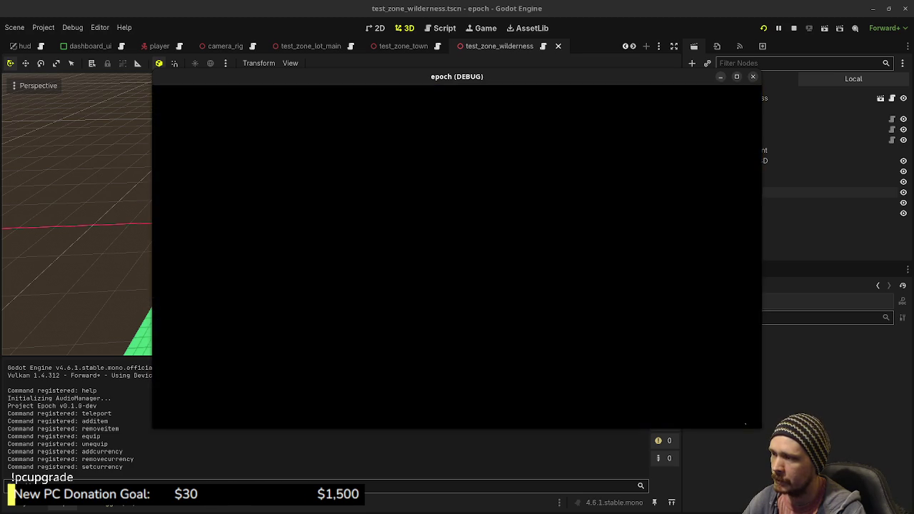
# Explore the green wilderness toward its walls, then stop the running game
pyautogui.press('w')
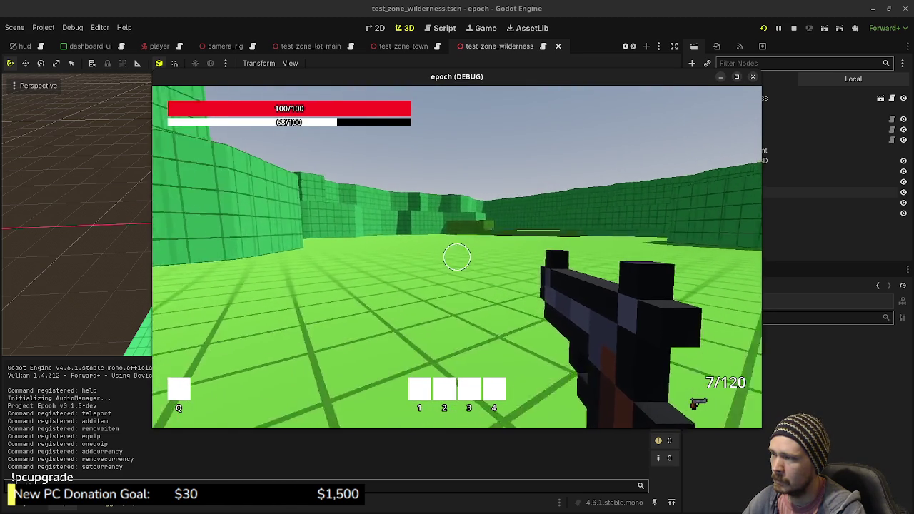
pyautogui.hotkey('shift', 'w')
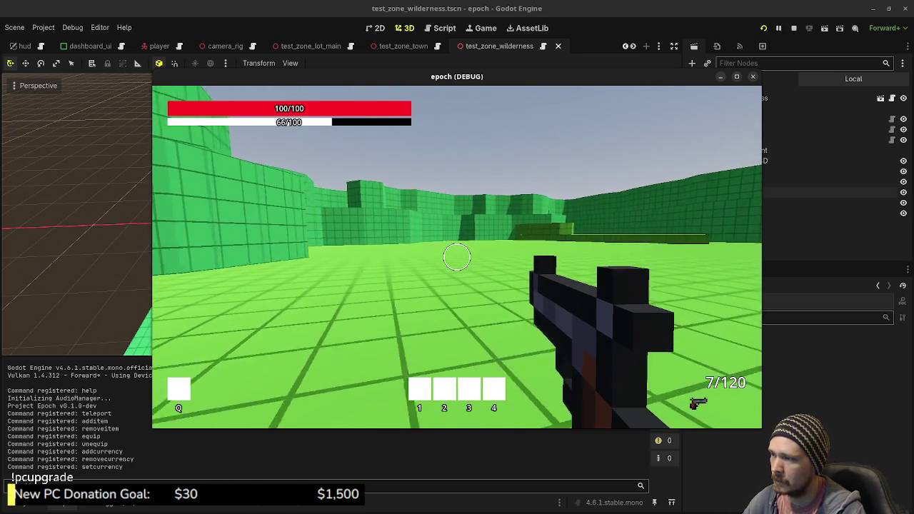
pyautogui.press('w')
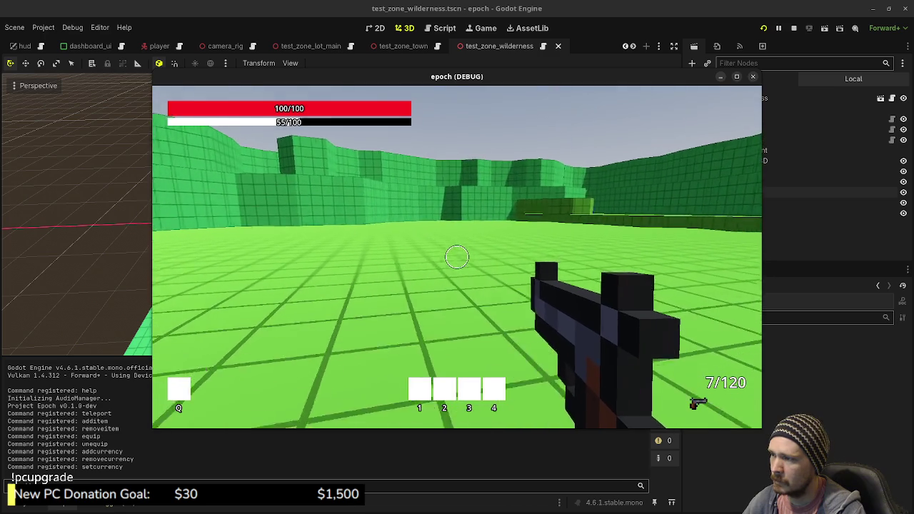
pyautogui.press('w')
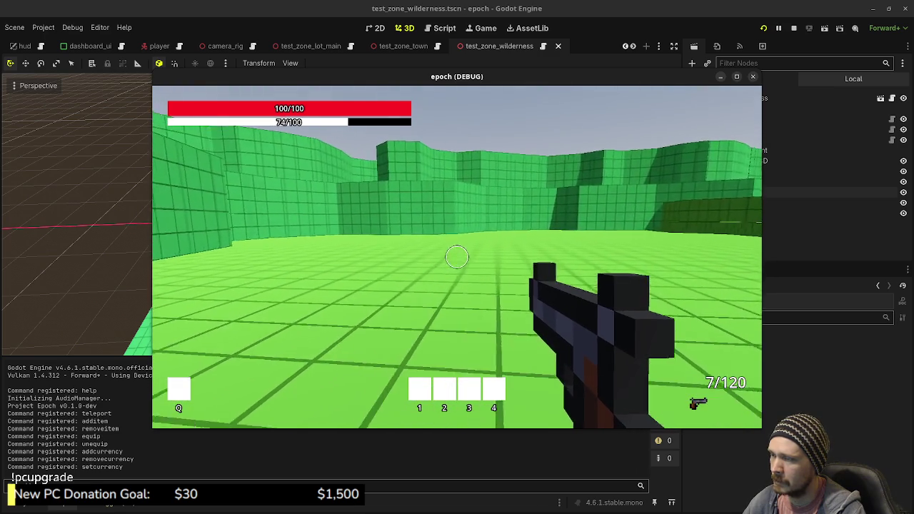
pyautogui.press('w')
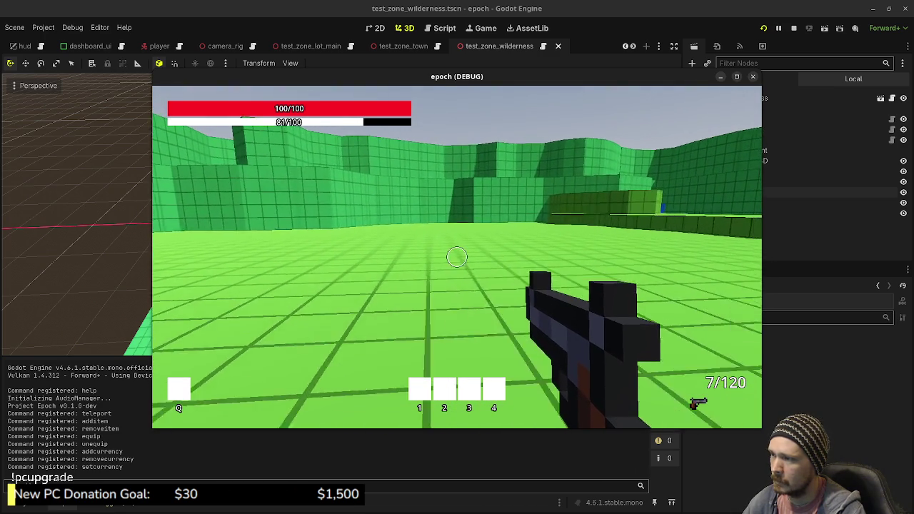
pyautogui.press('Escape')
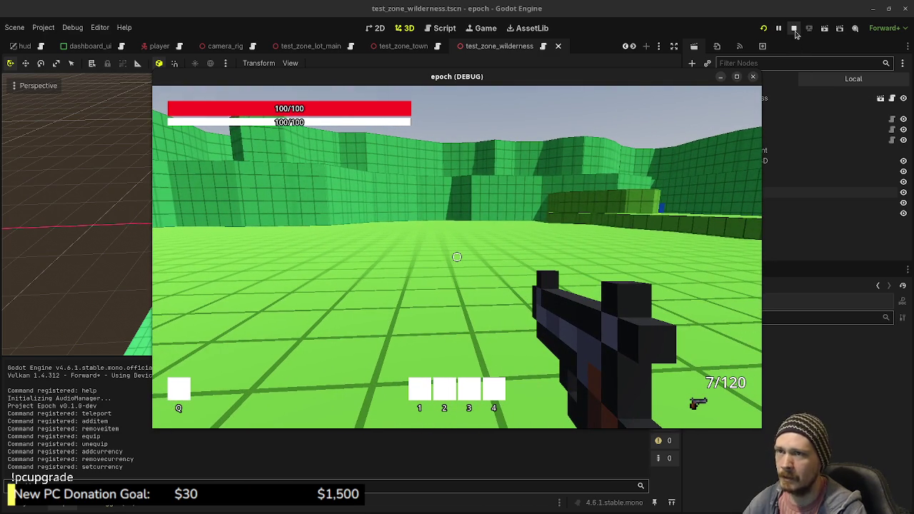
pyautogui.click(793, 28)
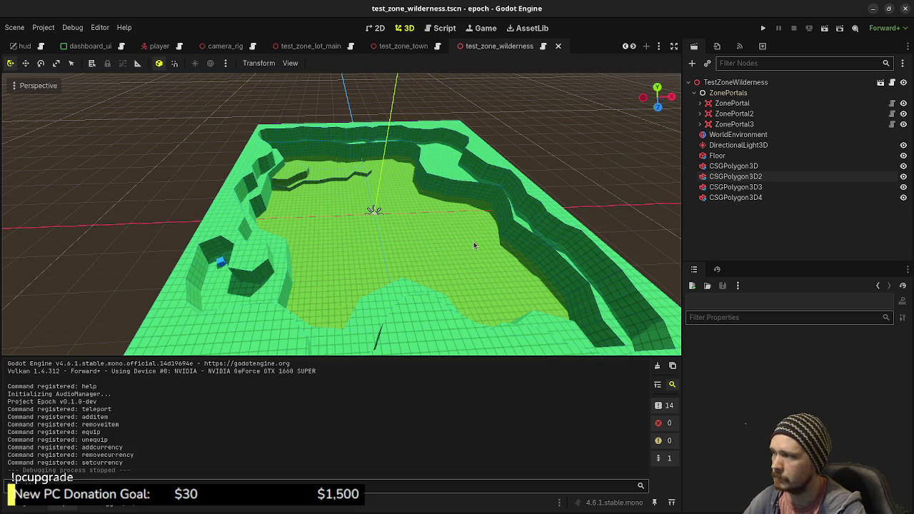
# In top view, duplicate CSGPolygon3D4 with Ctrl+D
pyautogui.moveTo(421, 238)
pyautogui.mouseDown()
pyautogui.moveTo(348, 242)
pyautogui.moveTo(400, 244)
pyautogui.mouseUp()
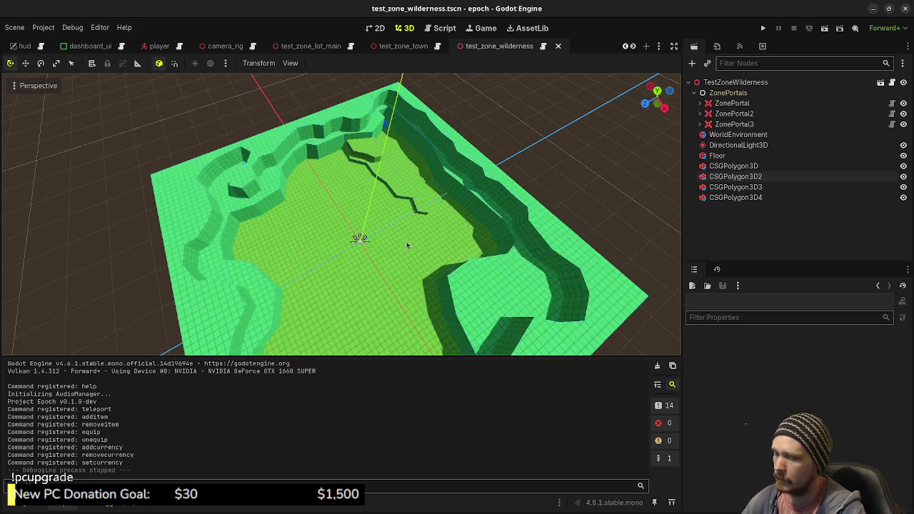
pyautogui.press('KP_7')
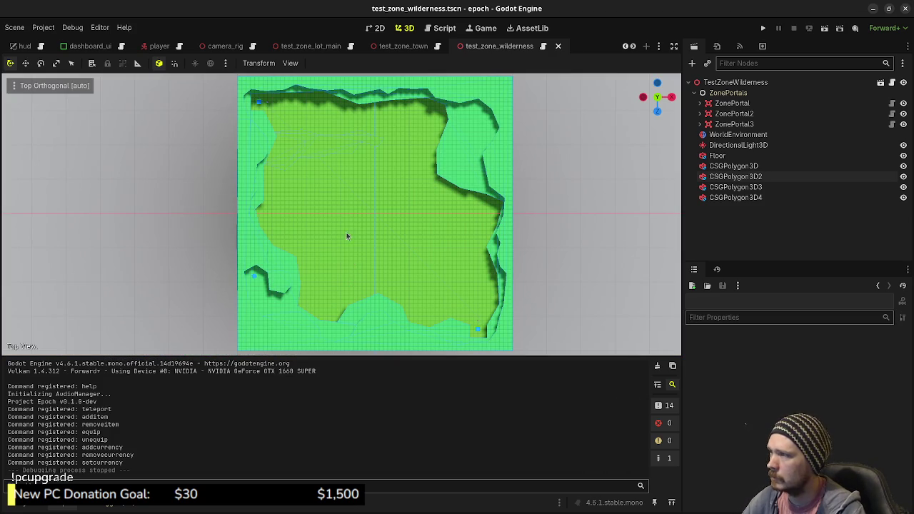
pyautogui.click(735, 197)
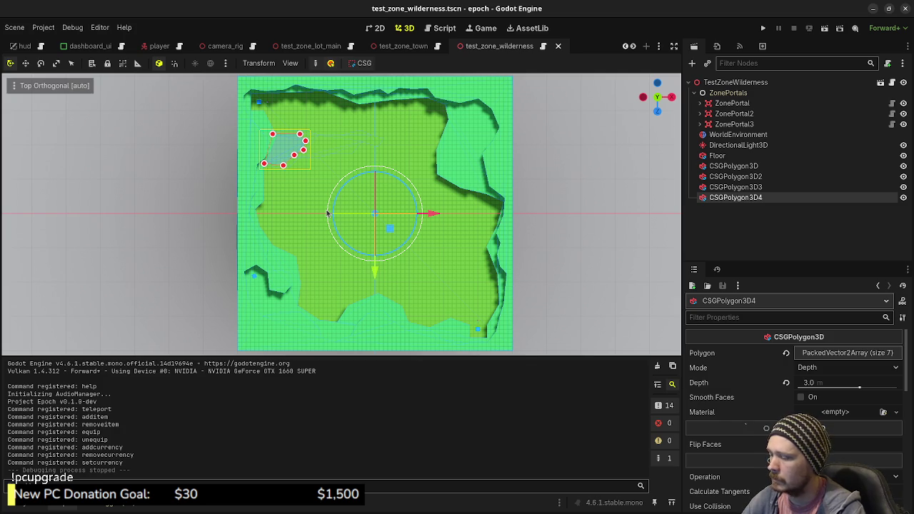
pyautogui.hotkey('ctrl', 'd')
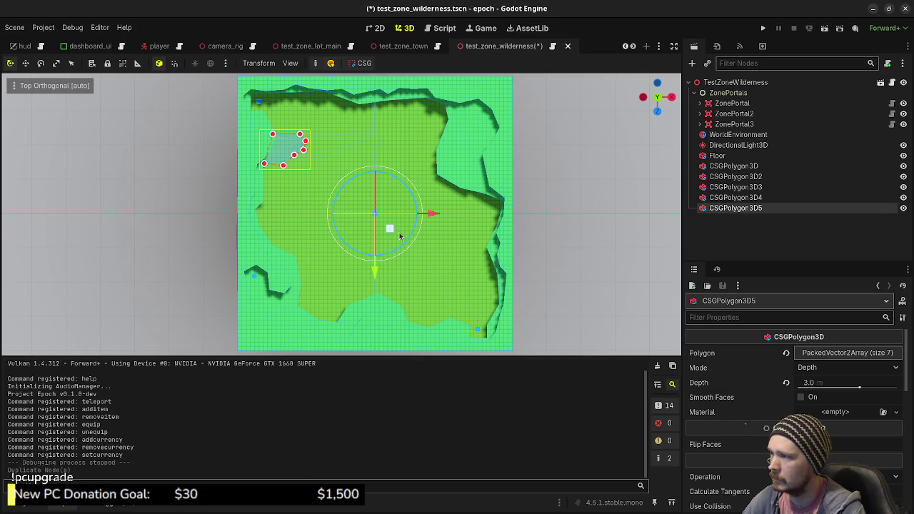
# Cut the copied polygon down to three points and drag them toward the floor centre
pyautogui.rightClick(294, 155)
pyautogui.rightClick(304, 150)
pyautogui.rightClick(306, 141)
pyautogui.rightClick(300, 133)
pyautogui.moveTo(283, 166)
pyautogui.mouseDown()
pyautogui.moveTo(374, 273)
pyautogui.moveTo(357, 254)
pyautogui.mouseUp()
pyautogui.moveTo(263, 163)
pyautogui.mouseDown()
pyautogui.moveTo(266, 184)
pyautogui.moveTo(319, 244)
pyautogui.mouseUp()
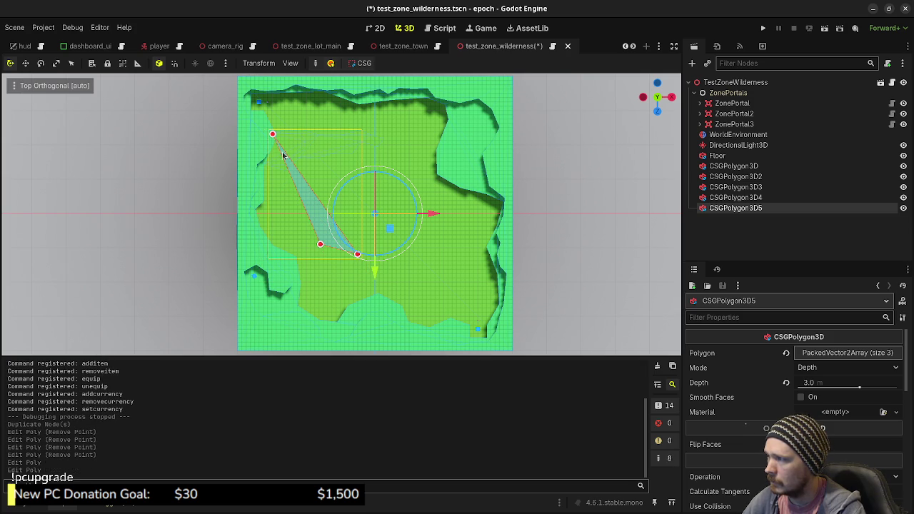
pyautogui.moveTo(272, 134); pyautogui.dragTo(336, 212)
# Adjust the triangle's points and add a fourth point to the outline
pyautogui.hscroll(2, 382, 270)
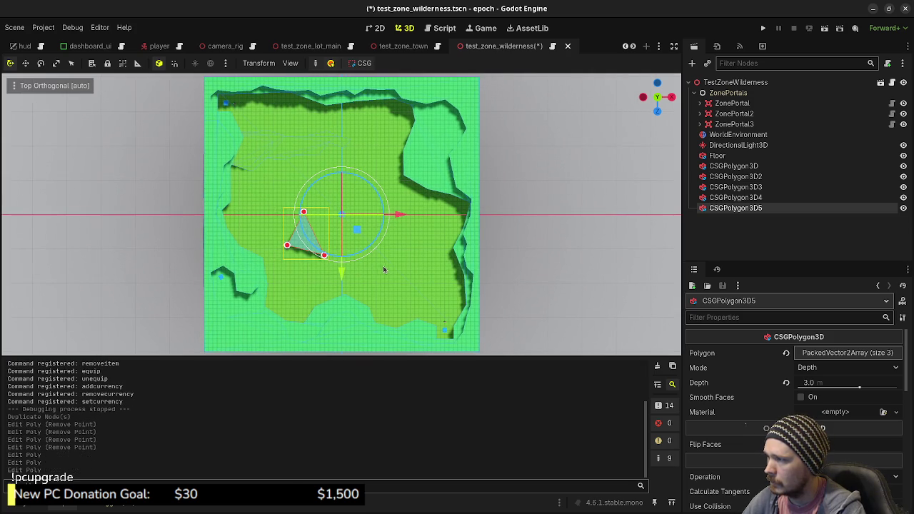
pyautogui.scroll(2, 369, 266)
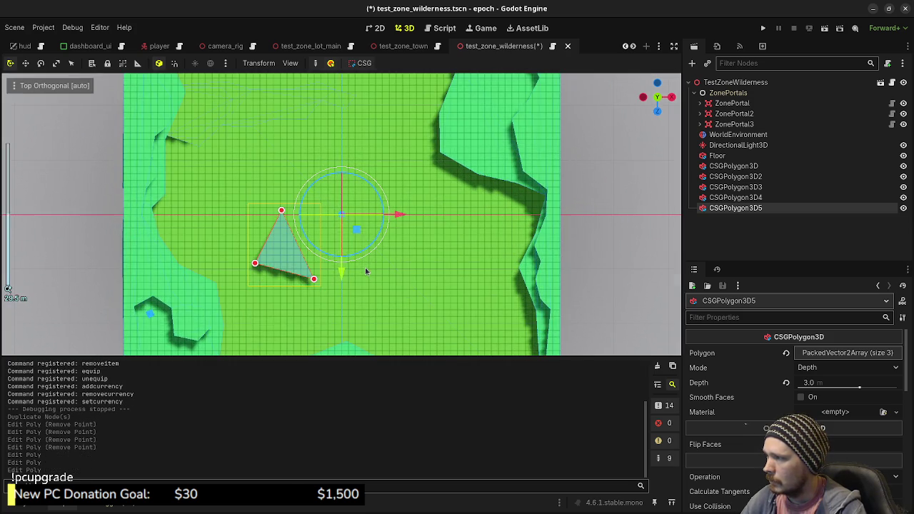
pyautogui.scroll(-2, 330, 286)
pyautogui.hscroll(-2, 331, 286)
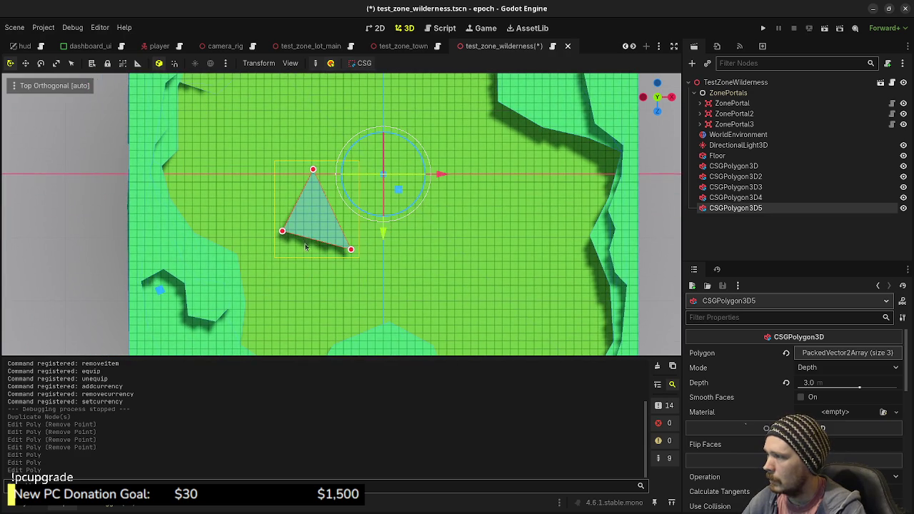
pyautogui.moveTo(284, 232); pyautogui.dragTo(274, 240)
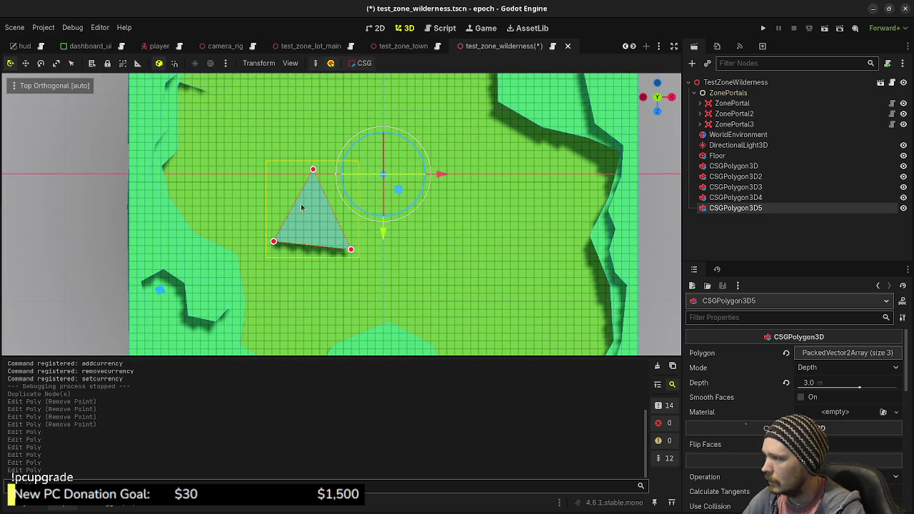
pyautogui.moveTo(290, 204); pyautogui.dragTo(250, 191)
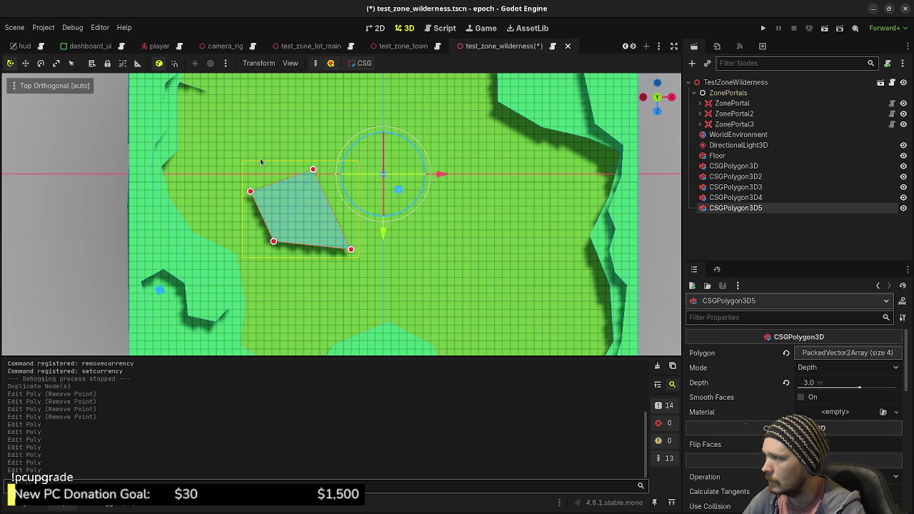
pyautogui.scroll(3, 261, 164)
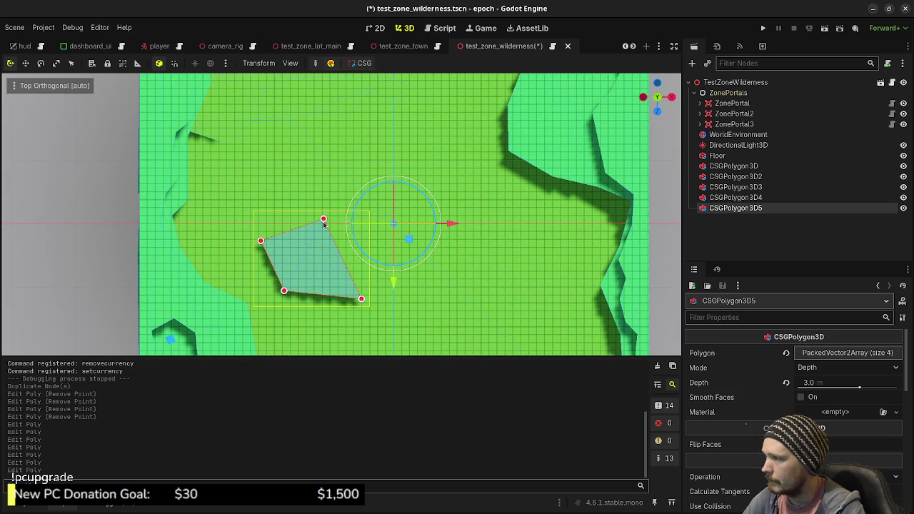
pyautogui.moveTo(323, 218)
pyautogui.mouseDown()
pyautogui.moveTo(304, 217)
pyautogui.moveTo(354, 222)
pyautogui.mouseUp()
# Add the fifth through eighth points to the new polygon outline
pyautogui.click(353, 214)
pyautogui.click(397, 253)
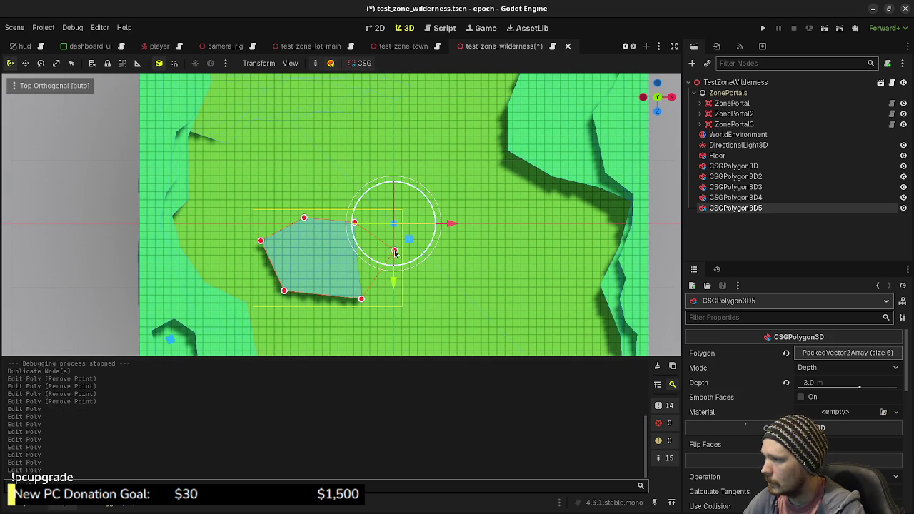
pyautogui.scroll(-3, 391, 271)
pyautogui.click(377, 243)
pyautogui.moveTo(378, 243)
pyautogui.mouseDown()
pyautogui.moveTo(380, 253)
pyautogui.moveTo(397, 239)
pyautogui.mouseUp()
pyautogui.click(397, 241)
# Insert further points on the upper edges to round out the 12-point outline
pyautogui.scroll(4, 333, 209)
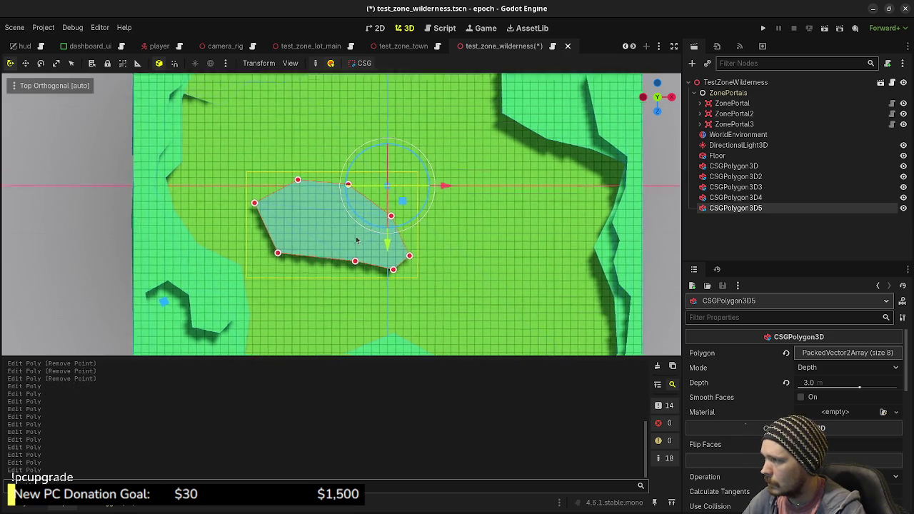
pyautogui.moveTo(327, 228); pyautogui.dragTo(318, 189)
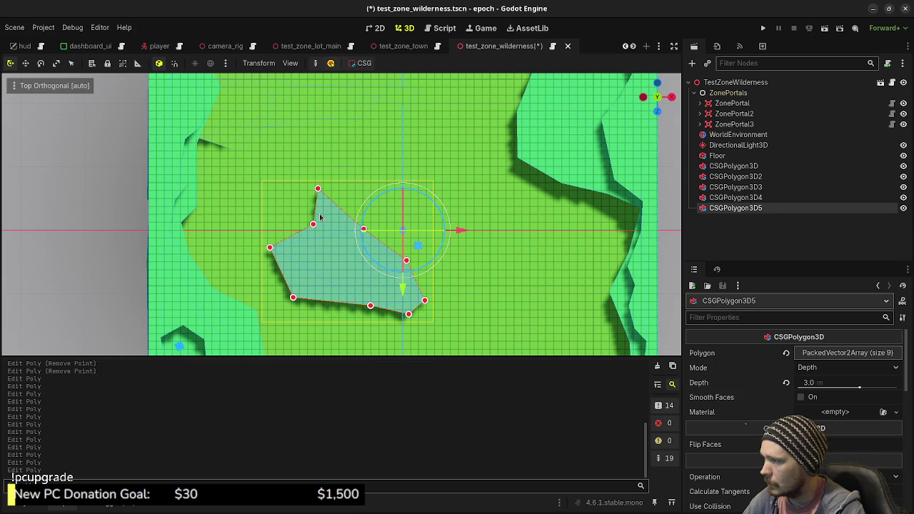
pyautogui.hotkey('ctrl', 'z')
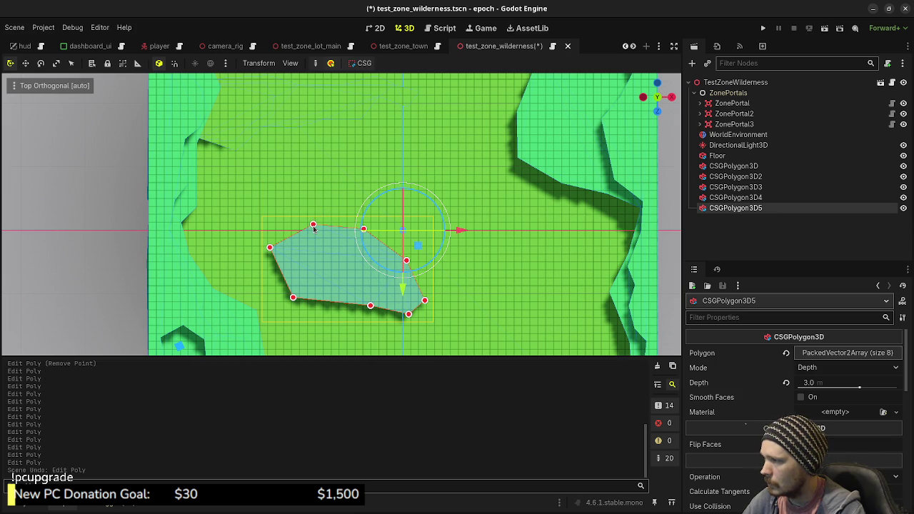
pyautogui.moveTo(299, 234); pyautogui.dragTo(303, 198)
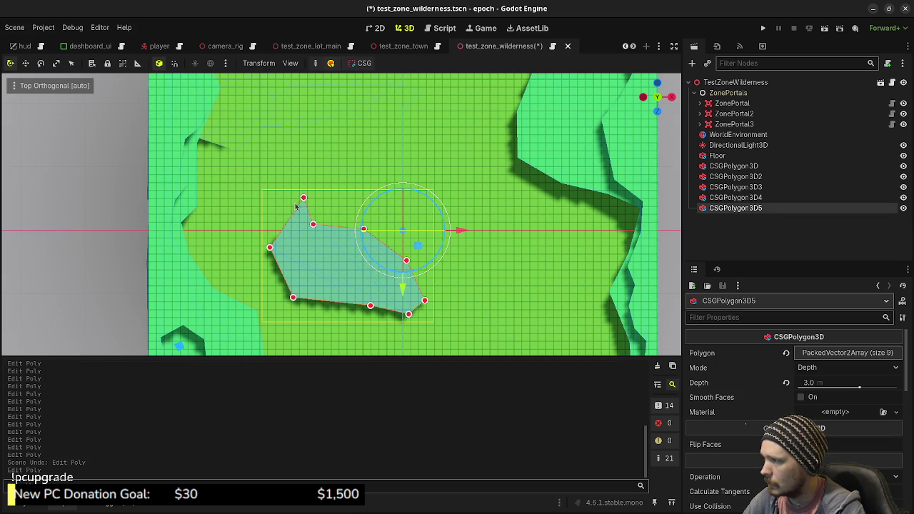
pyautogui.moveTo(268, 248)
pyautogui.mouseDown()
pyautogui.moveTo(263, 272)
pyautogui.moveTo(243, 232)
pyautogui.moveTo(261, 199)
pyautogui.moveTo(246, 199)
pyautogui.moveTo(274, 189)
pyautogui.mouseUp()
# Set CSGPolygon3D5's Depth to 1.0 in the Inspector
pyautogui.moveTo(383, 293)
pyautogui.mouseDown()
pyautogui.moveTo(398, 281)
pyautogui.moveTo(264, 175)
pyautogui.moveTo(557, 212)
pyautogui.mouseUp()
pyautogui.click(819, 382)
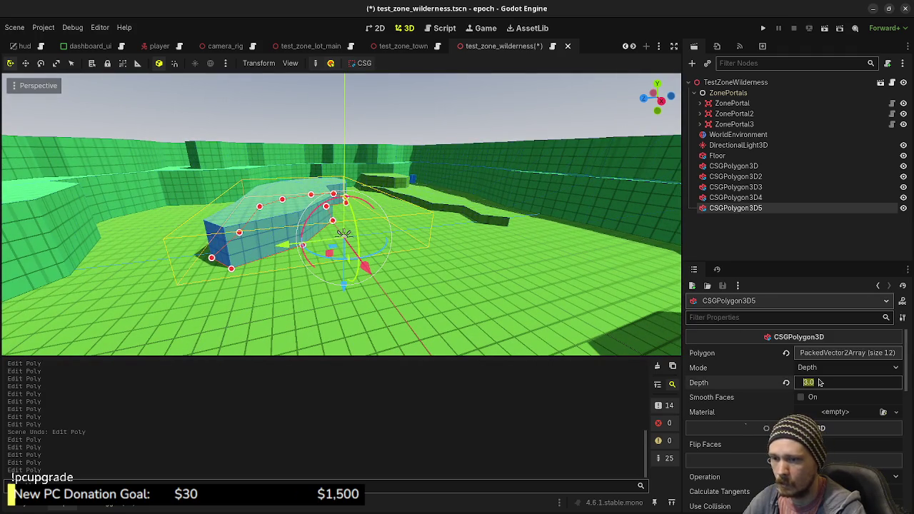
pyautogui.write('1')
pyautogui.press('Return')
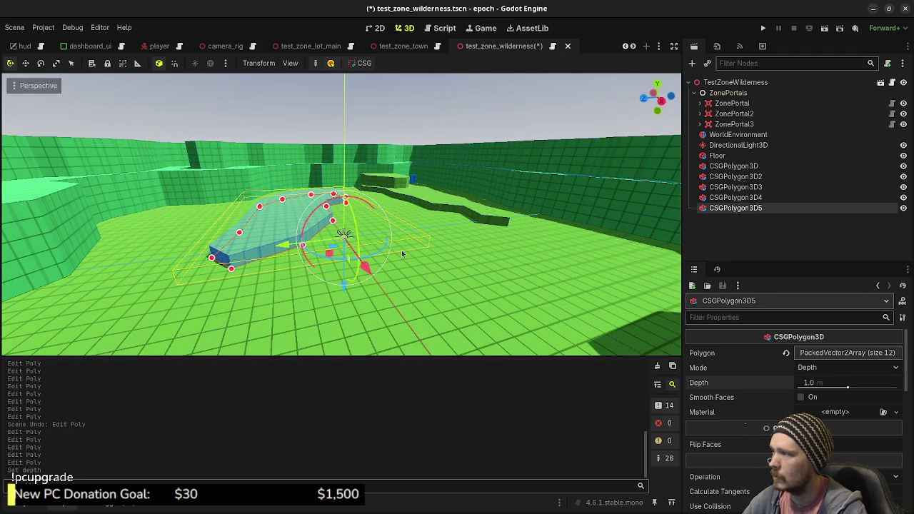
# Deselect the shape and orbit over the new low ledge to inspect it
pyautogui.click(464, 112)
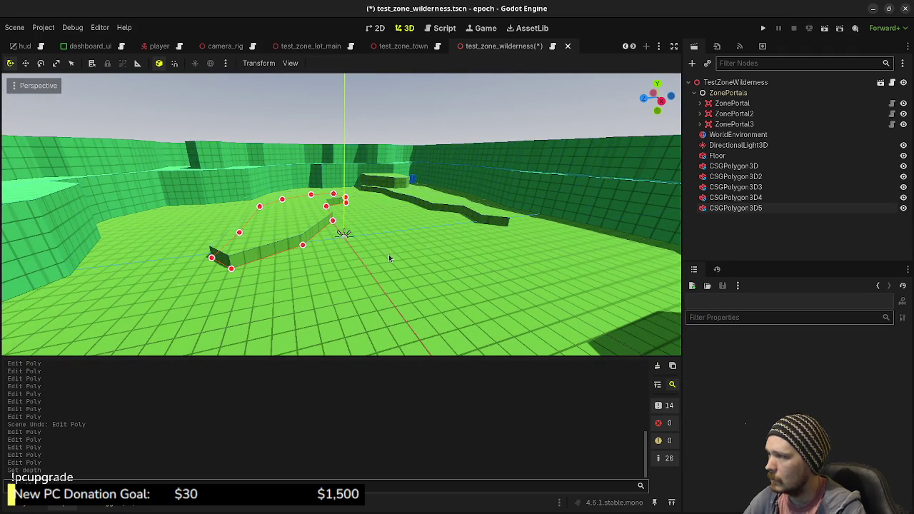
pyautogui.moveTo(372, 232)
pyautogui.mouseDown()
pyautogui.moveTo(354, 287)
pyautogui.moveTo(389, 299)
pyautogui.moveTo(408, 193)
pyautogui.moveTo(428, 187)
pyautogui.moveTo(425, 207)
pyautogui.moveTo(417, 177)
pyautogui.moveTo(468, 198)
pyautogui.mouseUp()
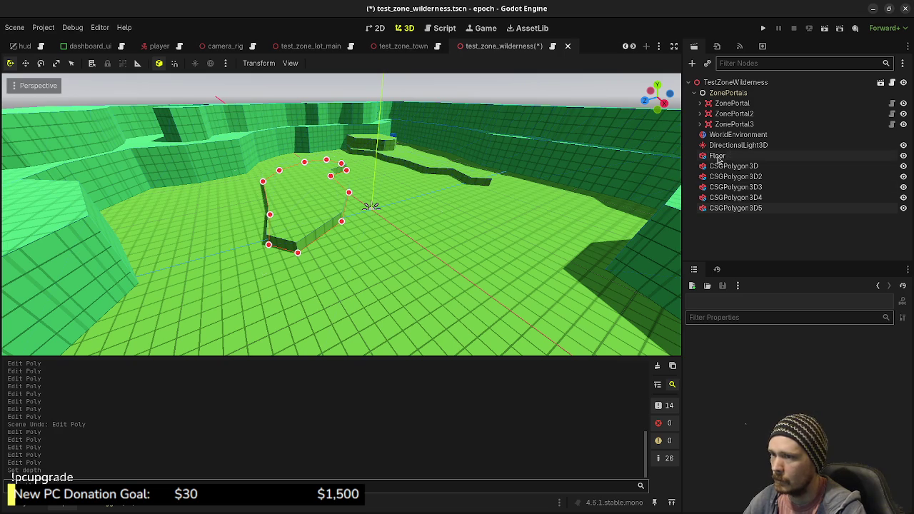
pyautogui.moveTo(395, 195); pyautogui.dragTo(426, 210)
# In Top view, duplicate the CSGPolygon3D5 ledge as CSGPolygon3D6
pyautogui.press('KP_7')
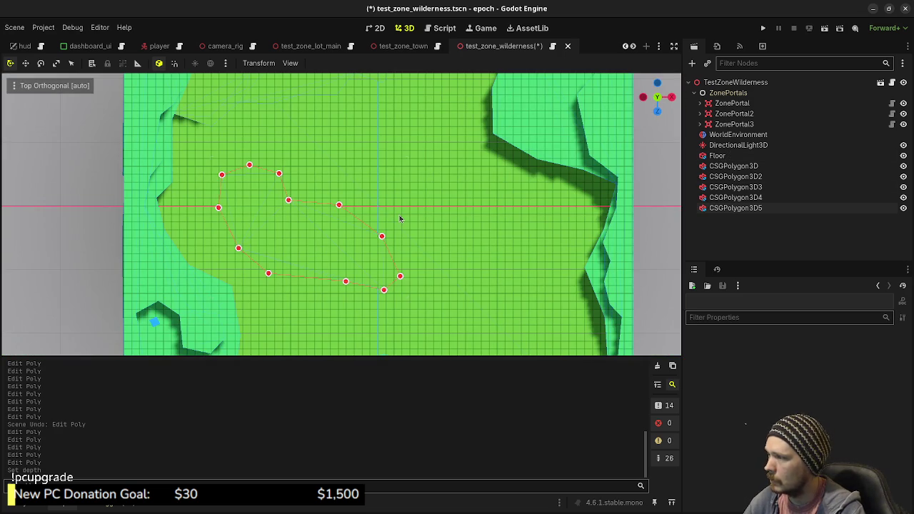
pyautogui.click(721, 210)
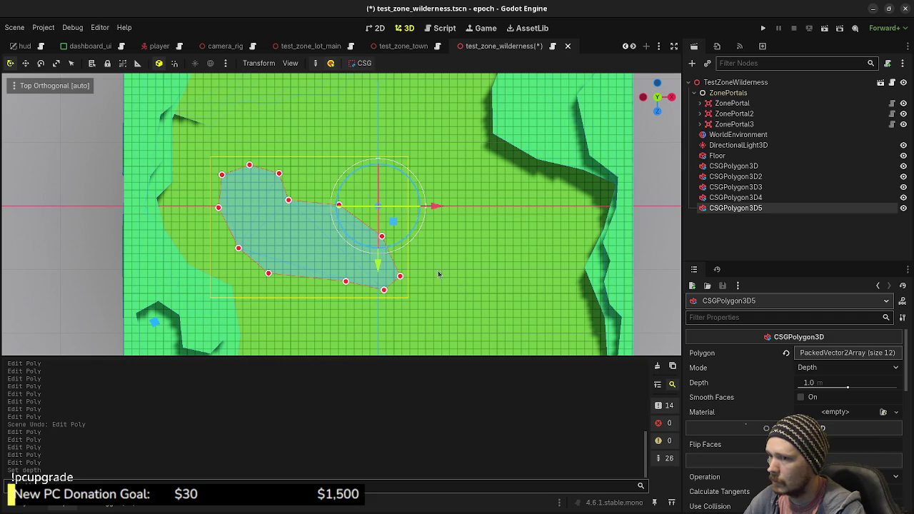
pyautogui.moveTo(394, 223); pyautogui.dragTo(404, 190)
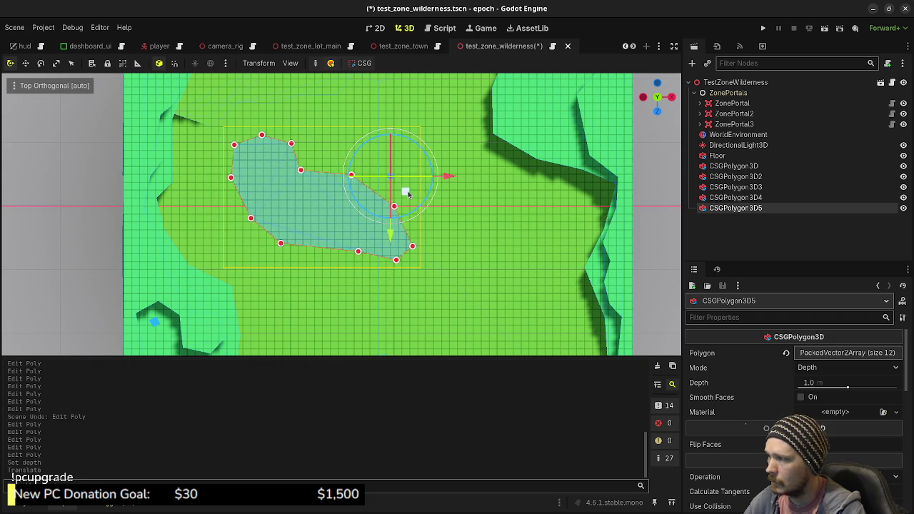
pyautogui.hotkey('ctrl', 'z')
pyautogui.hotkey('ctrl', 'd')
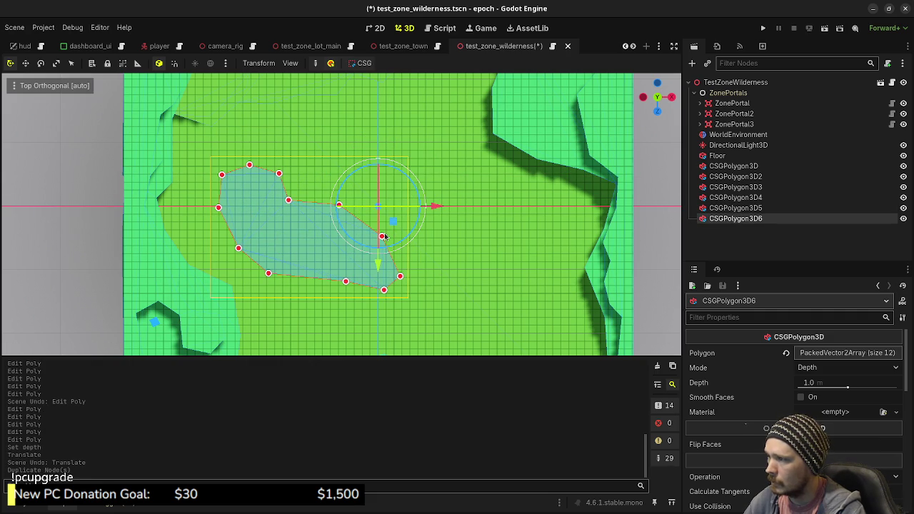
# Reshape the duplicate's bottom edge by raising, removing and adding vertices
pyautogui.moveTo(384, 289); pyautogui.dragTo(379, 278)
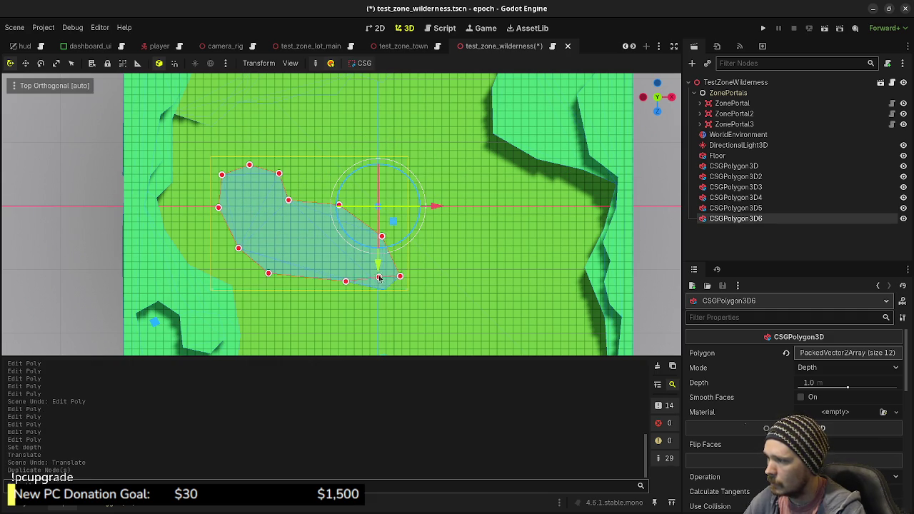
pyautogui.rightClick(399, 275)
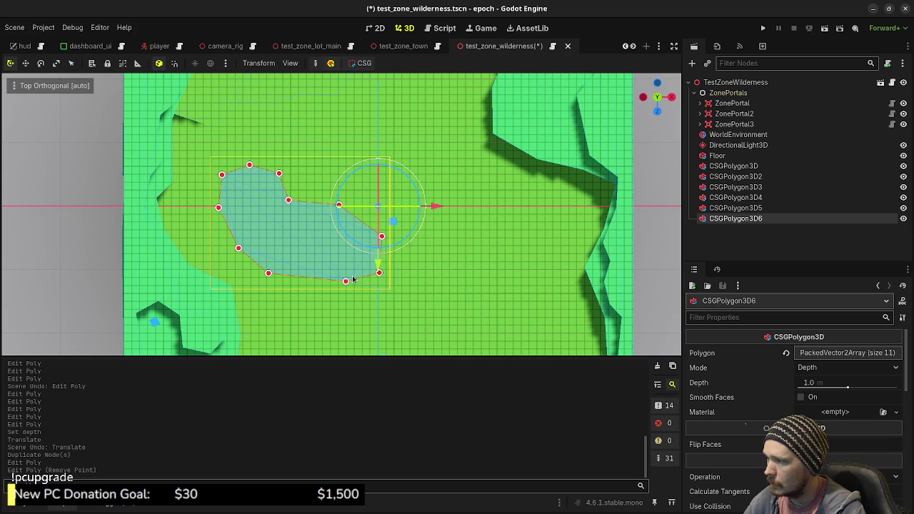
pyautogui.moveTo(346, 282); pyautogui.dragTo(349, 269)
pyautogui.moveTo(268, 274)
pyautogui.mouseDown()
pyautogui.moveTo(285, 259)
pyautogui.moveTo(260, 236)
pyautogui.mouseUp()
pyautogui.hotkey('ctrl', 'z')
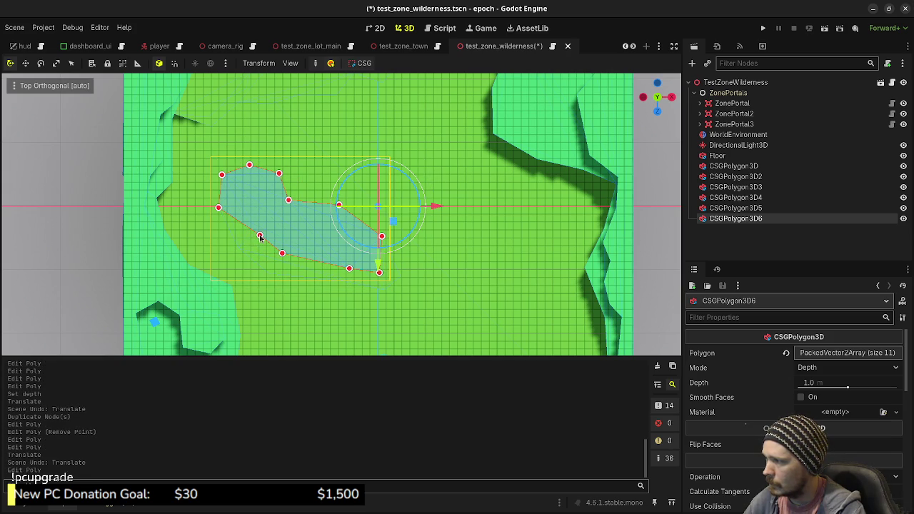
# Delete the left and top vertices and pull the rest inward, leaving a six-point slab
pyautogui.rightClick(219, 208)
pyautogui.rightClick(221, 174)
pyautogui.rightClick(249, 164)
pyautogui.rightClick(278, 173)
pyautogui.moveTo(288, 202); pyautogui.dragTo(279, 212)
pyautogui.moveTo(338, 205); pyautogui.dragTo(328, 220)
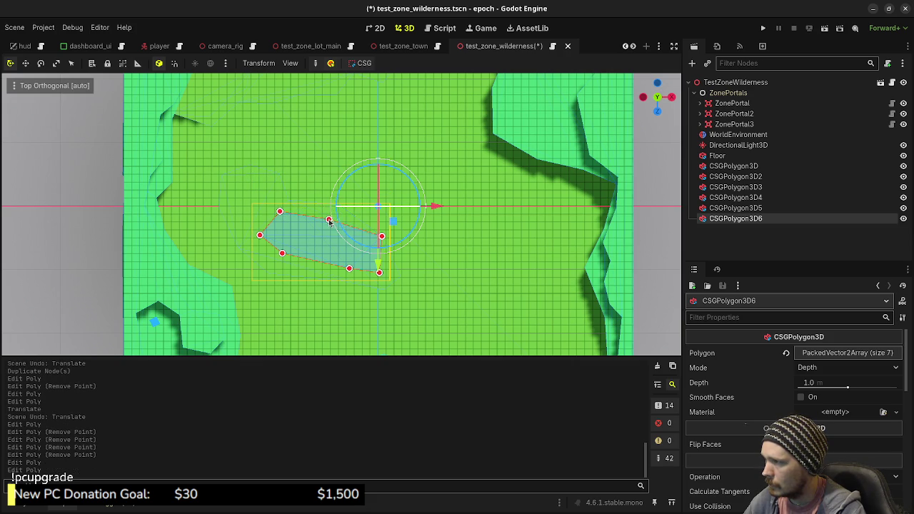
pyautogui.moveTo(380, 237)
pyautogui.mouseDown()
pyautogui.moveTo(326, 259)
pyautogui.moveTo(408, 236)
pyautogui.moveTo(376, 249)
pyautogui.mouseUp()
pyautogui.rightClick(379, 272)
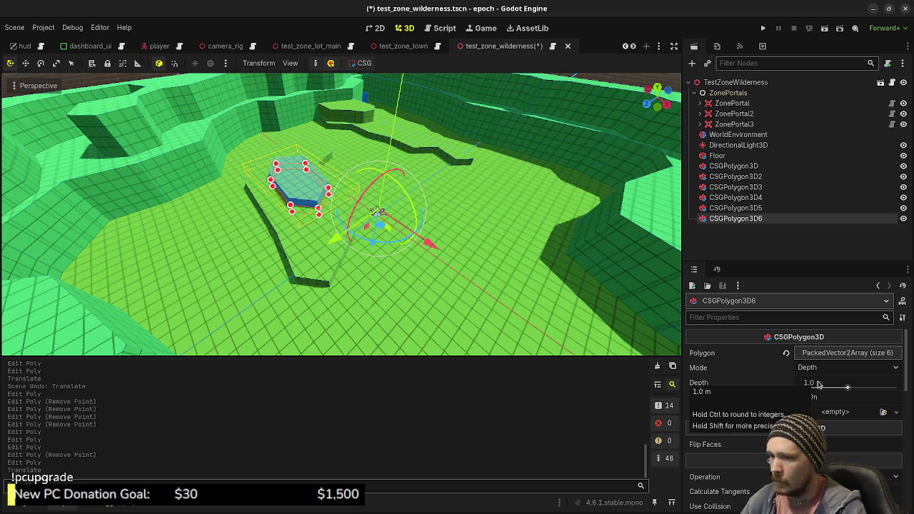
# Set the small slab's Depth to 2.0 m
pyautogui.click(818, 384)
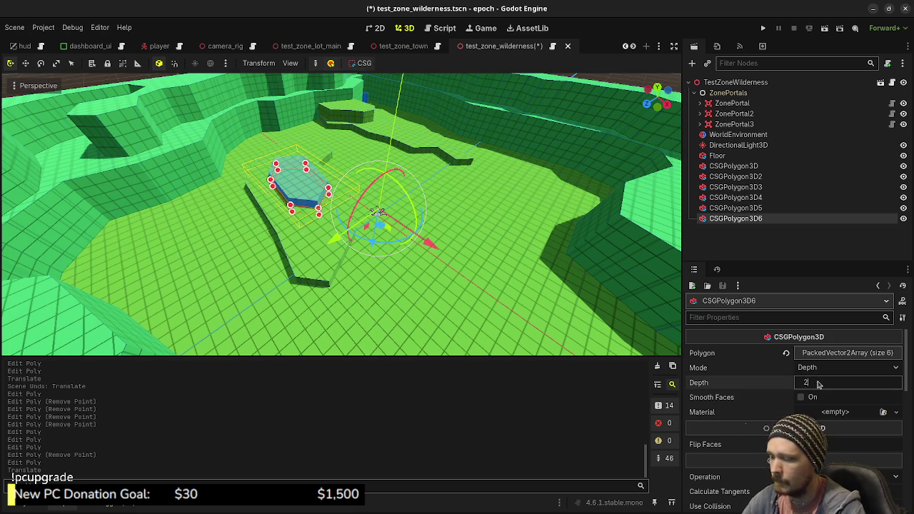
pyautogui.press('Return')
pyautogui.moveTo(481, 231); pyautogui.dragTo(410, 232)
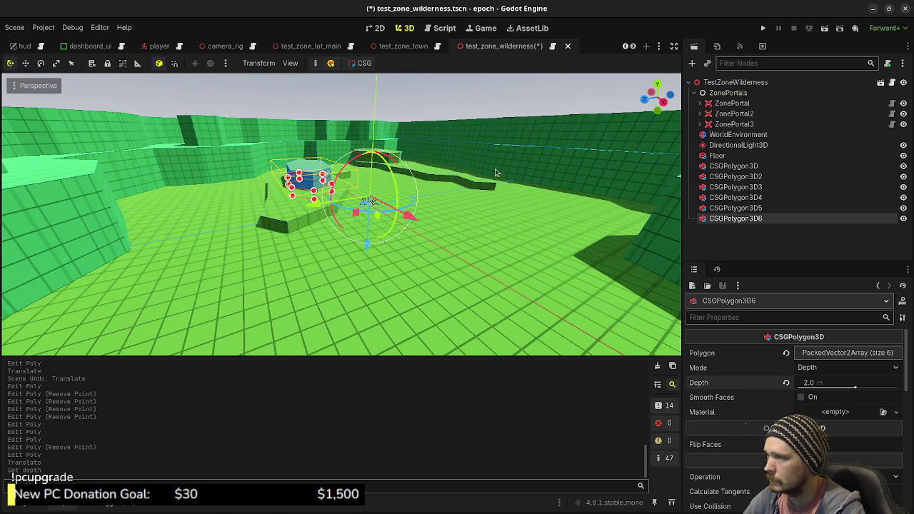
# Save the wilderness scene, reload it from disk, and select the root TestZoneWilderness node
pyautogui.click(434, 217)
pyautogui.hotkey('ctrl', 's')
pyautogui.click(16, 28)
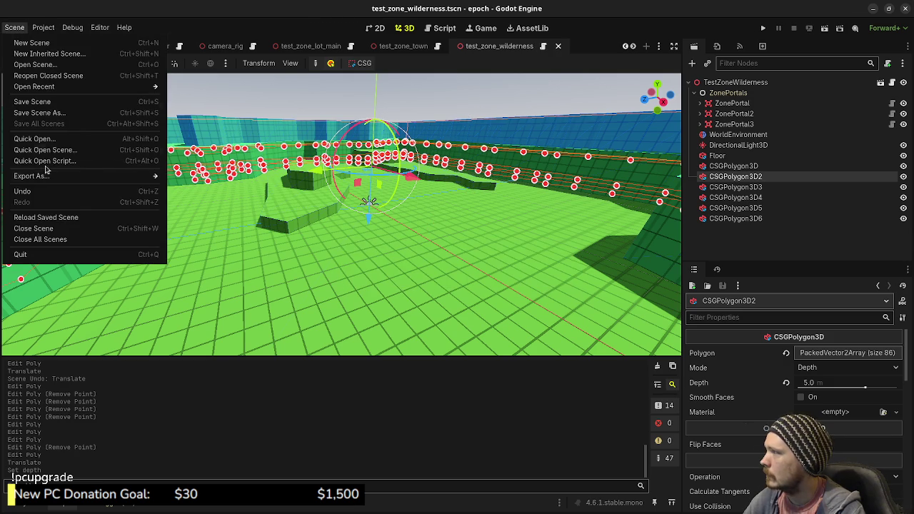
pyautogui.click(41, 217)
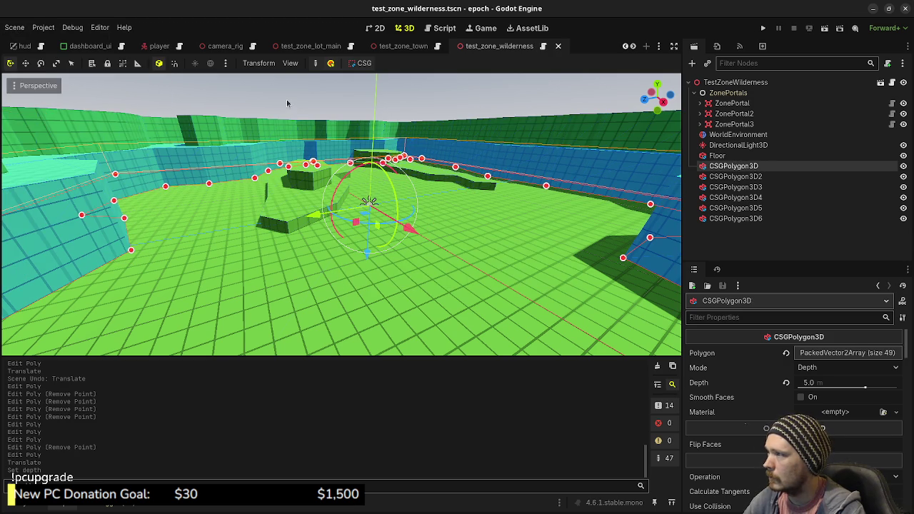
pyautogui.click(288, 110)
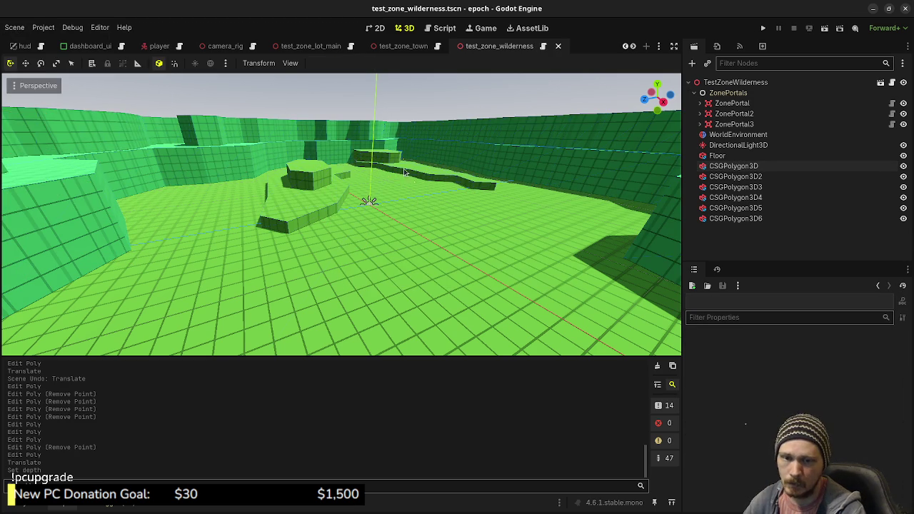
pyautogui.moveTo(432, 183)
pyautogui.mouseDown()
pyautogui.moveTo(378, 187)
pyautogui.moveTo(525, 189)
pyautogui.moveTo(424, 190)
pyautogui.mouseUp()
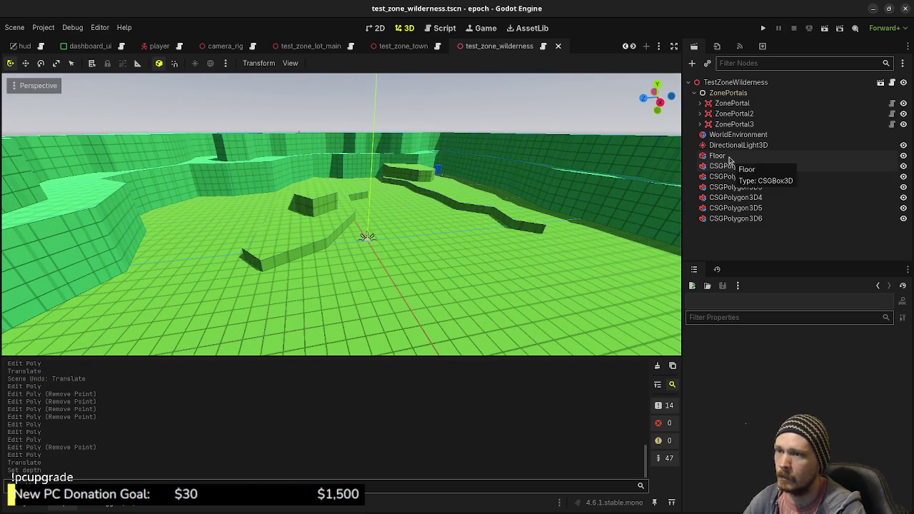
pyautogui.click(716, 84)
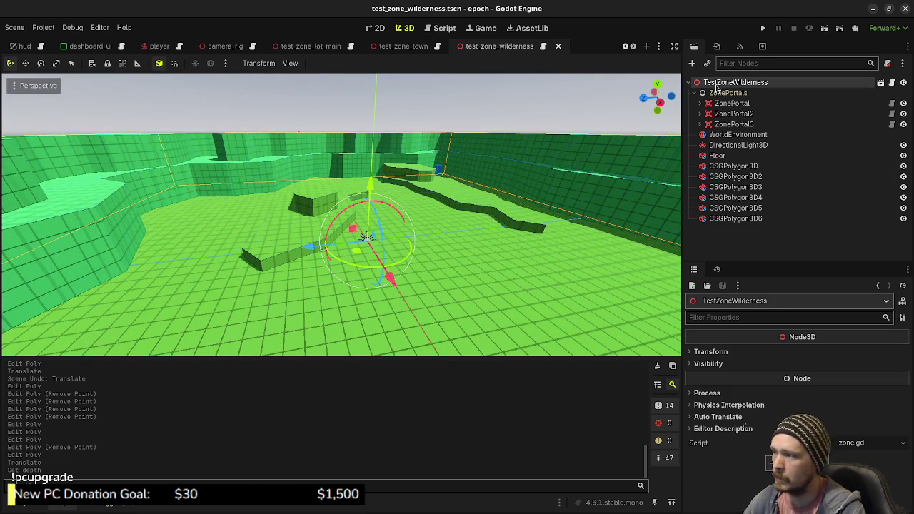
pyautogui.hotkey('ctrl', 'a')
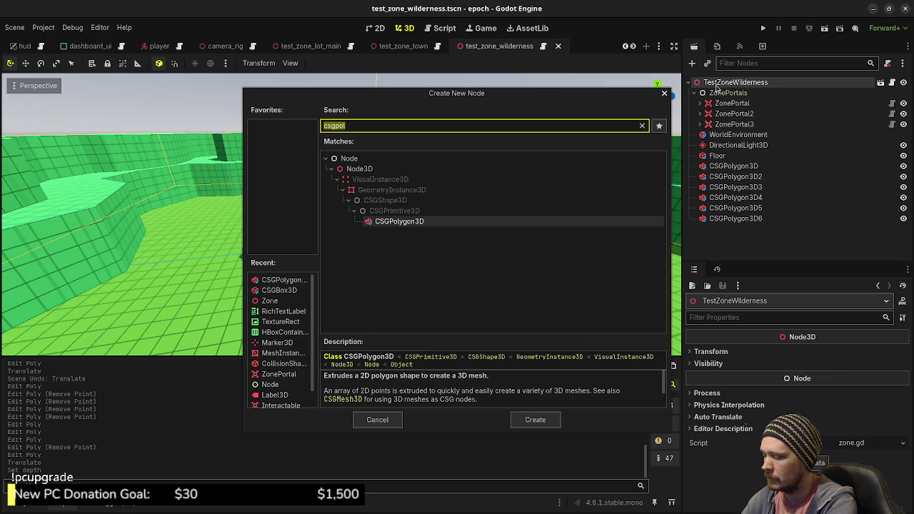
pyautogui.write('csgcy')
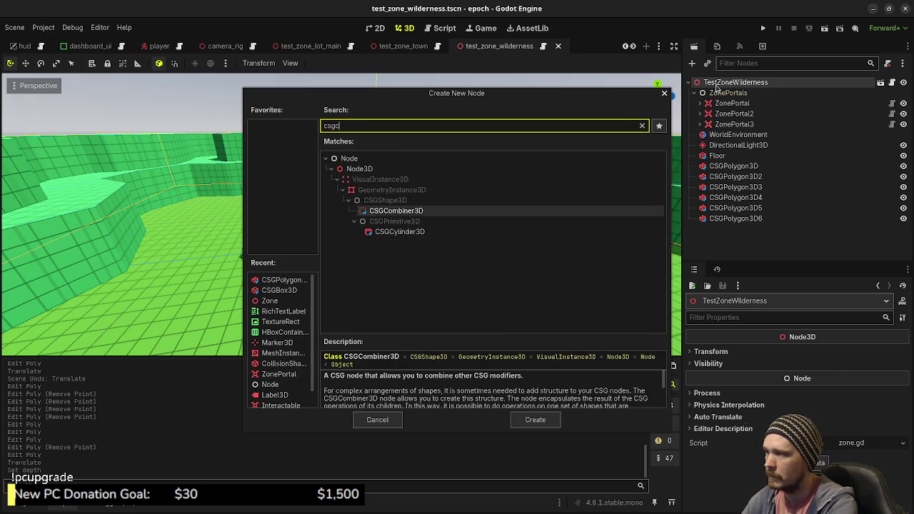
pyautogui.press('Return')
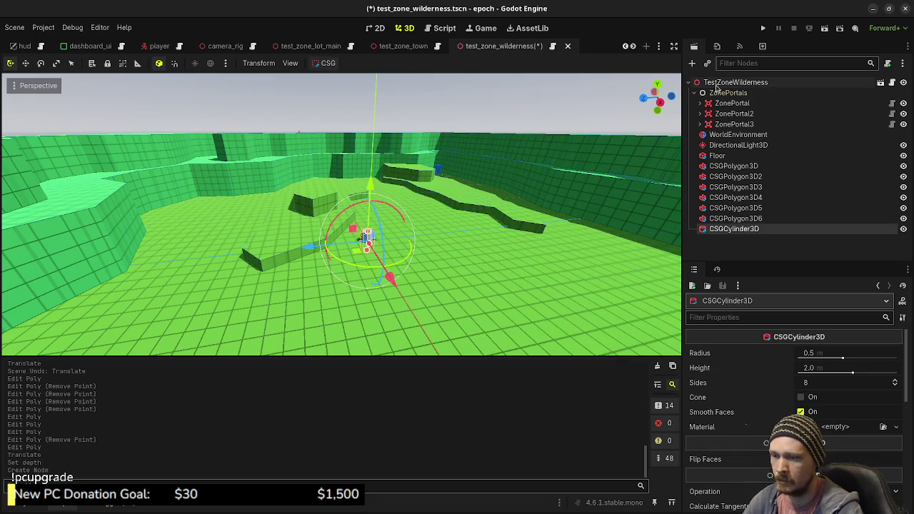
pyautogui.rightClick(745, 233)
pyautogui.click(896, 493)
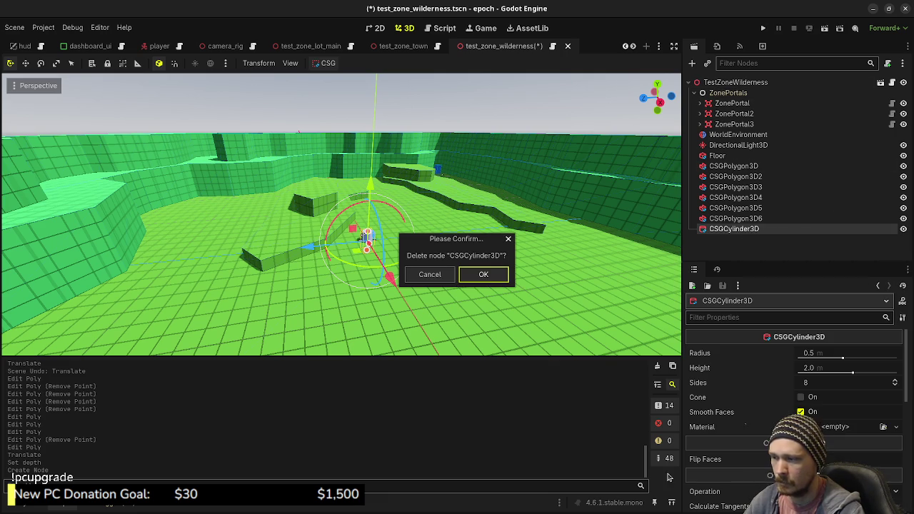
pyautogui.click(483, 272)
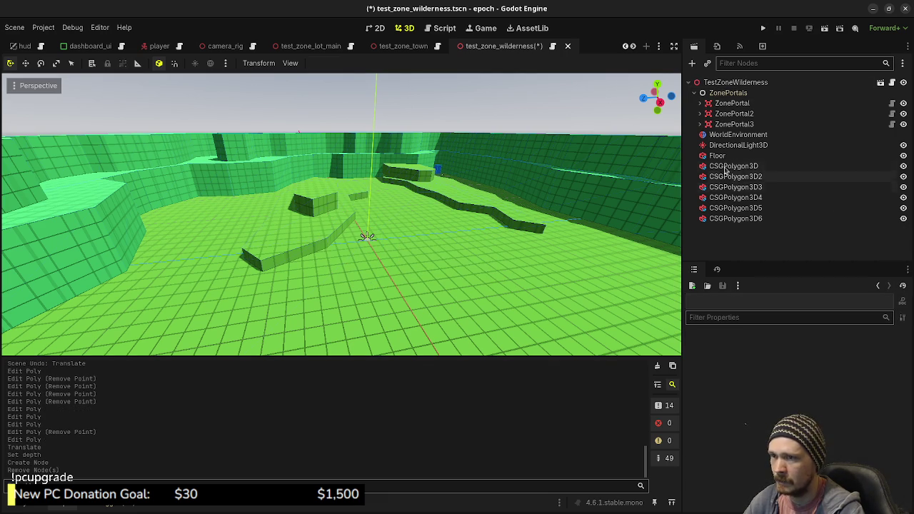
pyautogui.click(721, 83)
# Add a StaticBody3D under the root with a CollisionShape3D child
pyautogui.hotkey('ctrl', 'a')
pyautogui.write('static')
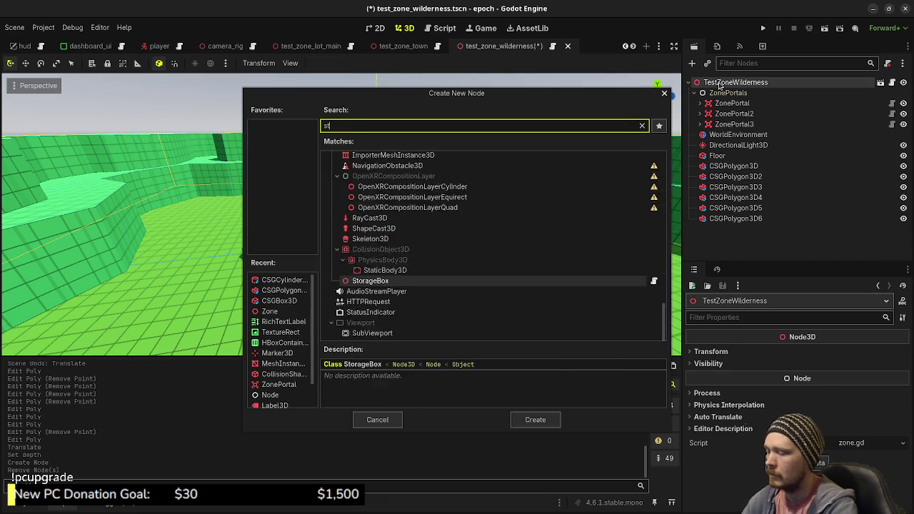
pyautogui.press('Return')
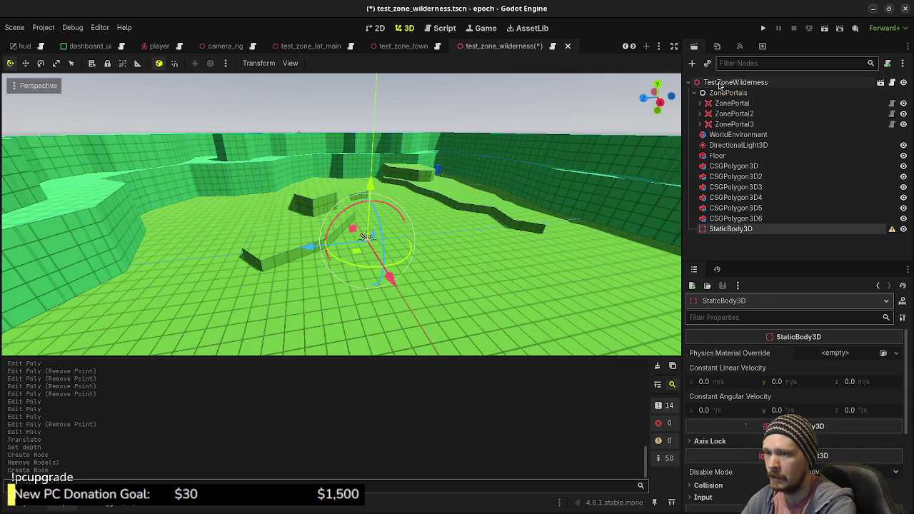
pyautogui.hotkey('ctrl', 'a')
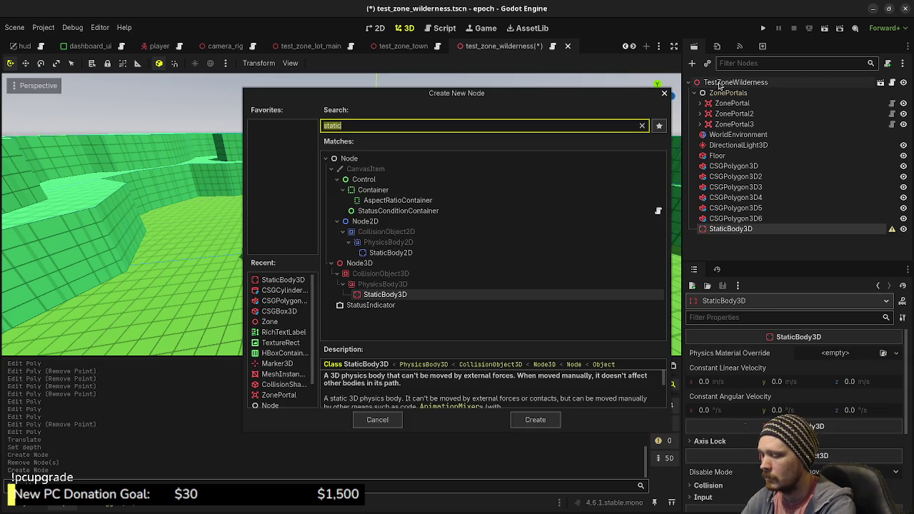
pyautogui.write('collision')
pyautogui.press('Return')
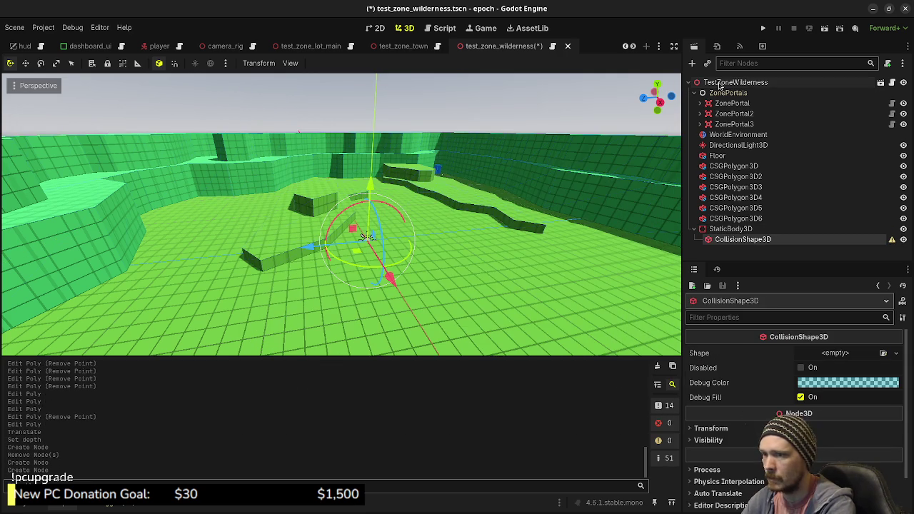
# Add a MeshInstance3D as a second child of the StaticBody3D
pyautogui.click(741, 229)
pyautogui.hotkey('ctrl', 'a')
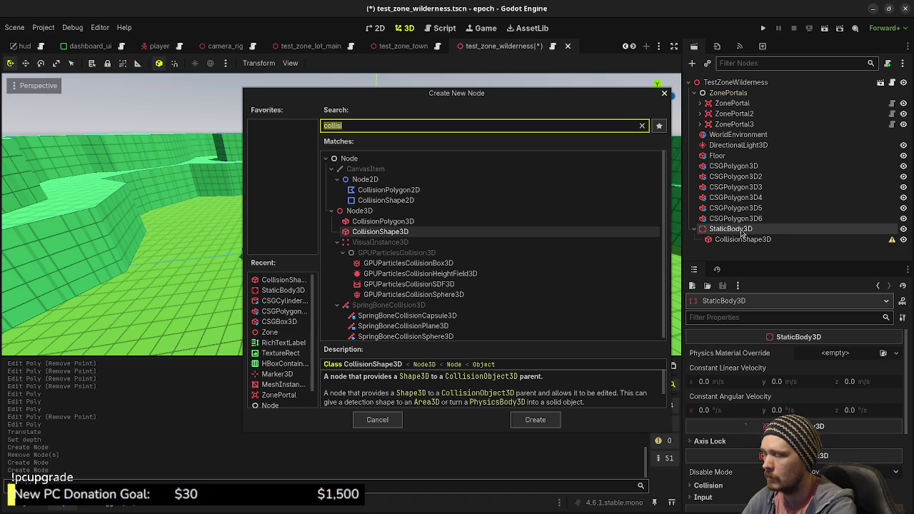
pyautogui.write('meshinst')
pyautogui.press('Return')
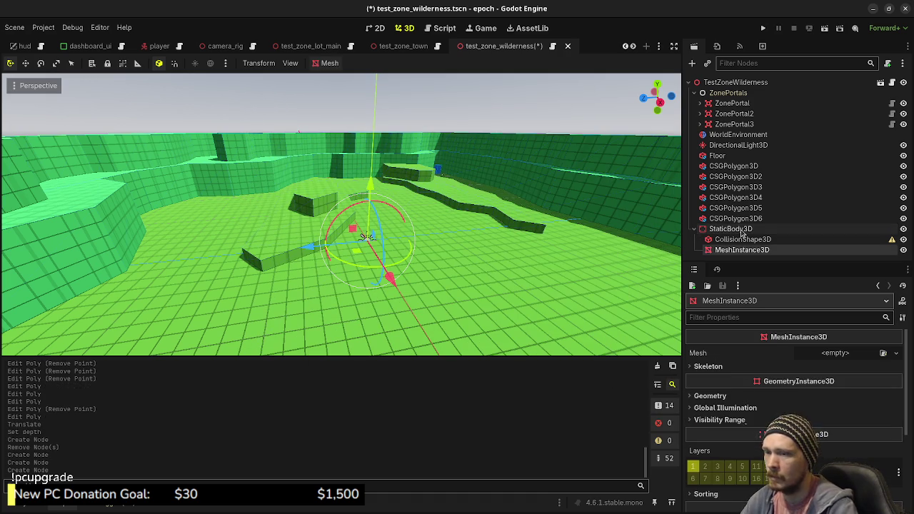
pyautogui.click(828, 354)
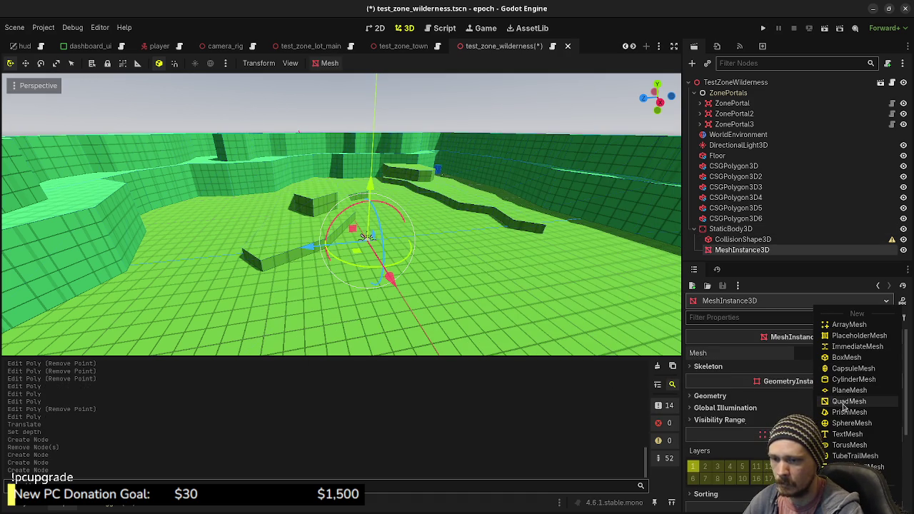
# Give the MeshInstance3D a CylinderMesh with 0.25 top radius and a greater height
pyautogui.click(838, 378)
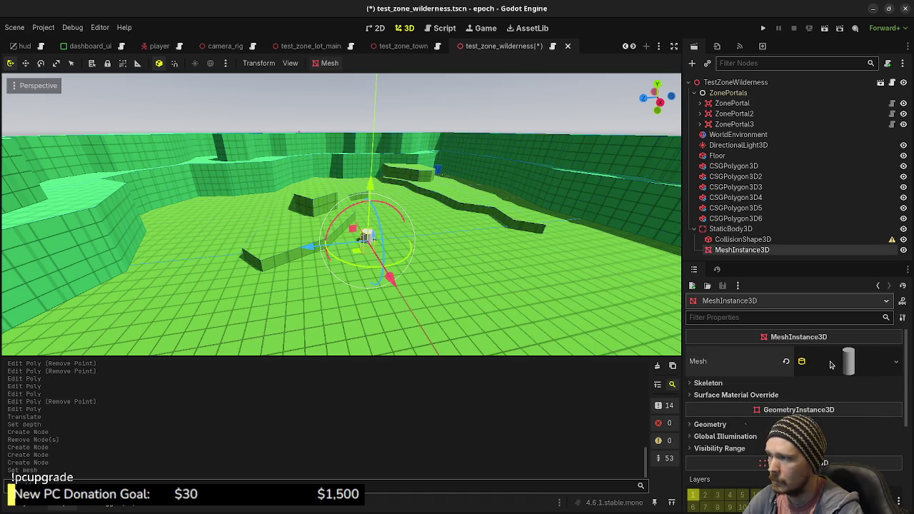
pyautogui.click(847, 362)
pyautogui.scroll(-2, 821, 389)
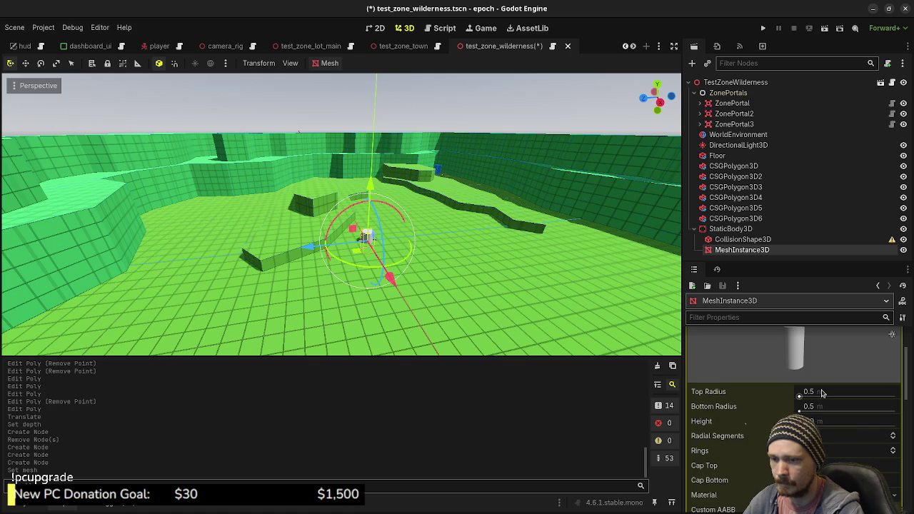
pyautogui.click(820, 392)
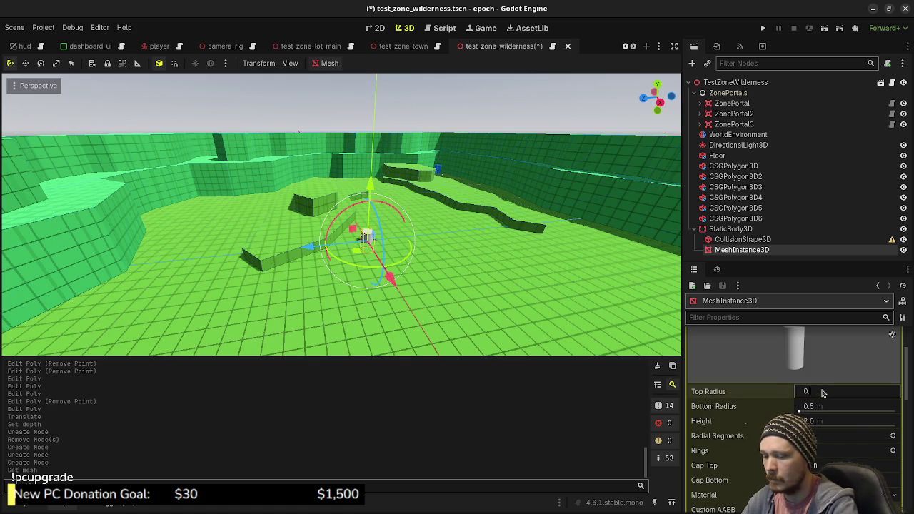
pyautogui.write('25')
pyautogui.press('Return')
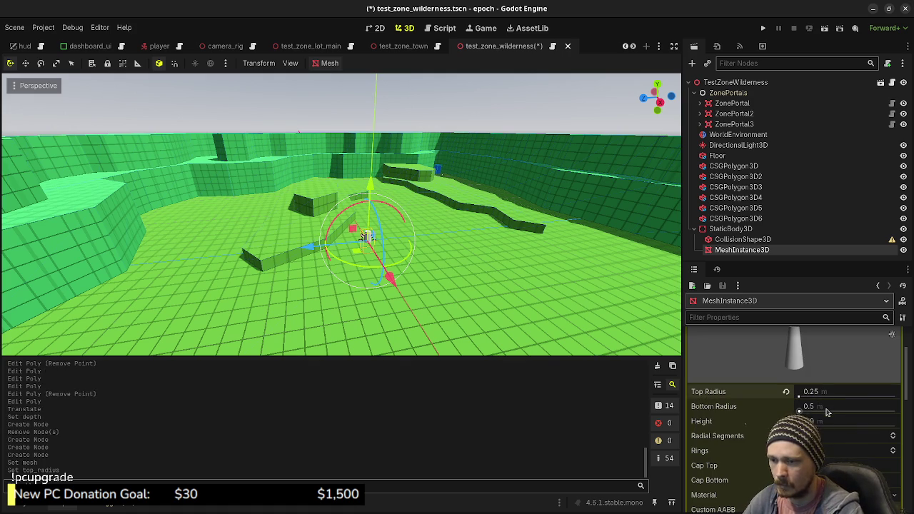
pyautogui.click(828, 425)
pyautogui.press('Return')
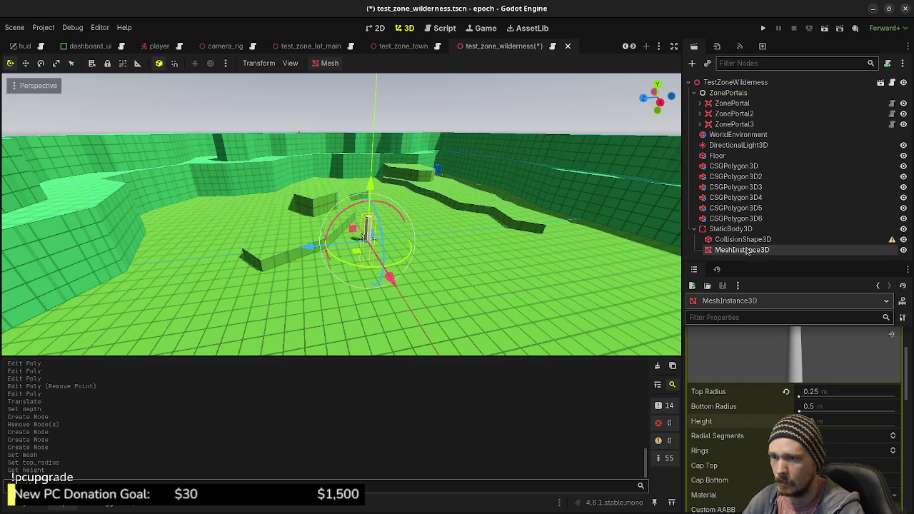
# Assign a new StandardMaterial3D as the cylinder's Material Override and expand its Albedo
pyautogui.scroll(-10, 774, 419)
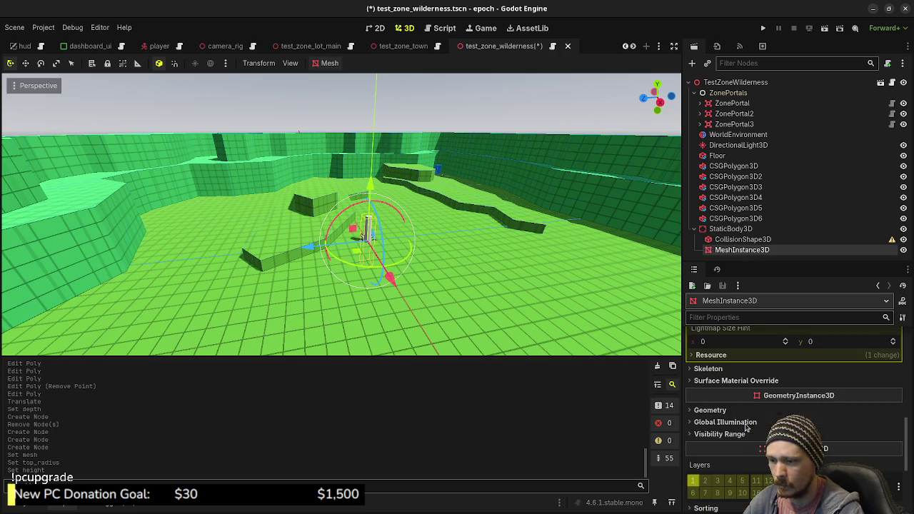
pyautogui.click(835, 422)
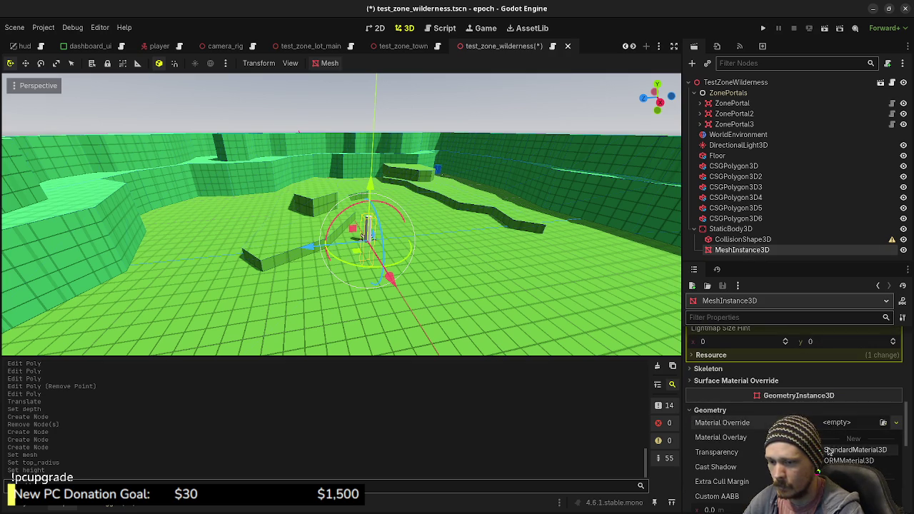
pyautogui.click(855, 449)
pyautogui.click(846, 361)
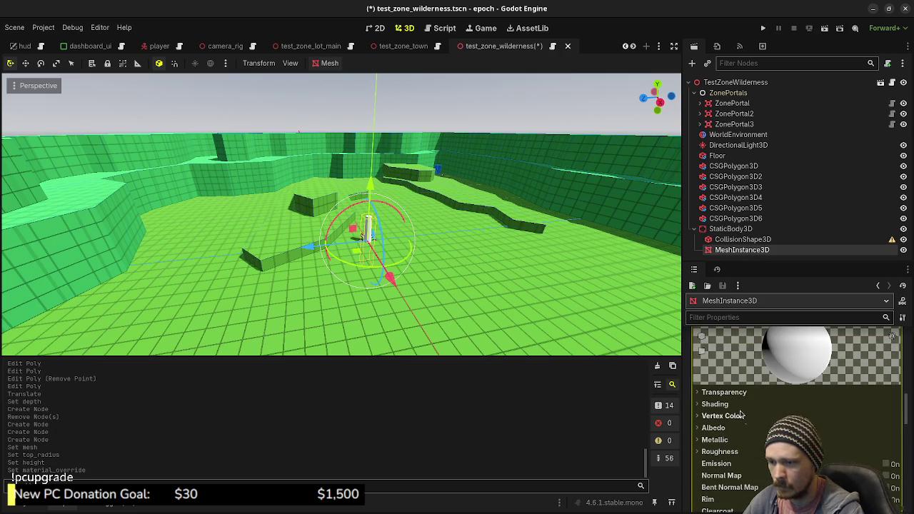
pyautogui.click(724, 427)
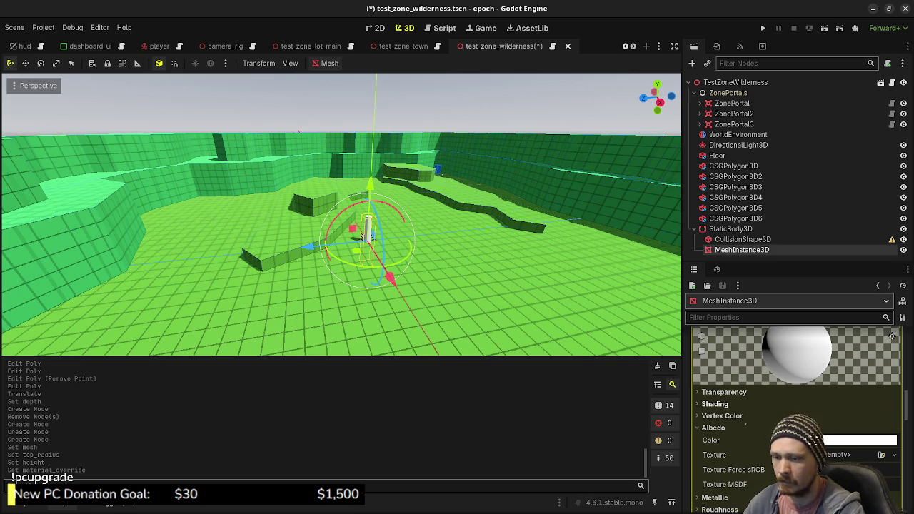
# Browse to assets/prototype/textures in the FileSystem dock and inspect grid_albedo.png
pyautogui.click(25, 505)
pyautogui.scroll(15, 84, 395)
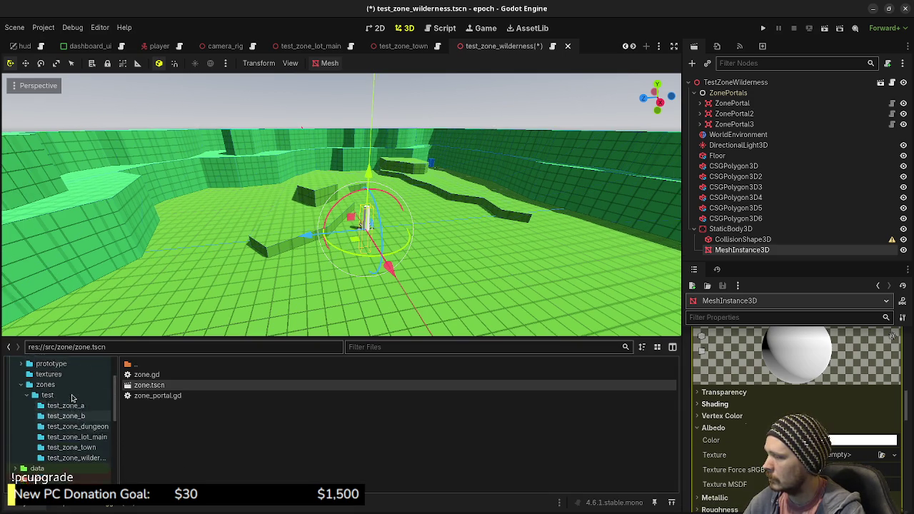
pyautogui.click(48, 426)
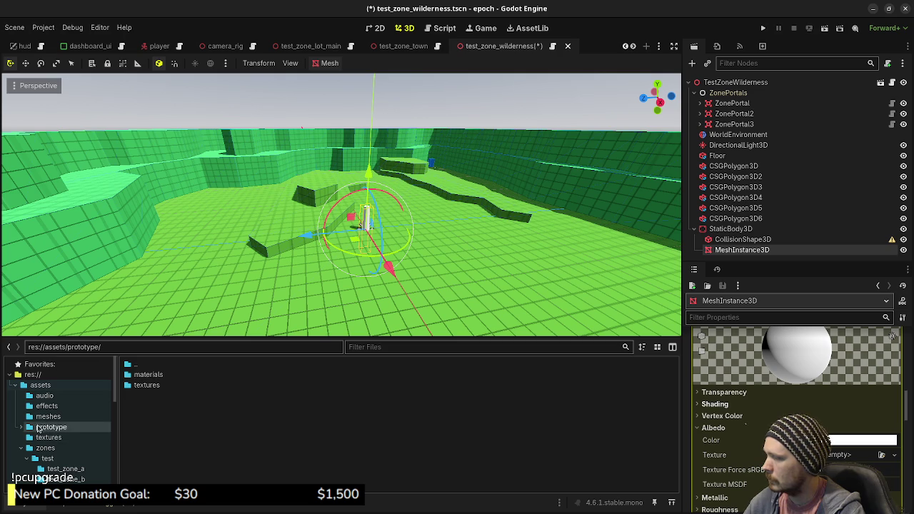
pyautogui.doubleClick(148, 386)
pyautogui.click(151, 376)
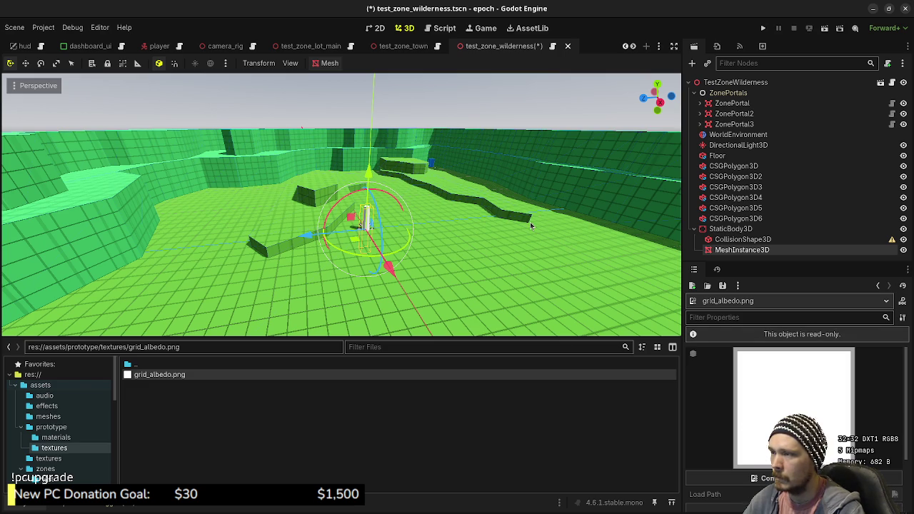
# Open grid_material.tres from the prototype materials folder and review its triplanar UV1 settings
pyautogui.click(68, 437)
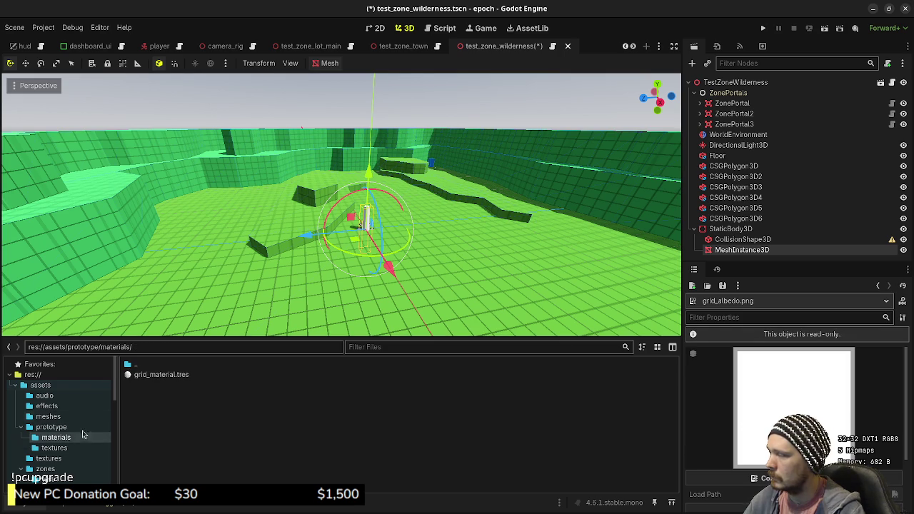
pyautogui.click(177, 376)
pyautogui.scroll(-10, 776, 377)
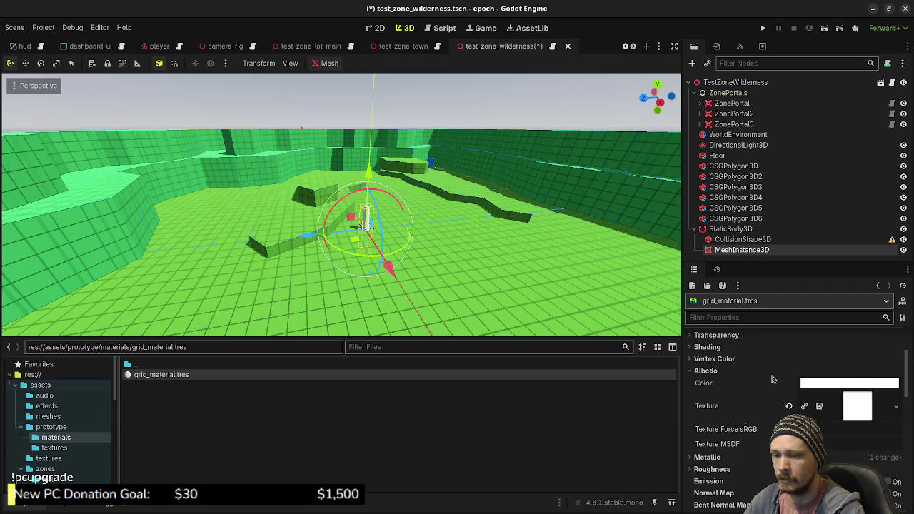
pyautogui.scroll(-5, 777, 377)
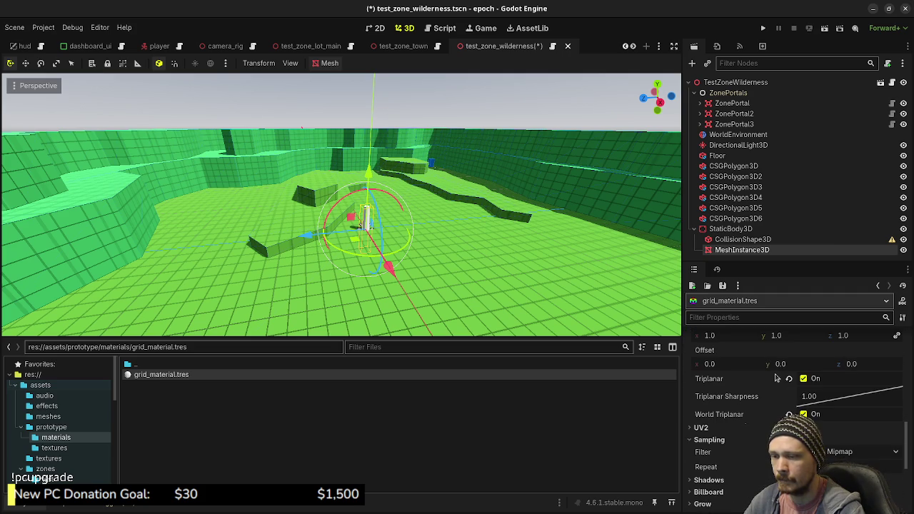
pyautogui.scroll(2, 739, 382)
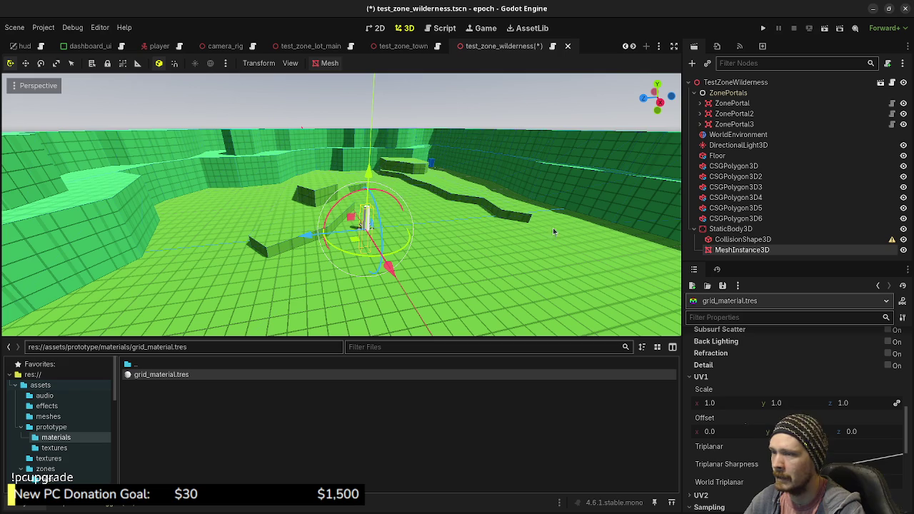
pyautogui.click(730, 218)
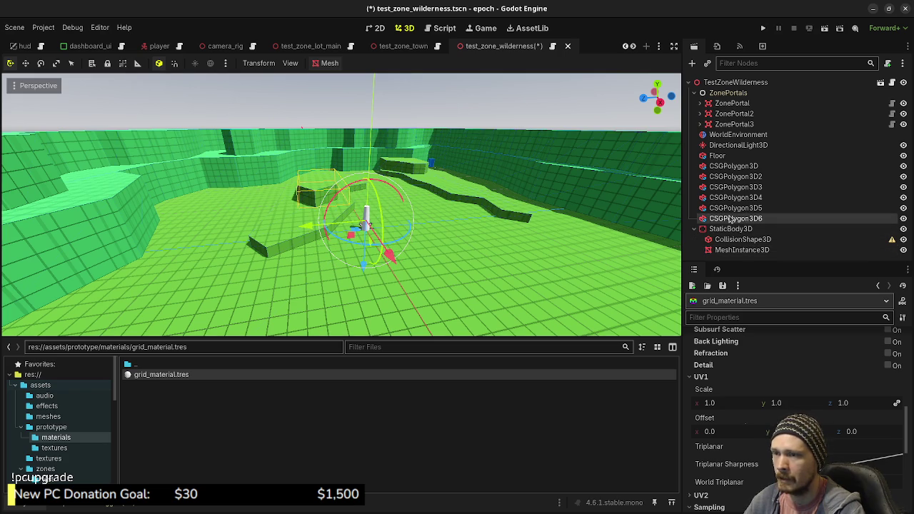
# Enable UV1 Triplanar on CSGPolygon3D6's Geometry Material Override
pyautogui.moveTo(292, 226)
pyautogui.mouseDown()
pyautogui.moveTo(318, 229)
pyautogui.moveTo(307, 232)
pyautogui.mouseUp()
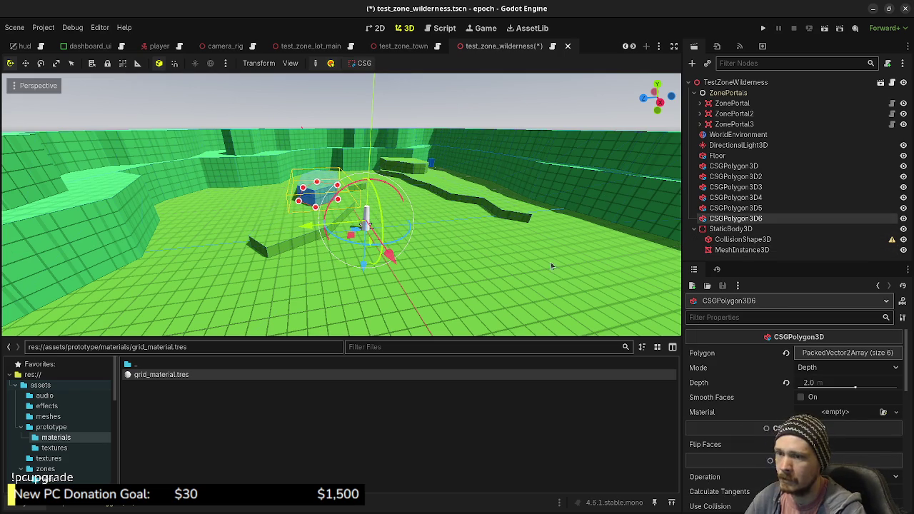
pyautogui.scroll(-5, 792, 402)
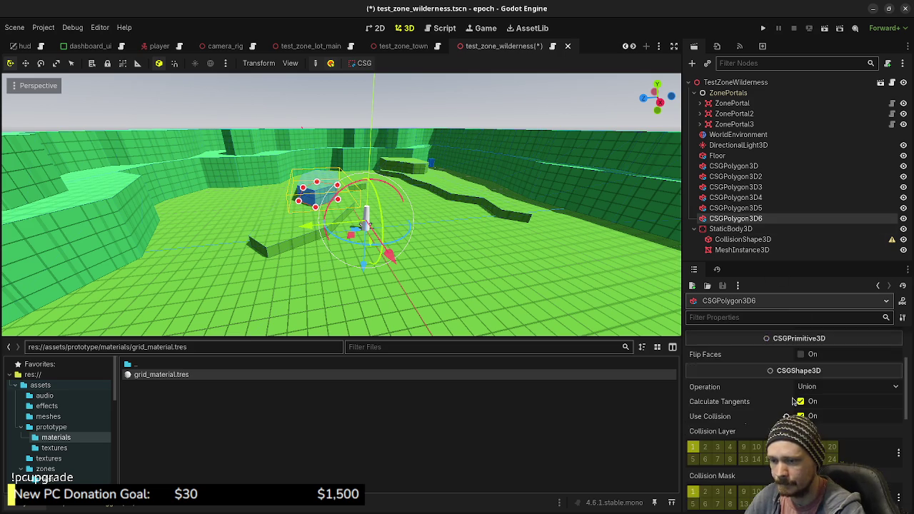
pyautogui.scroll(-2, 782, 396)
pyautogui.click(710, 417)
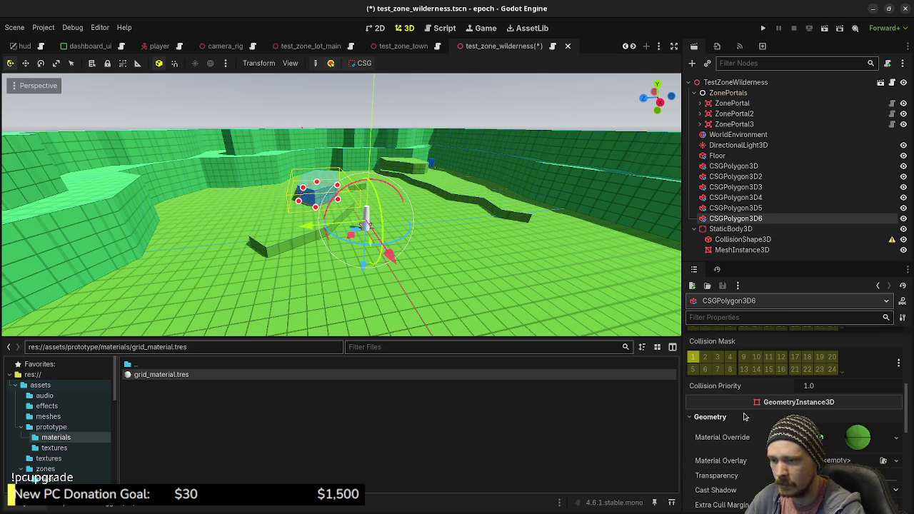
pyautogui.click(792, 464)
pyautogui.scroll(-5, 792, 428)
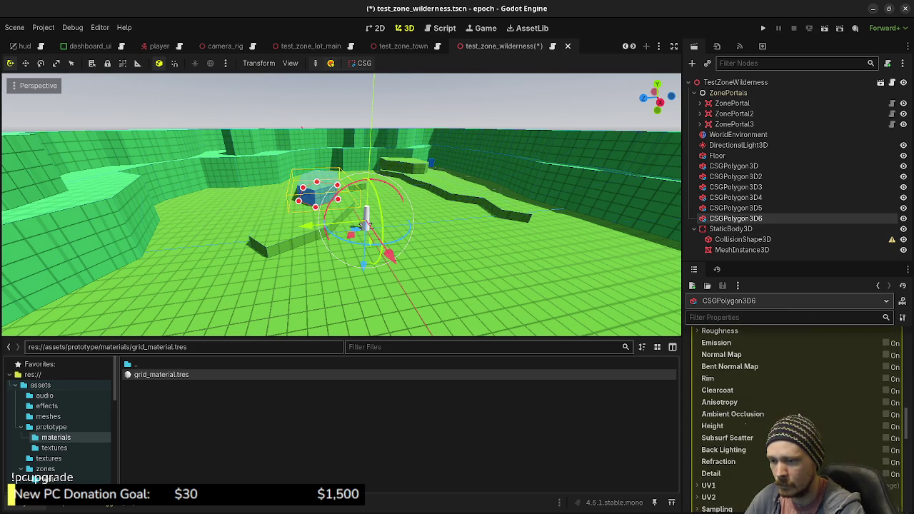
pyautogui.scroll(-3, 774, 417)
pyautogui.click(714, 420)
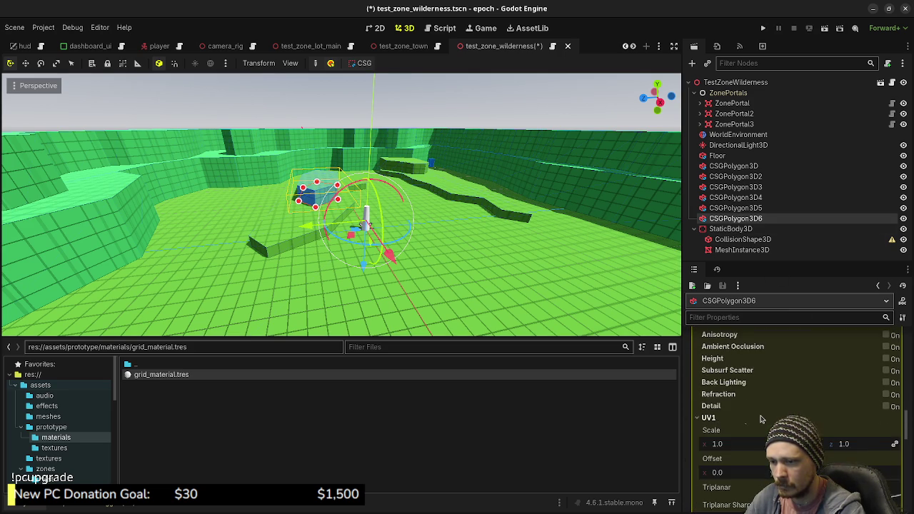
pyautogui.scroll(-2, 785, 421)
pyautogui.click(805, 419)
# Move CSGPolygon3D6 to a new spot on the floor, then open the cylinder's albedo colour
pyautogui.moveTo(402, 247); pyautogui.dragTo(440, 268)
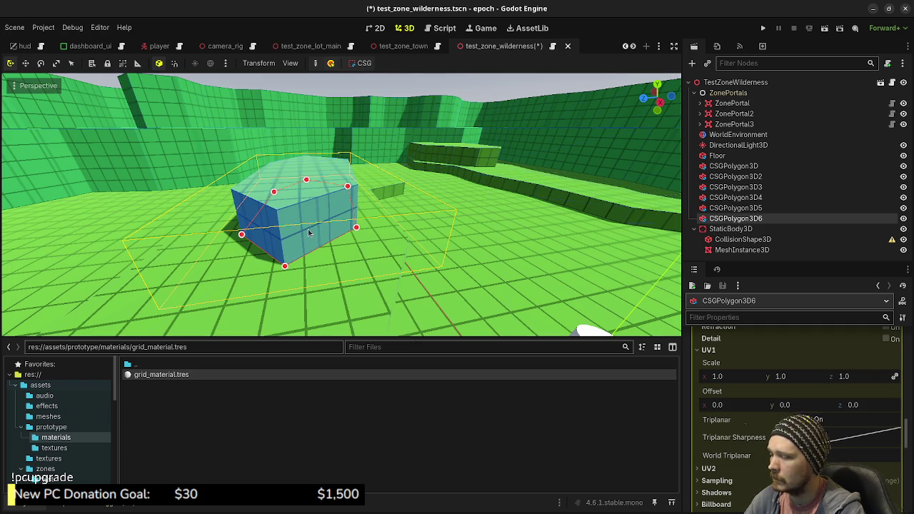
pyautogui.click(26, 63)
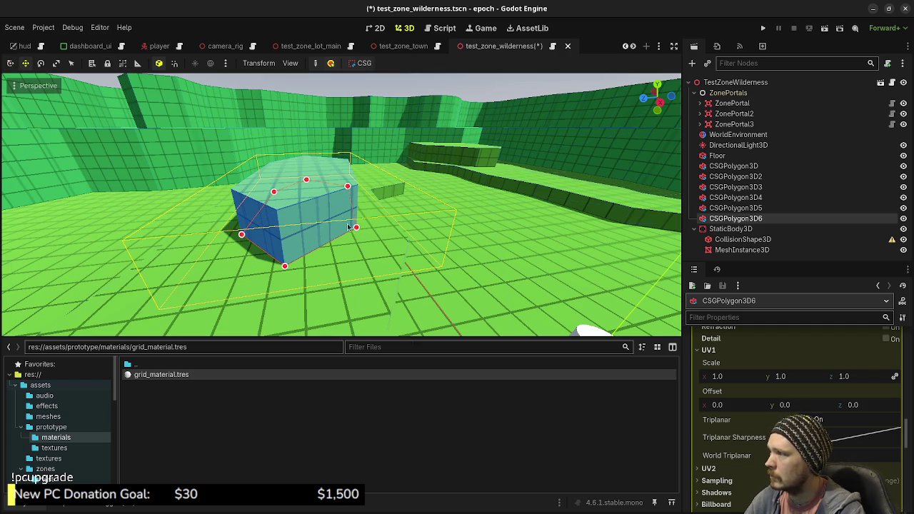
pyautogui.moveTo(318, 229)
pyautogui.mouseDown()
pyautogui.moveTo(362, 235)
pyautogui.moveTo(241, 244)
pyautogui.moveTo(233, 236)
pyautogui.moveTo(249, 241)
pyautogui.mouseUp()
pyautogui.click(742, 250)
pyautogui.click(860, 439)
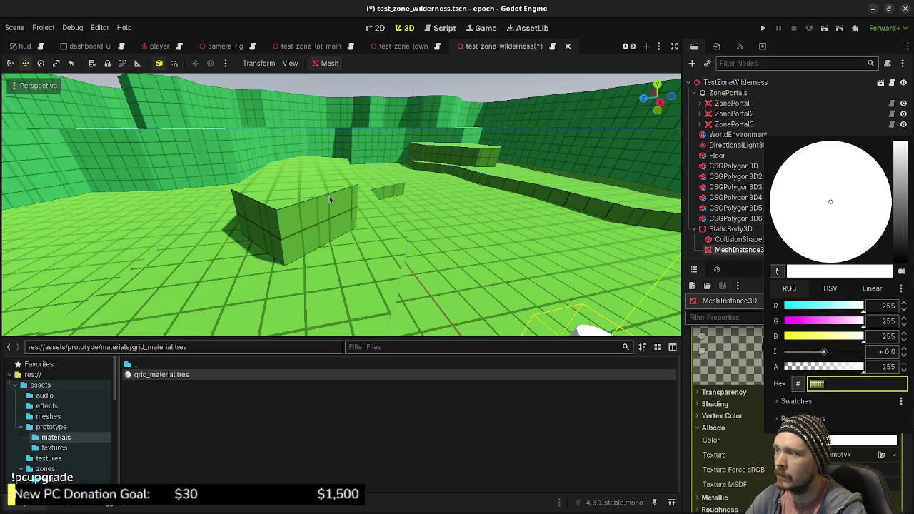
# Close the colour picker and review CSGPolygon3D6's green grid material: triplanar UV1, 1.0 scale, 1.00 sharpness
pyautogui.click(592, 387)
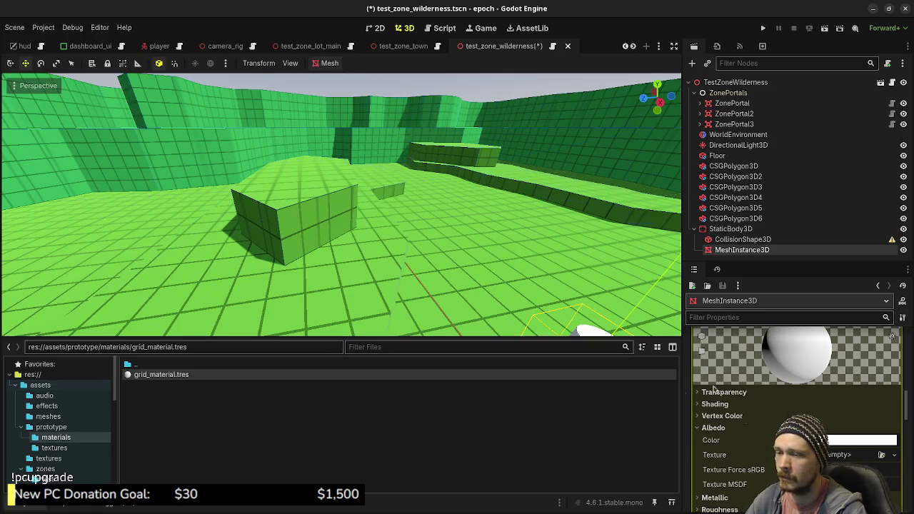
pyautogui.click(722, 219)
pyautogui.click(722, 219)
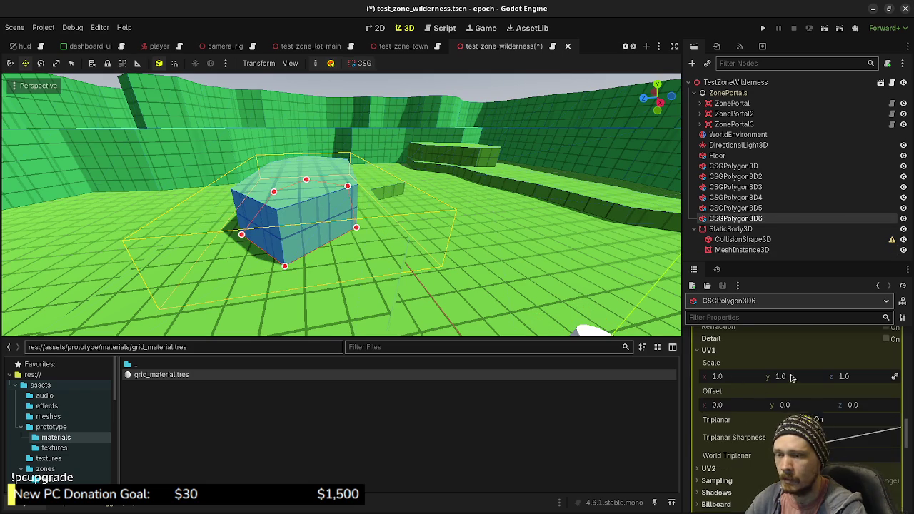
pyautogui.scroll(3, 792, 378)
pyautogui.scroll(10, 791, 379)
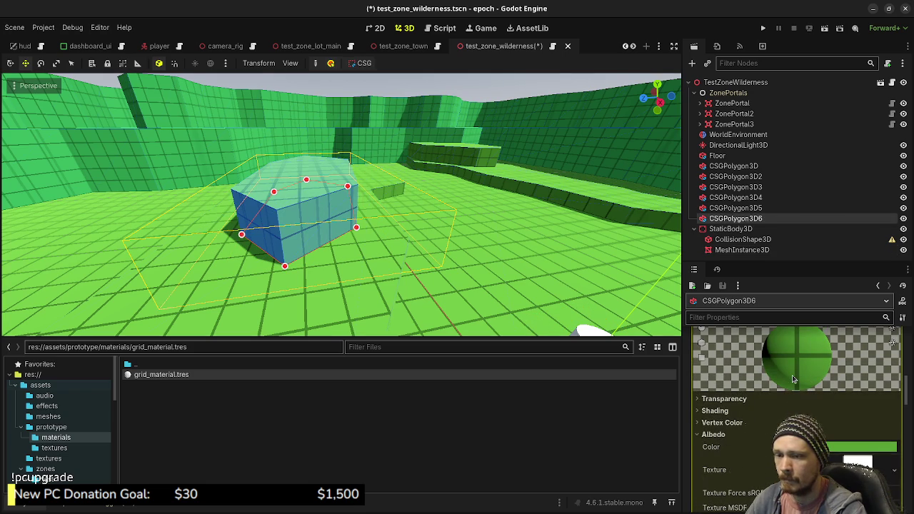
pyautogui.scroll(-10, 800, 396)
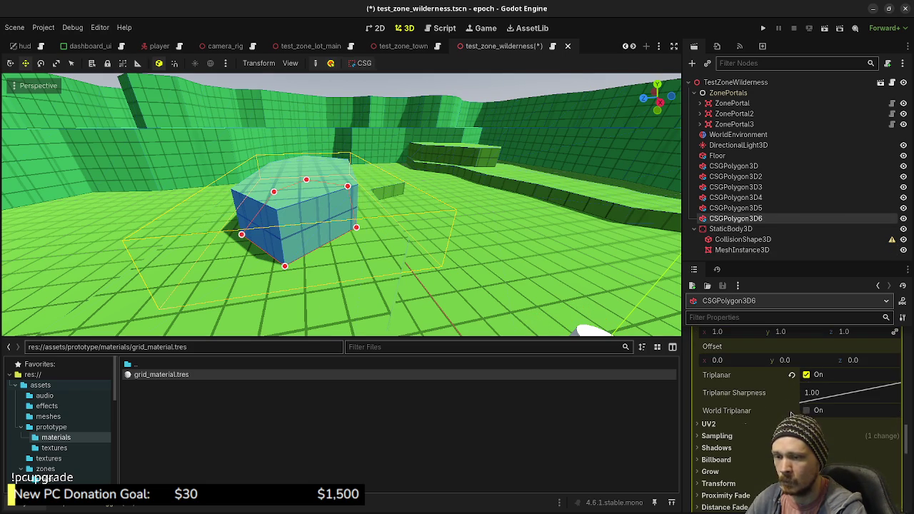
pyautogui.scroll(8, 806, 413)
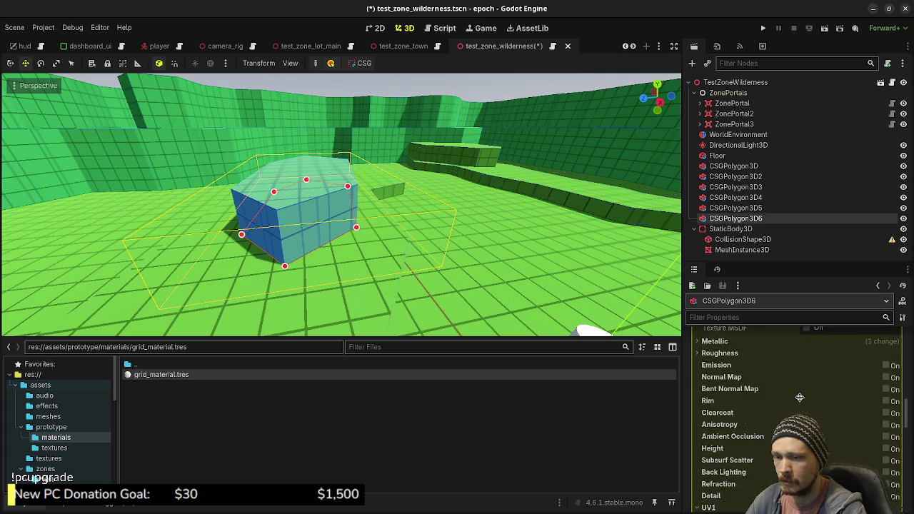
pyautogui.scroll(5, 775, 394)
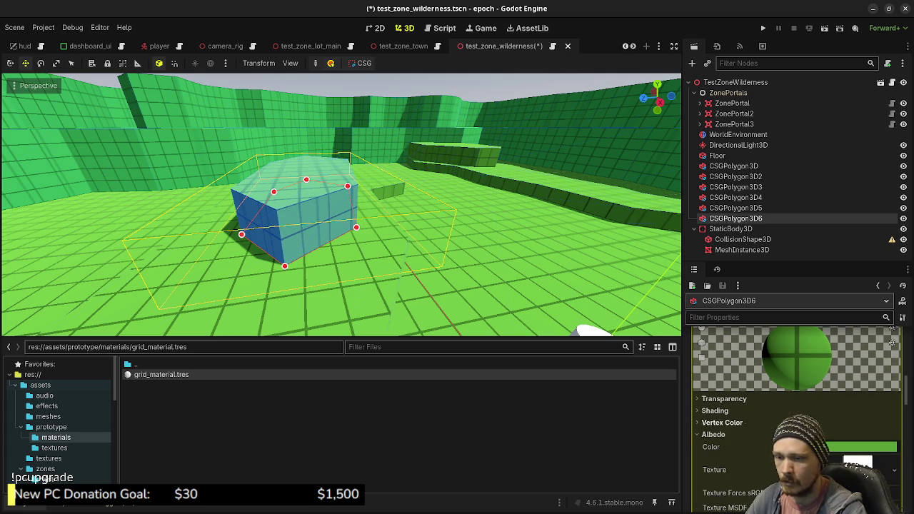
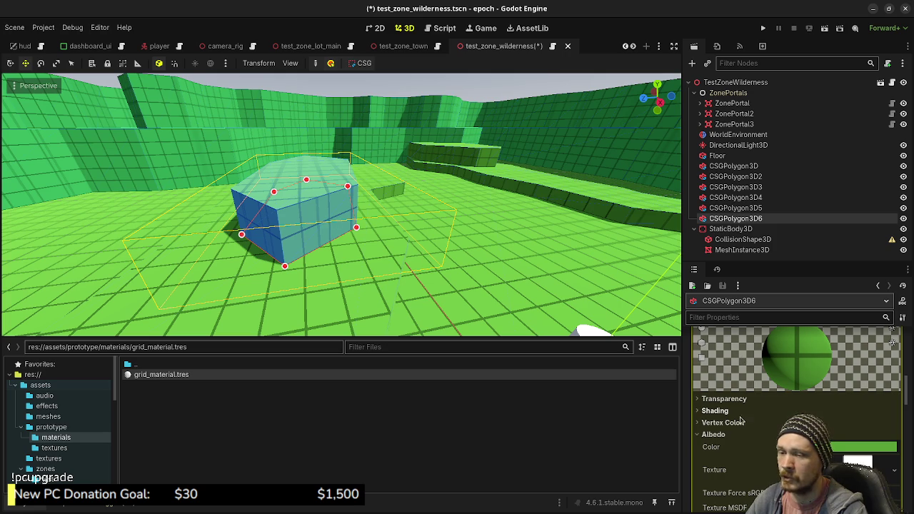
# Set the trunk mesh's albedo colour to brown b57425
pyautogui.moveTo(357, 87); pyautogui.dragTo(312, 192)
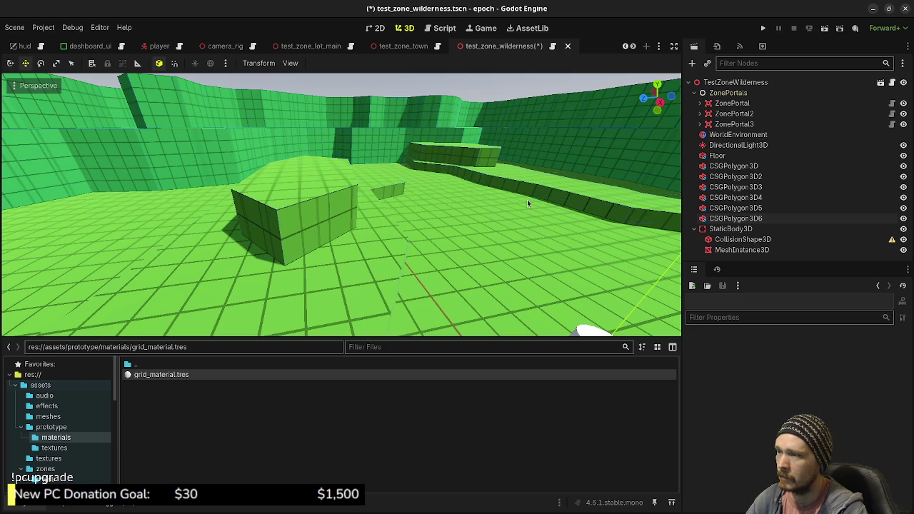
pyautogui.click(739, 240)
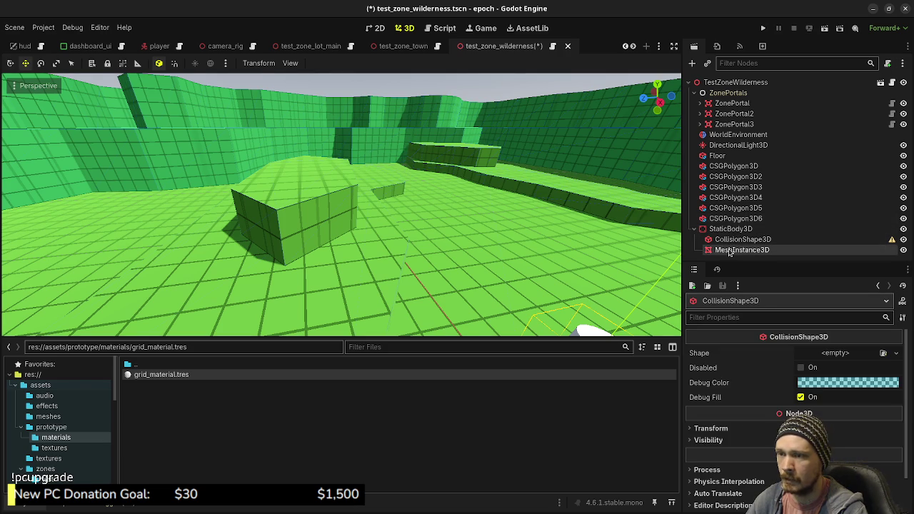
pyautogui.click(730, 251)
pyautogui.click(860, 440)
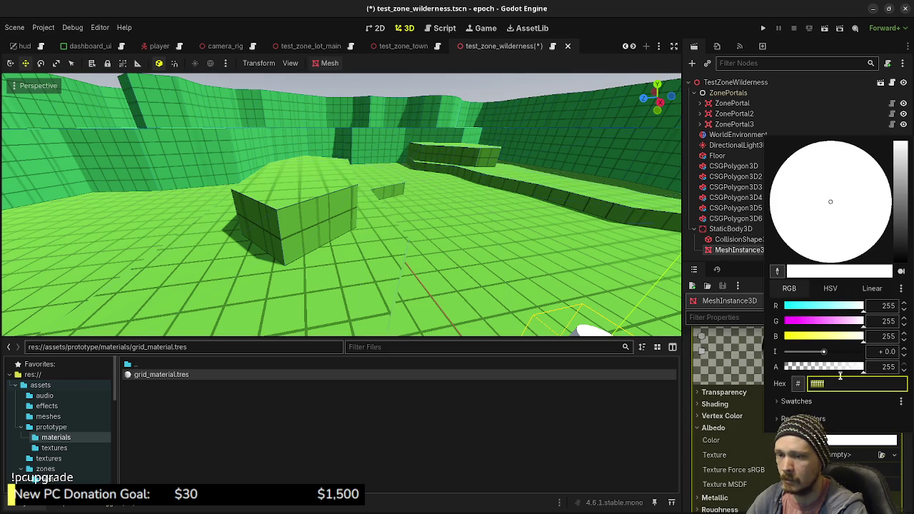
pyautogui.click(840, 307)
pyautogui.click(819, 322)
pyautogui.click(796, 337)
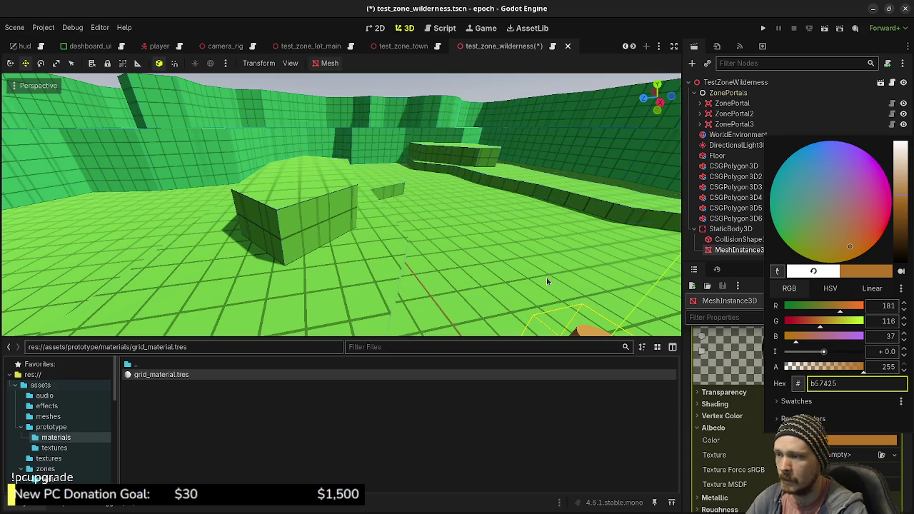
pyautogui.click(483, 97)
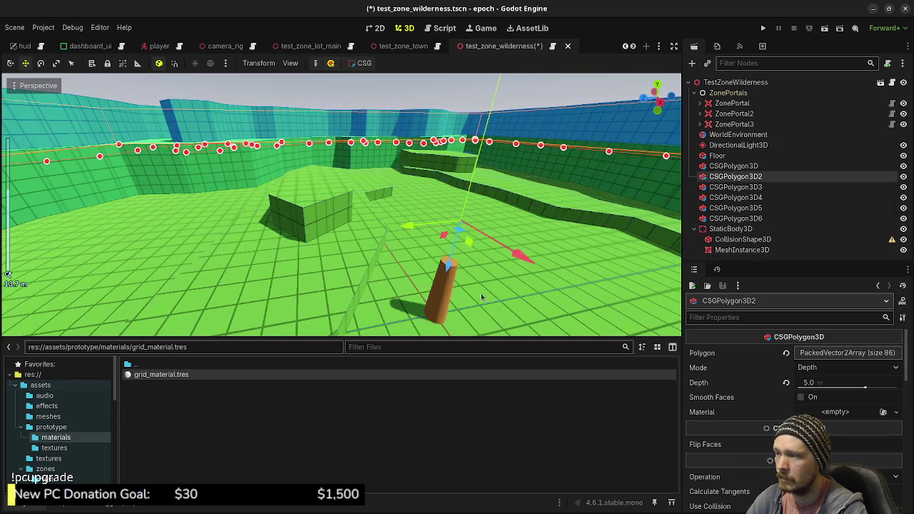
# Move the trunk's StaticBody3D back down so it sits partly sunk into the floor
pyautogui.click(743, 239)
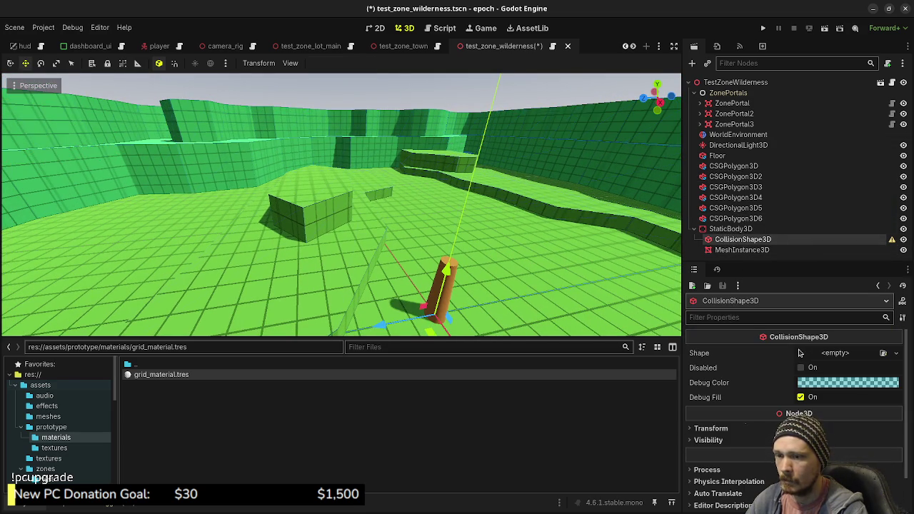
pyautogui.click(730, 229)
pyautogui.press('f')
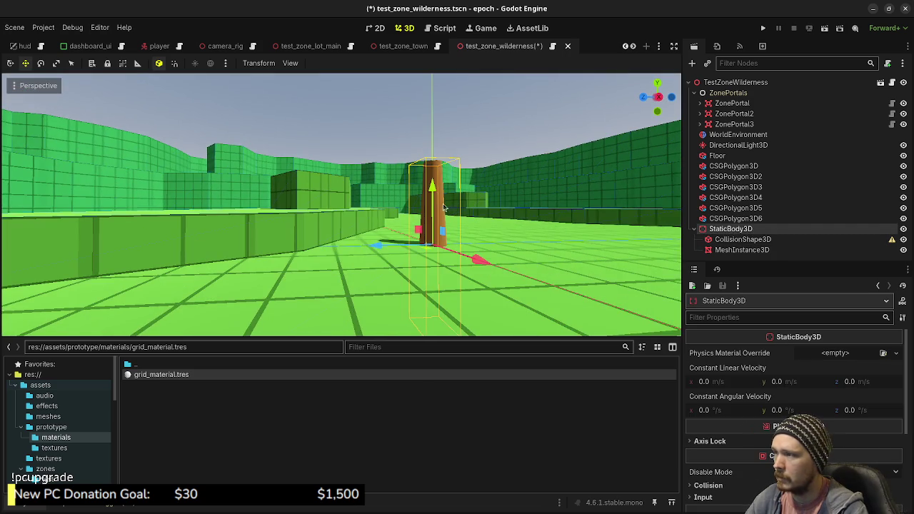
pyautogui.moveTo(416, 232); pyautogui.dragTo(432, 146)
pyautogui.rightClick(432, 153)
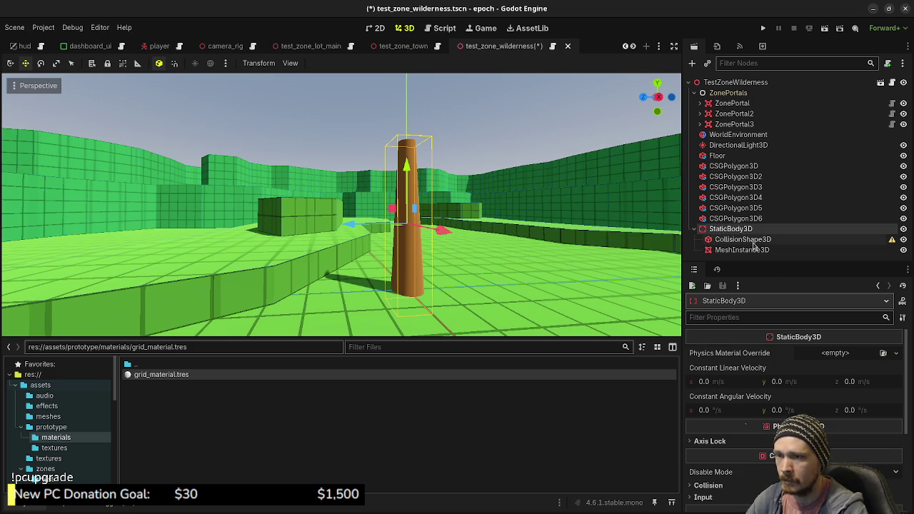
pyautogui.hotkey('ctrl', 'z')
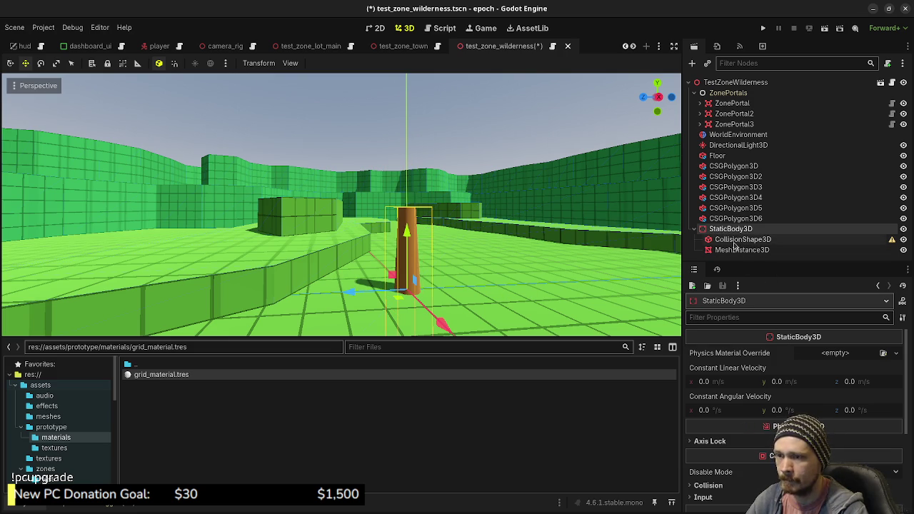
pyautogui.click(739, 240)
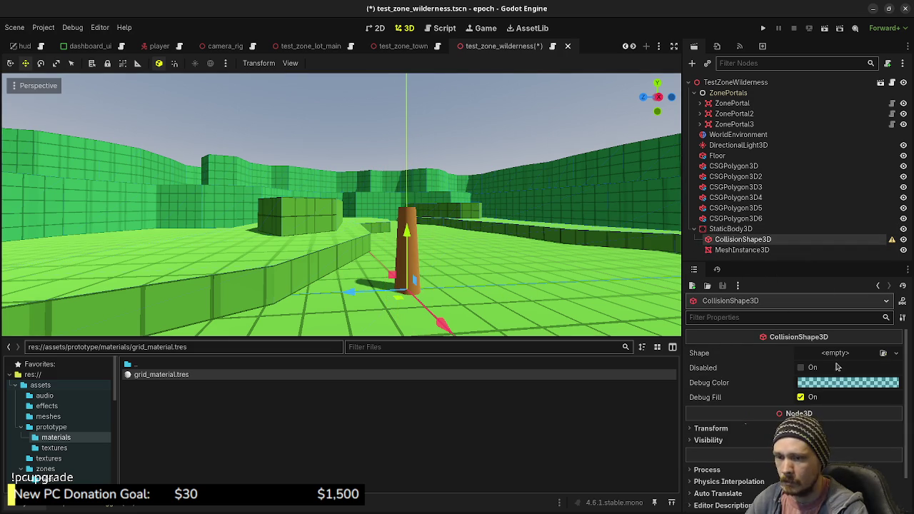
# Give the trunk's collision a 5 m tall CylinderShape3D positioned at y 2.5
pyautogui.click(742, 250)
pyautogui.scroll(5, 814, 378)
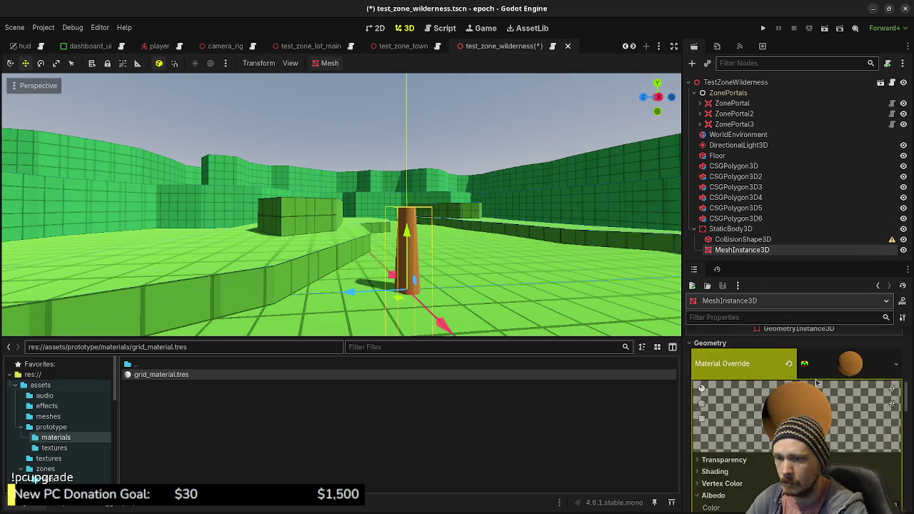
pyautogui.scroll(5, 815, 383)
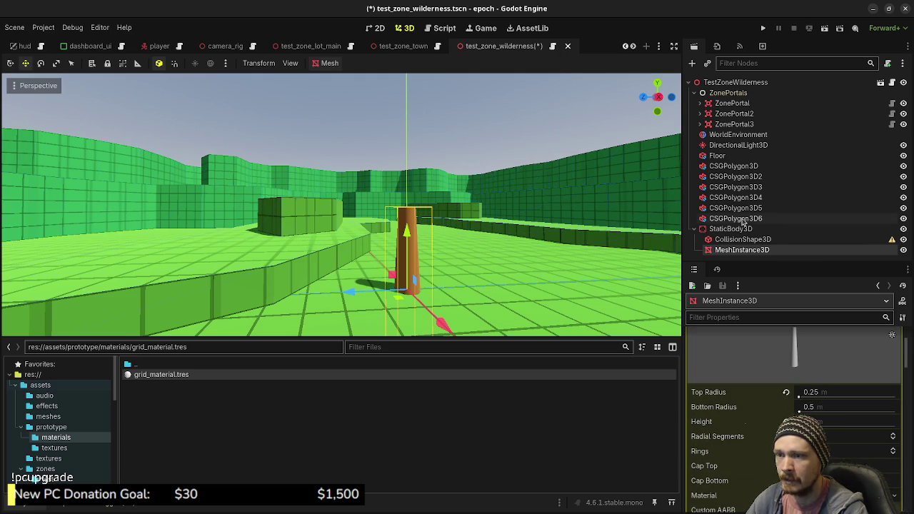
pyautogui.click(724, 239)
pyautogui.click(843, 352)
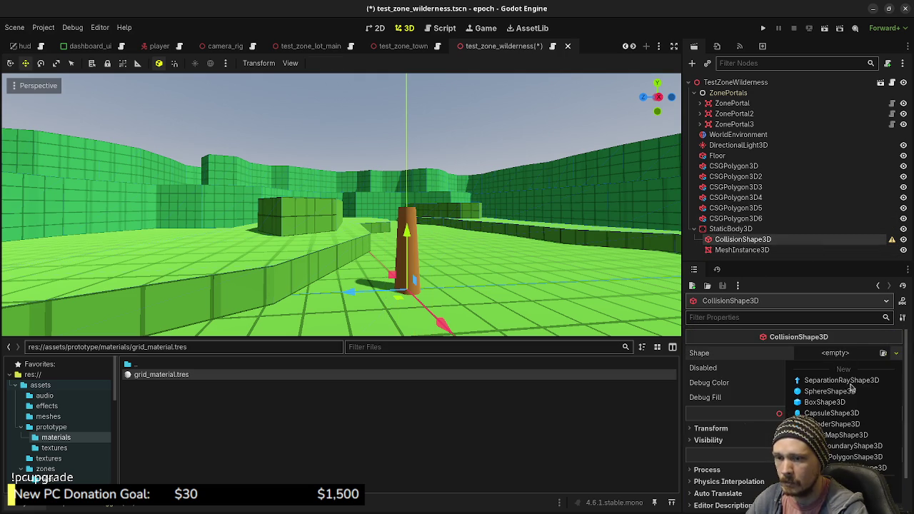
pyautogui.click(832, 424)
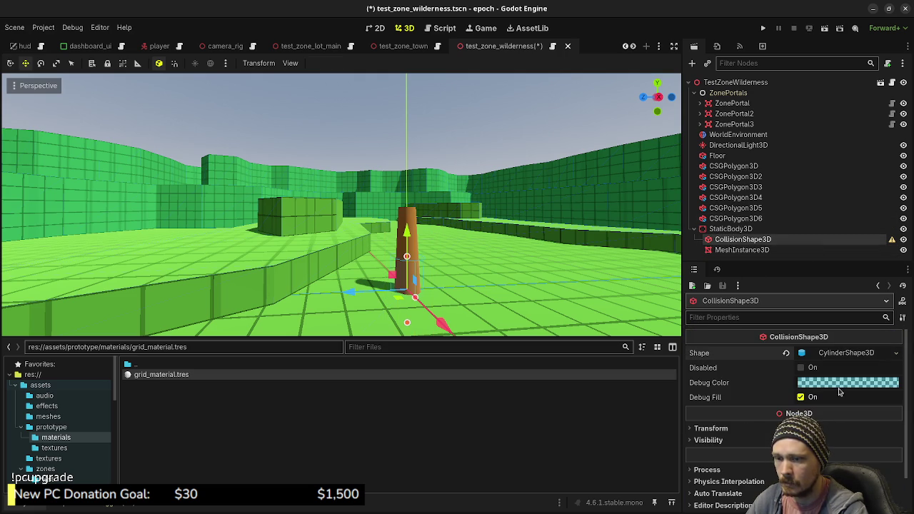
pyautogui.click(846, 353)
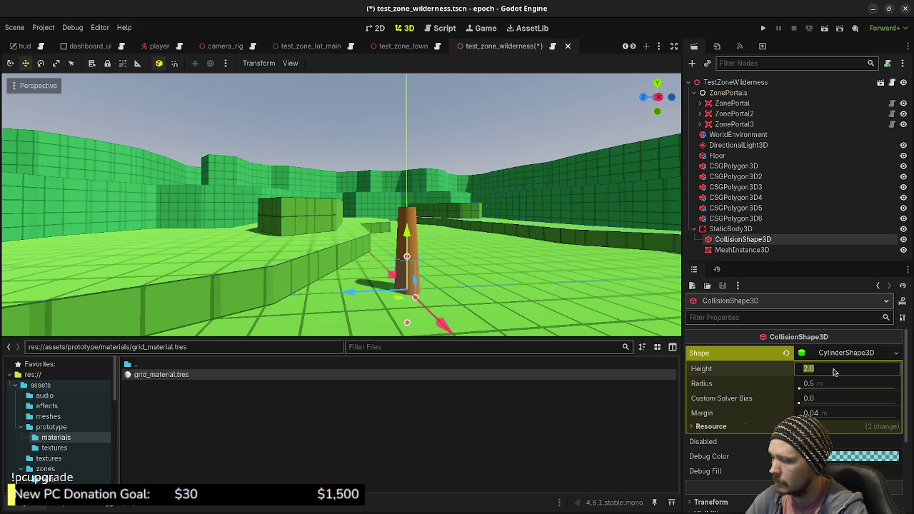
pyautogui.press('Return')
pyautogui.scroll(-4, 810, 382)
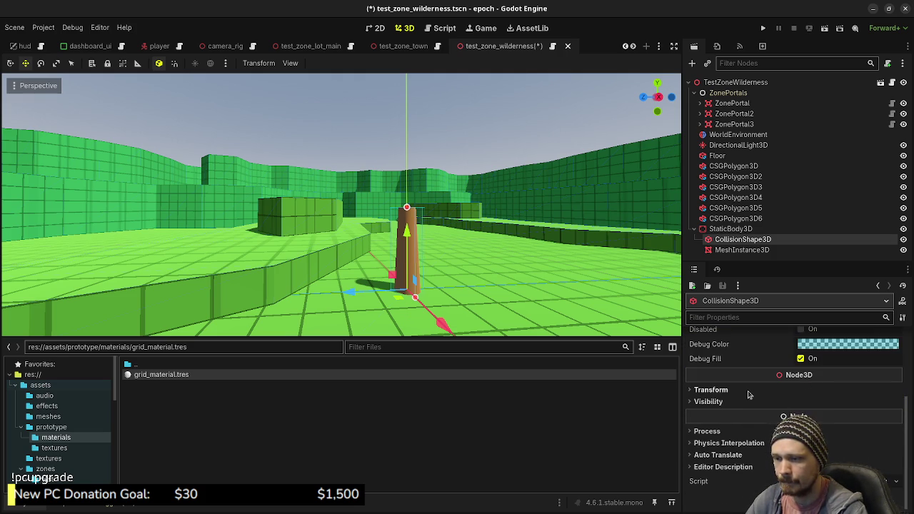
pyautogui.click(751, 392)
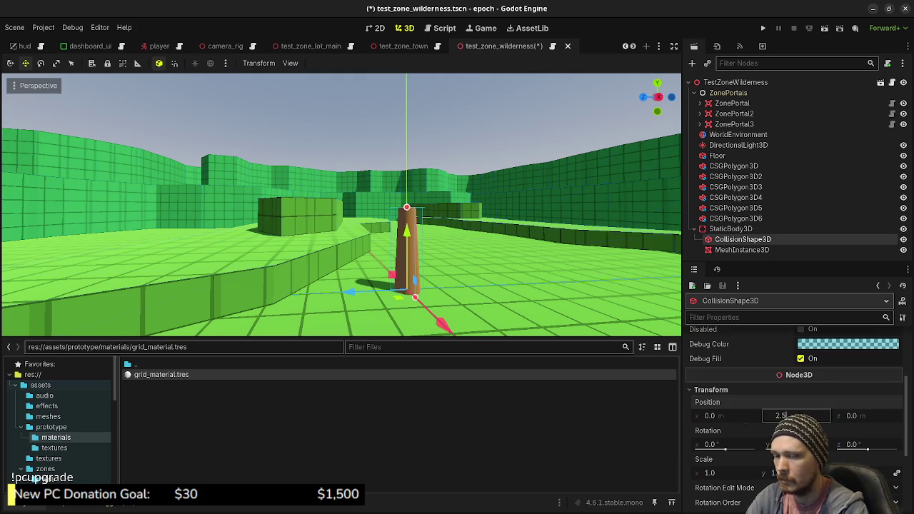
pyautogui.press('Return')
# Raise the trunk mesh's Y position so it stands on the floor
pyautogui.click(749, 251)
pyautogui.scroll(-6, 791, 414)
pyautogui.click(791, 430)
pyautogui.scroll(-10, 791, 428)
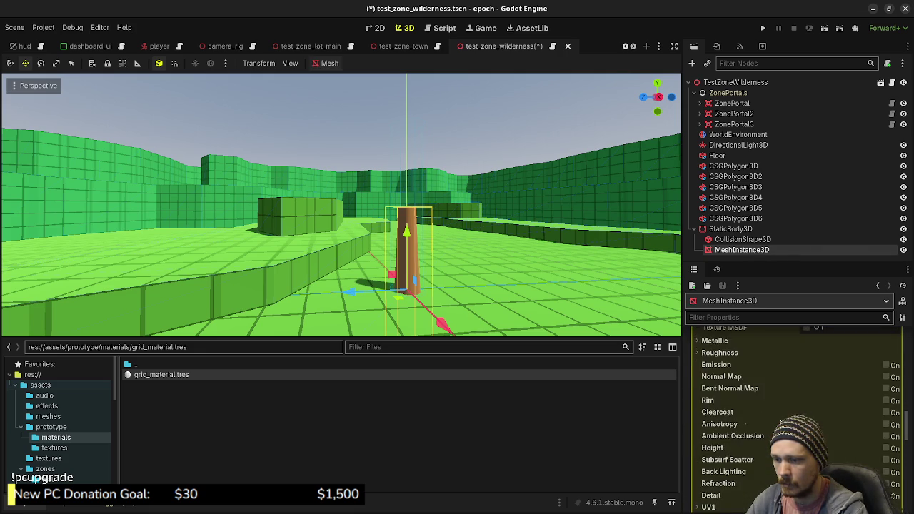
pyautogui.scroll(-10, 792, 414)
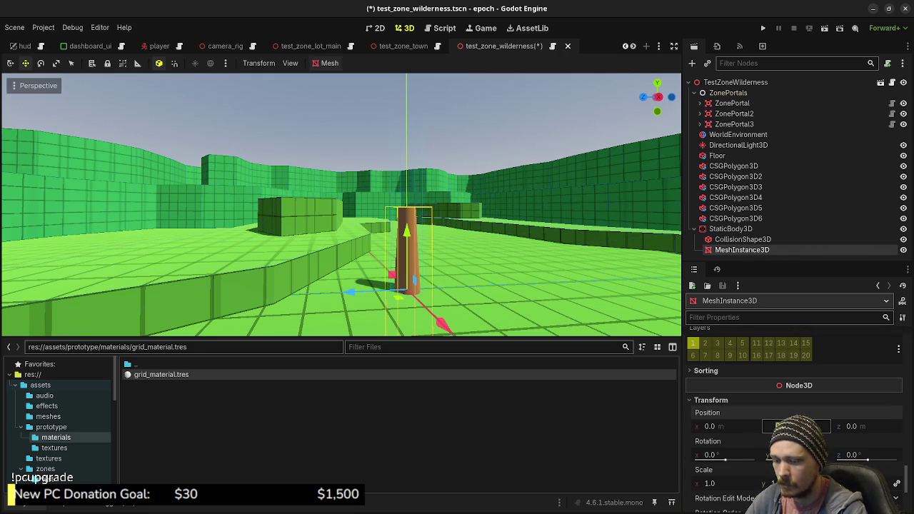
pyautogui.press('Return')
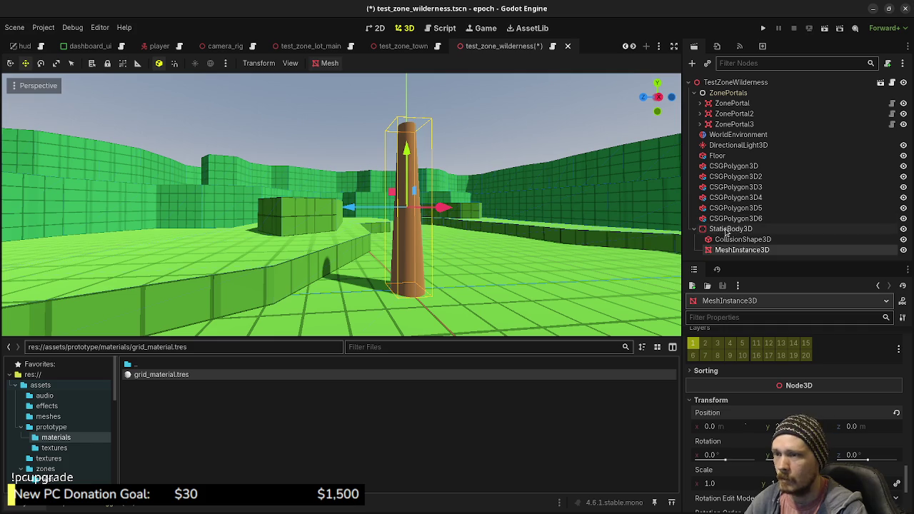
pyautogui.click(728, 229)
pyautogui.press('f')
pyautogui.press('KP_7')
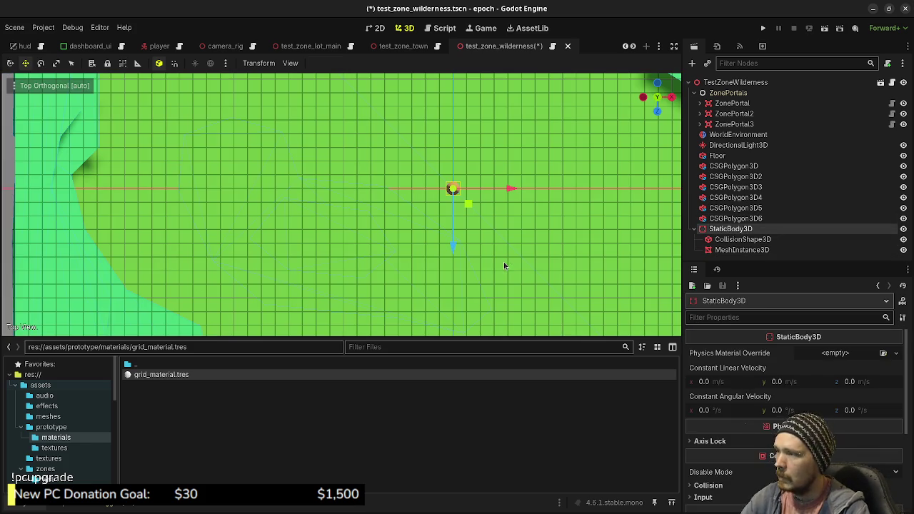
# Move the trunk to a new spot on the floor in top view
pyautogui.moveTo(466, 206)
pyautogui.mouseDown()
pyautogui.moveTo(467, 312)
pyautogui.moveTo(451, 286)
pyautogui.moveTo(507, 302)
pyautogui.moveTo(360, 264)
pyautogui.moveTo(337, 221)
pyautogui.mouseUp()
pyautogui.moveTo(349, 265); pyautogui.dragTo(364, 235)
pyautogui.scroll(5, 367, 229)
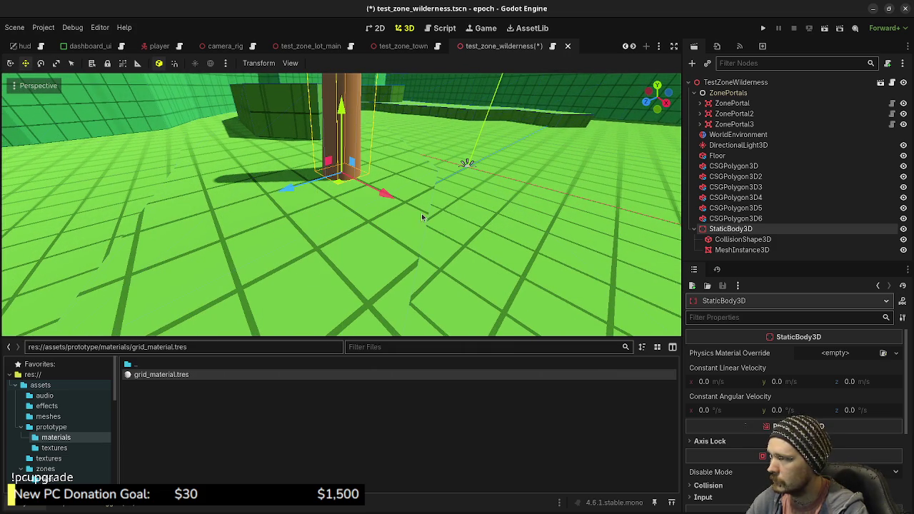
pyautogui.moveTo(429, 223); pyautogui.dragTo(442, 234)
pyautogui.press('KP_7')
pyautogui.moveTo(359, 221)
pyautogui.mouseDown()
pyautogui.moveTo(407, 286)
pyautogui.moveTo(395, 296)
pyautogui.moveTo(395, 208)
pyautogui.moveTo(366, 198)
pyautogui.moveTo(298, 198)
pyautogui.moveTo(295, 110)
pyautogui.mouseUp()
# Duplicate the trunk into three more copies placed near the original
pyautogui.hotkey('ctrl', 'd')
pyautogui.hotkey('ctrl', 'd')
pyautogui.hotkey('ctrl', 'd')
pyautogui.press('f')
pyautogui.moveTo(367, 210); pyautogui.dragTo(319, 184)
pyautogui.scroll(-10, 305, 159)
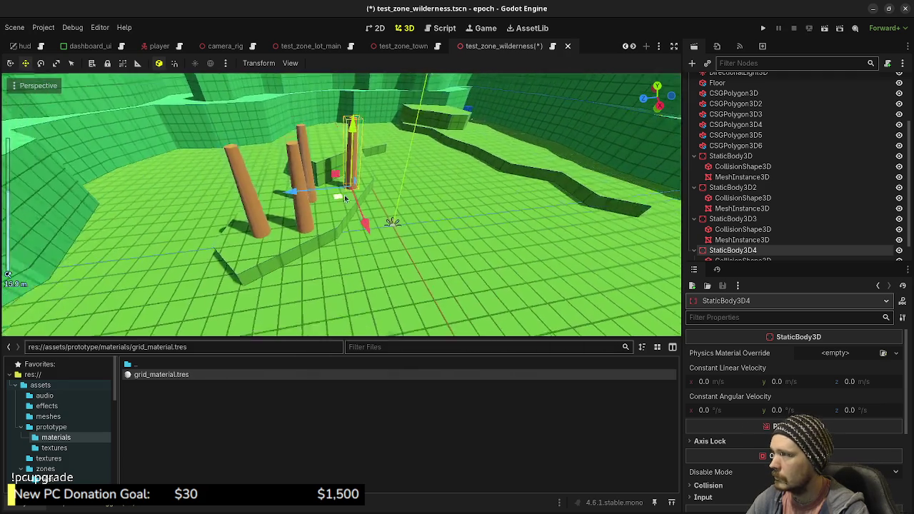
# Save the wilderness scene and run the game
pyautogui.press('Escape')
pyautogui.hotkey('ctrl', 's')
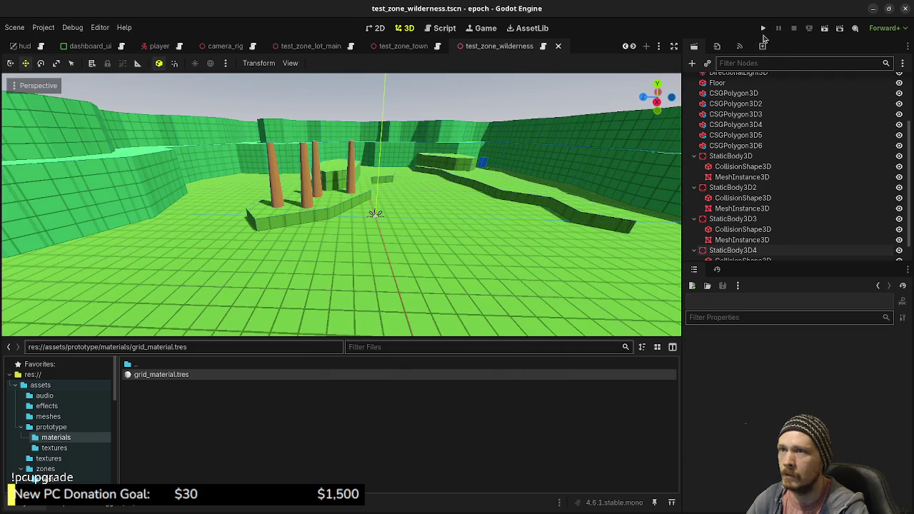
pyautogui.click(763, 29)
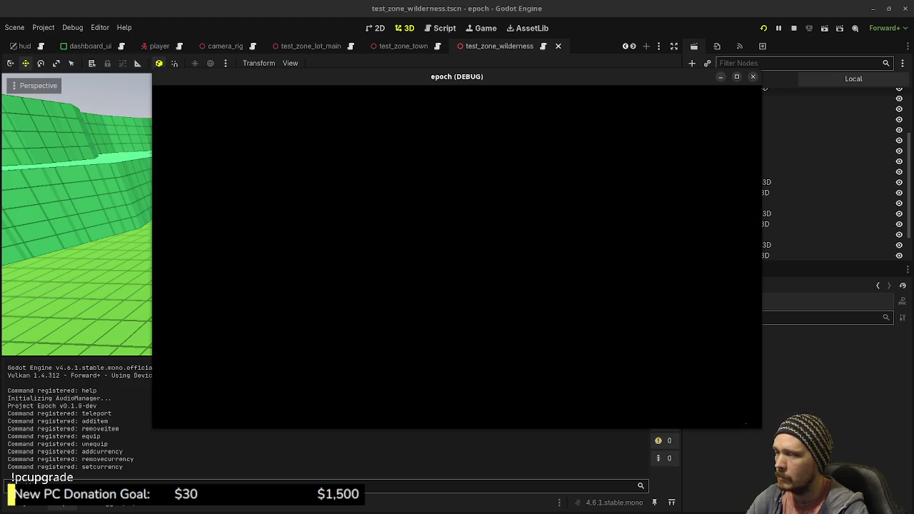
# Walk and sprint through the level, passing the blue teleport block into the green zone
pyautogui.hotkey('shift', 'w')
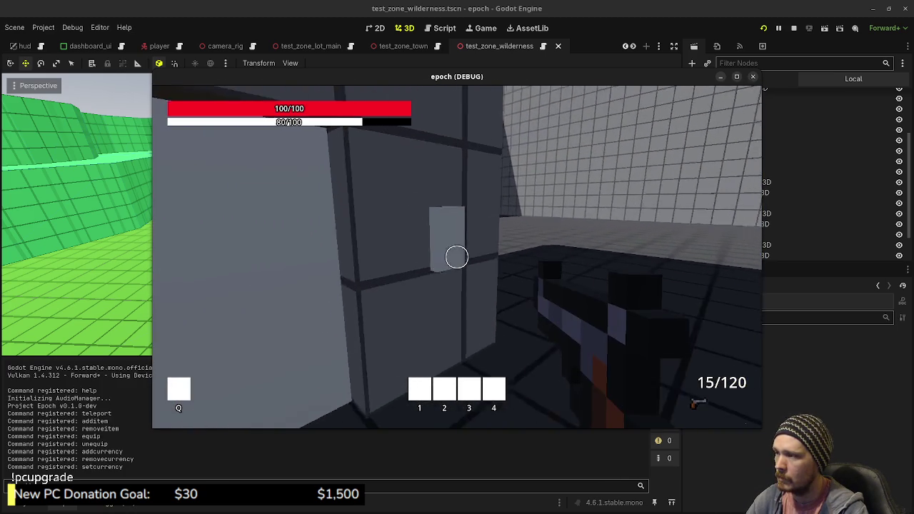
pyautogui.press('w')
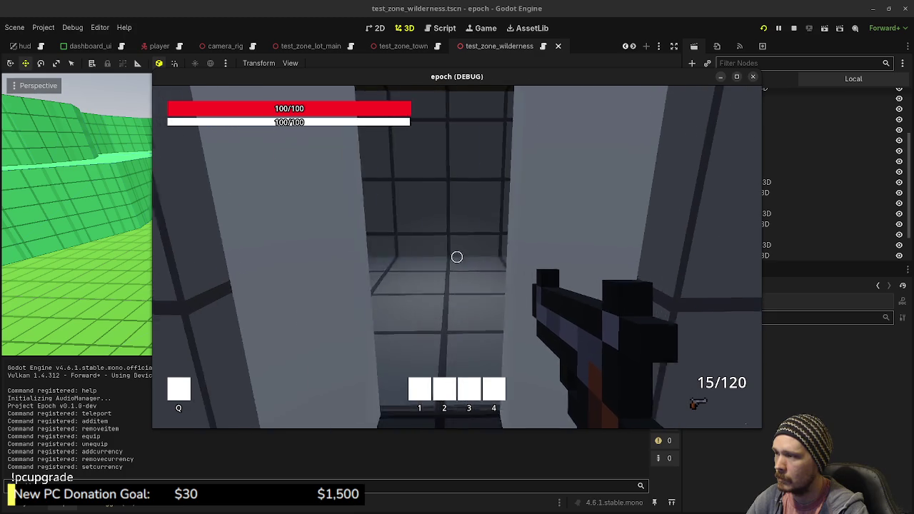
pyautogui.press('w')
pyautogui.press('w')
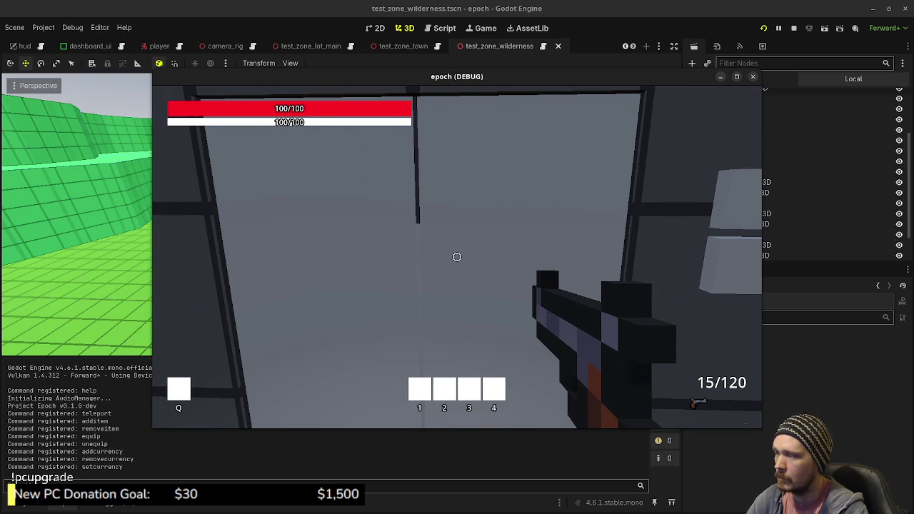
pyautogui.press('w')
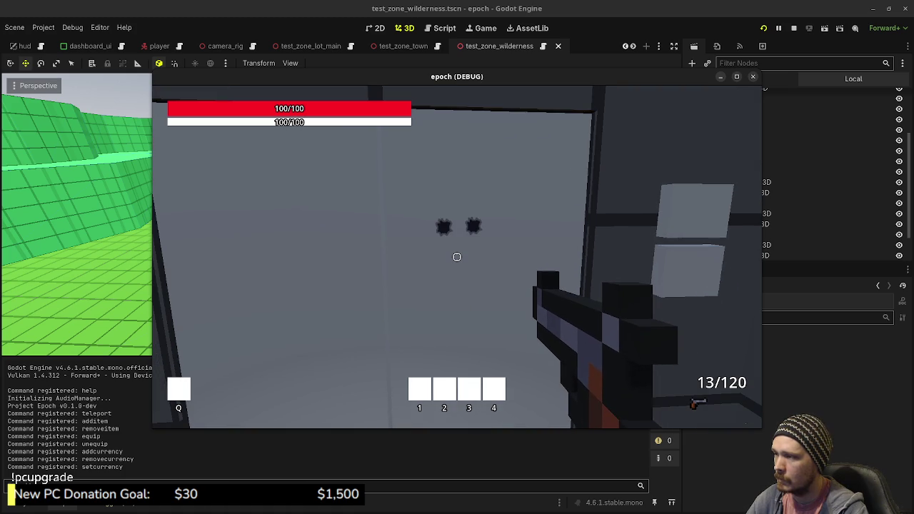
pyautogui.hotkey('shift', 'w')
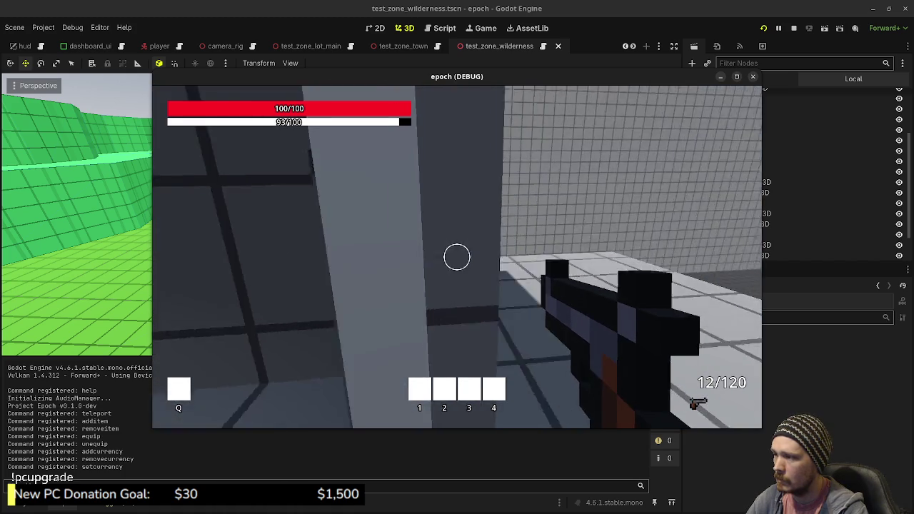
pyautogui.hotkey('shift', 'w')
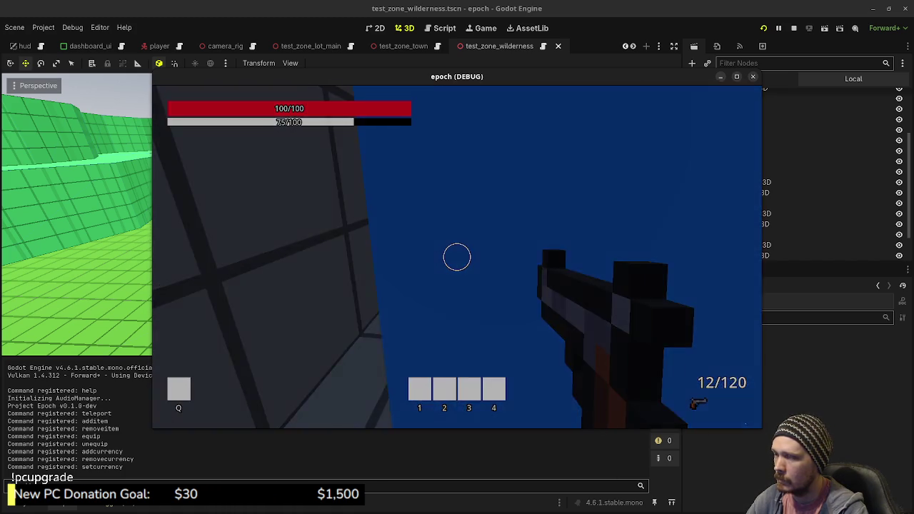
pyautogui.hotkey('shift', 'w')
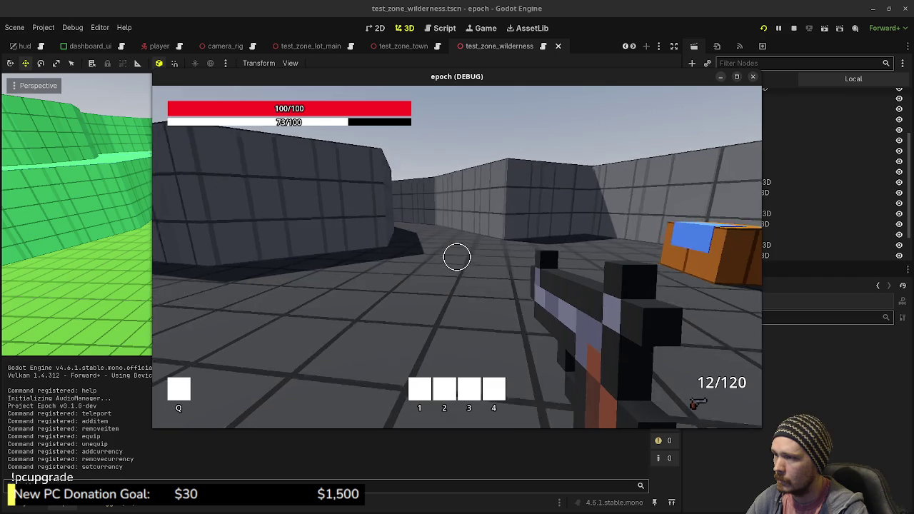
pyautogui.hotkey('shift', 'w')
pyautogui.hotkey('shift', 'w')
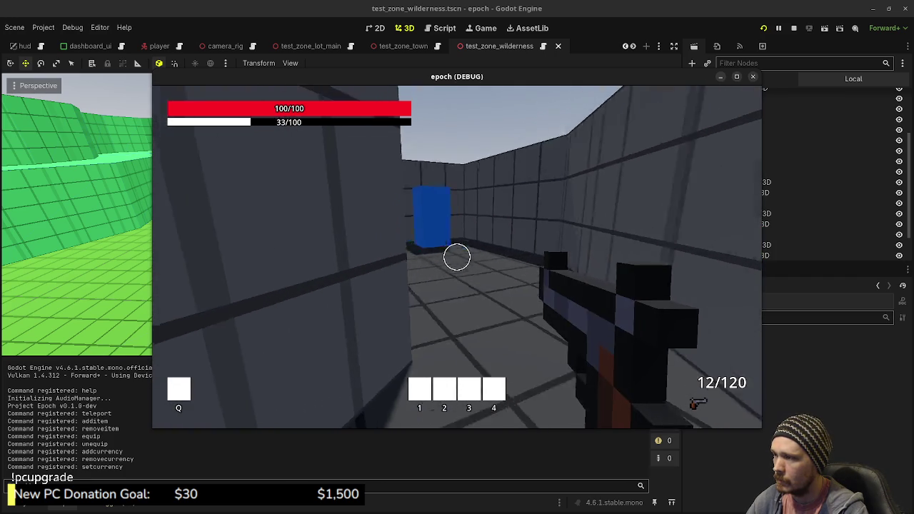
pyautogui.press('w')
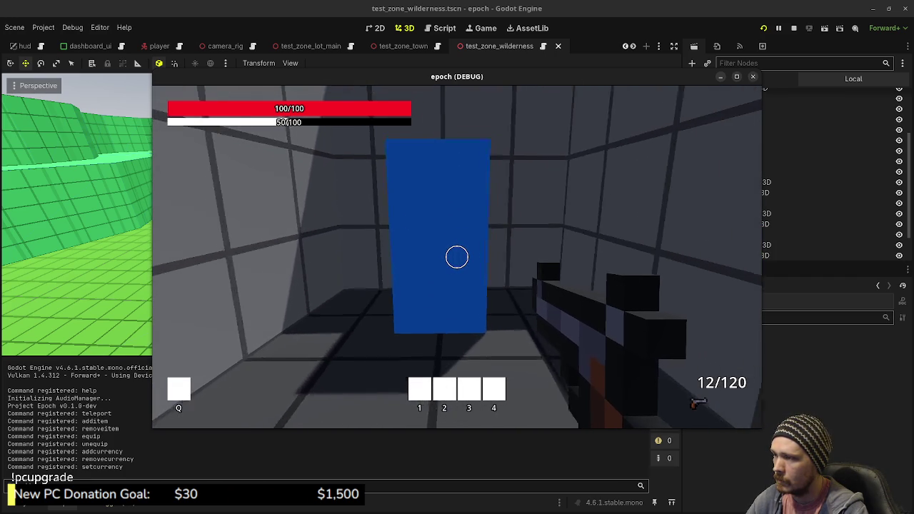
pyautogui.press('w')
pyautogui.press('w')
# Walk around the four brown trunks in a maximised game window, then close the game with F8
pyautogui.hotkey('shift', 'w')
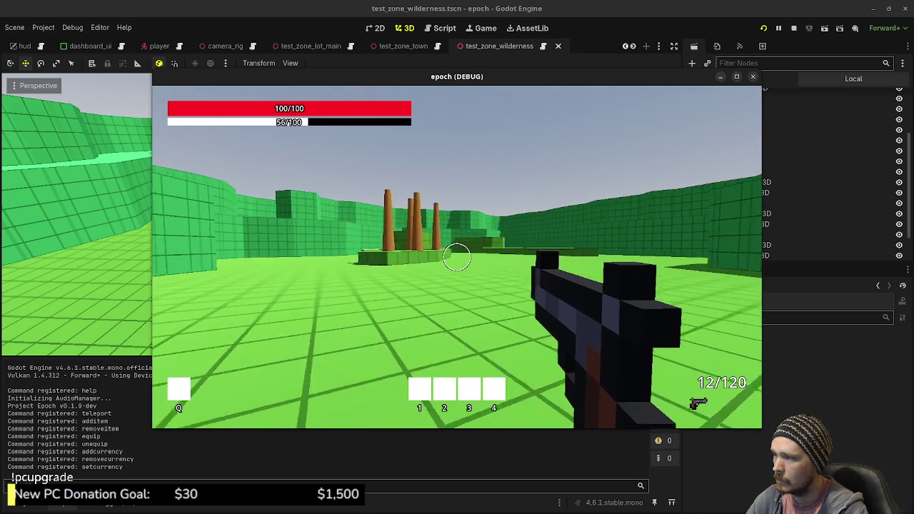
pyautogui.press('w')
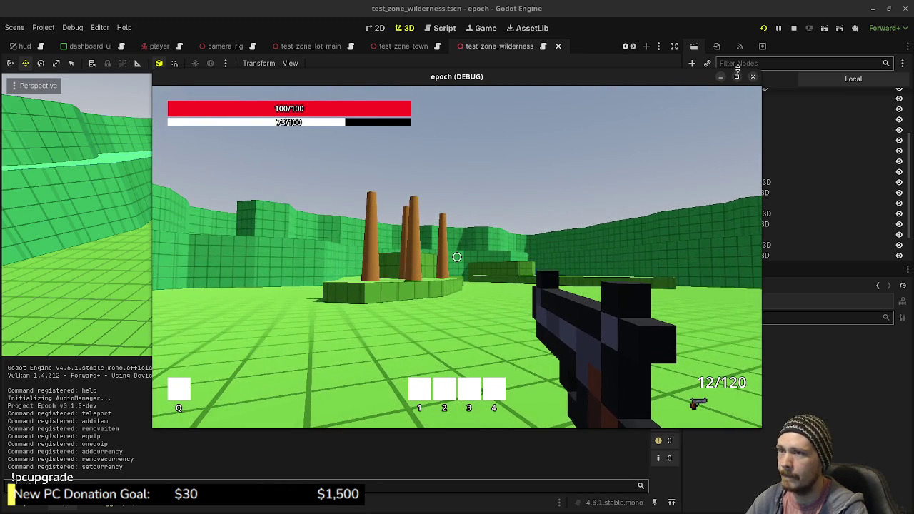
pyautogui.click(673, 140)
pyautogui.press('w')
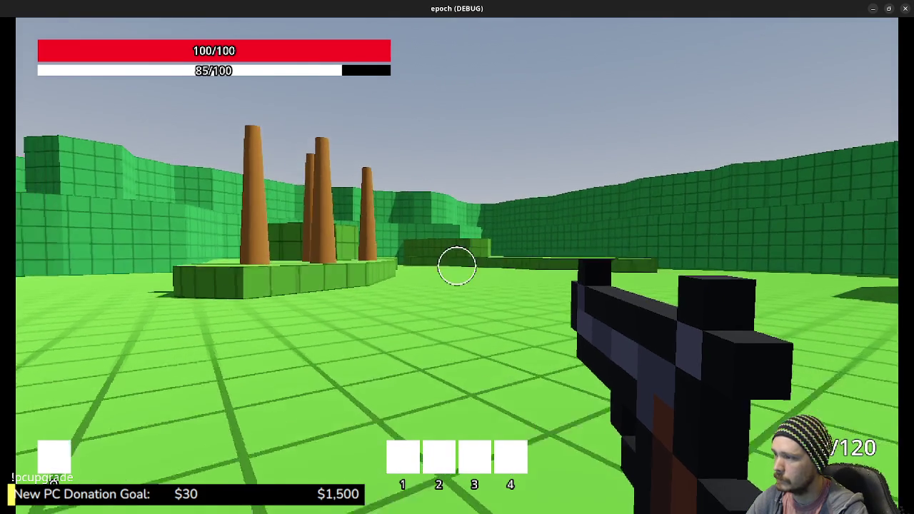
pyautogui.hotkey('shift', 'w')
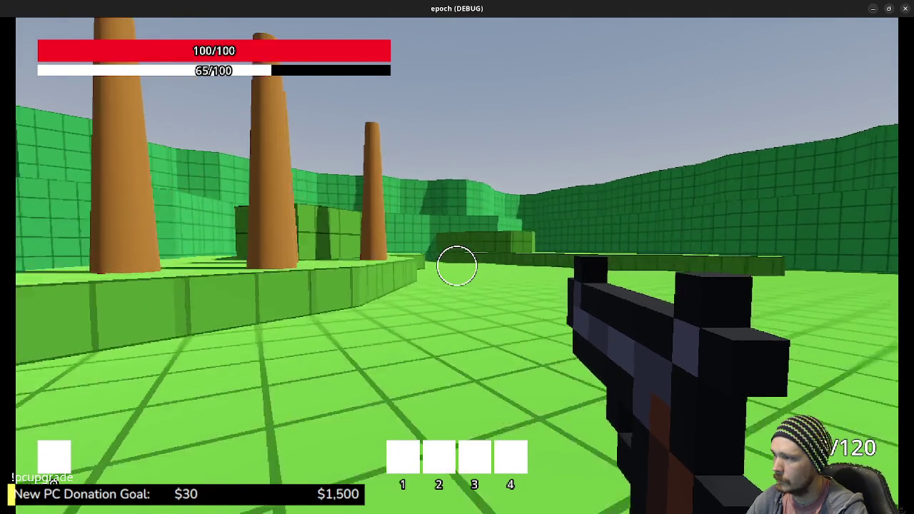
pyautogui.press('w')
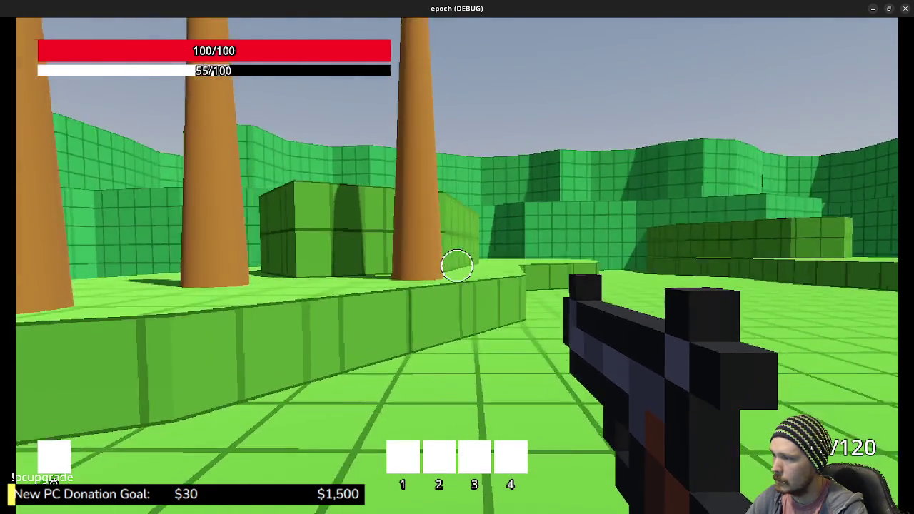
pyautogui.press('s')
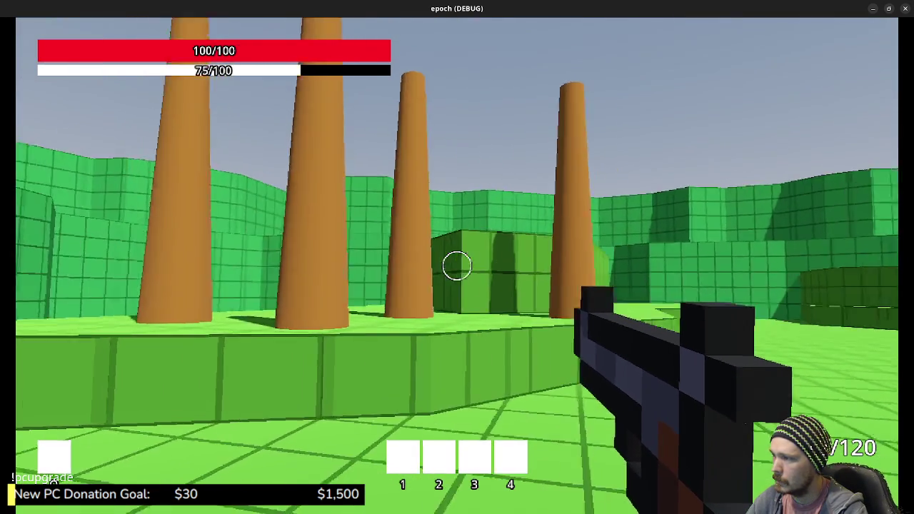
pyautogui.press('w')
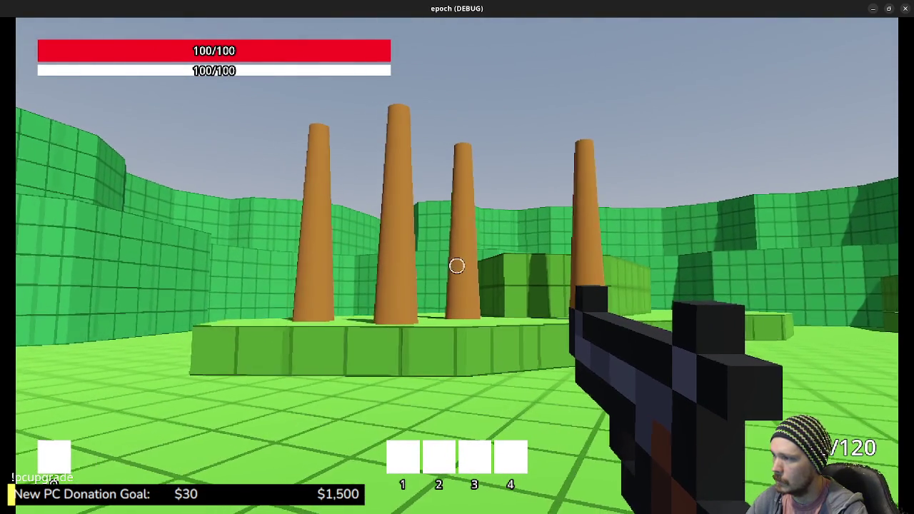
pyautogui.press('F8')
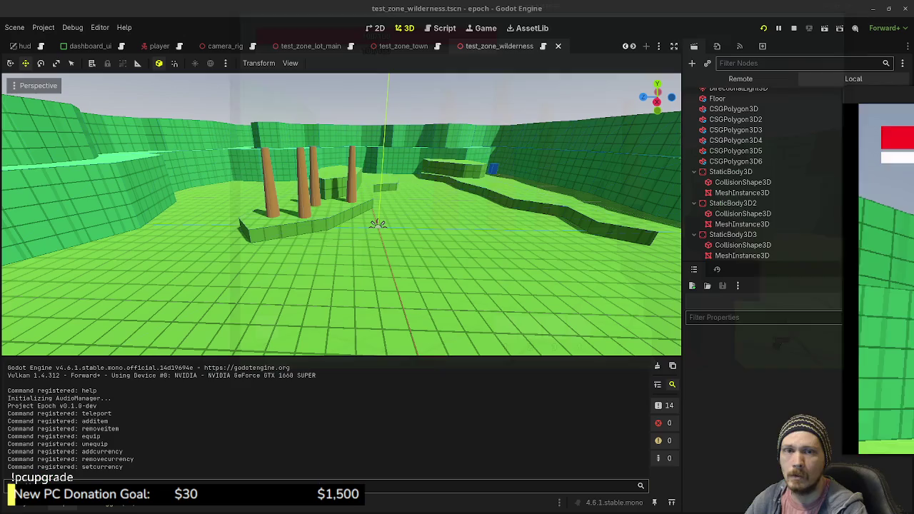
# Set the first trunk's CylinderMesh height to 10.0 m
pyautogui.click(735, 193)
pyautogui.scroll(5, 799, 387)
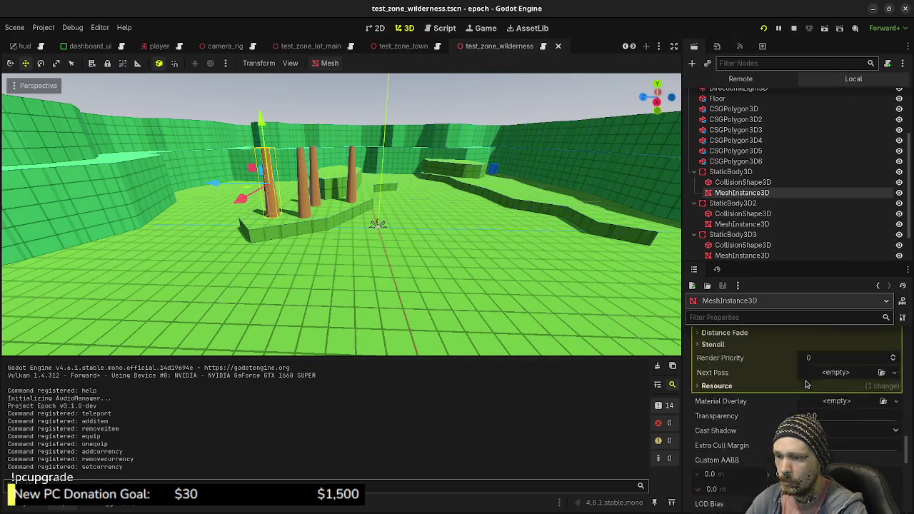
pyautogui.scroll(15, 810, 378)
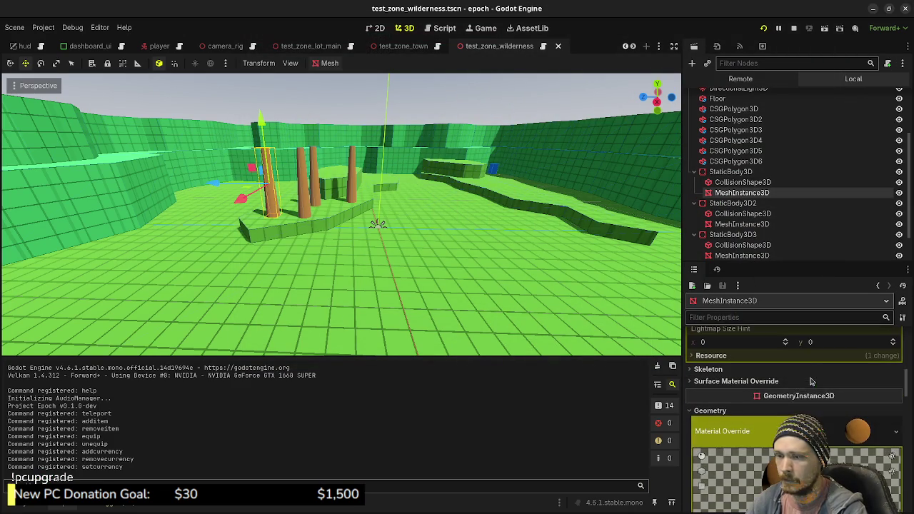
pyautogui.scroll(8, 811, 382)
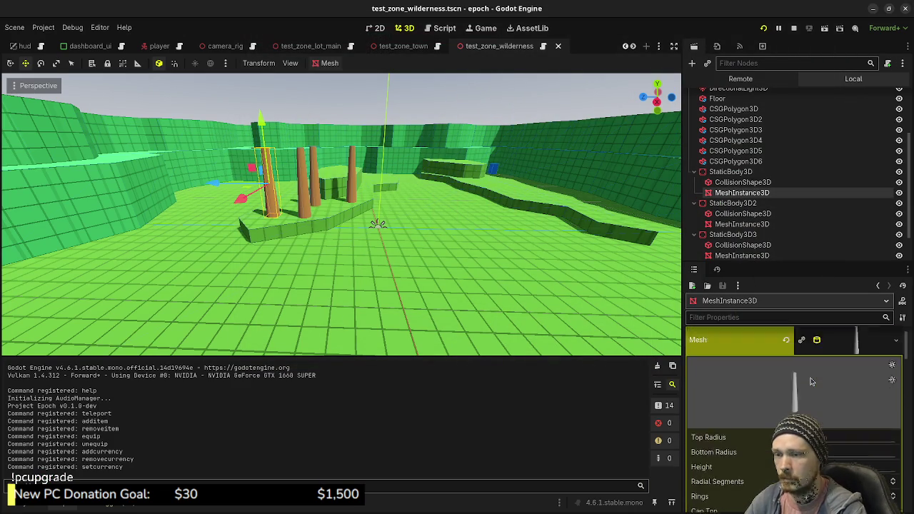
pyautogui.scroll(-3, 809, 386)
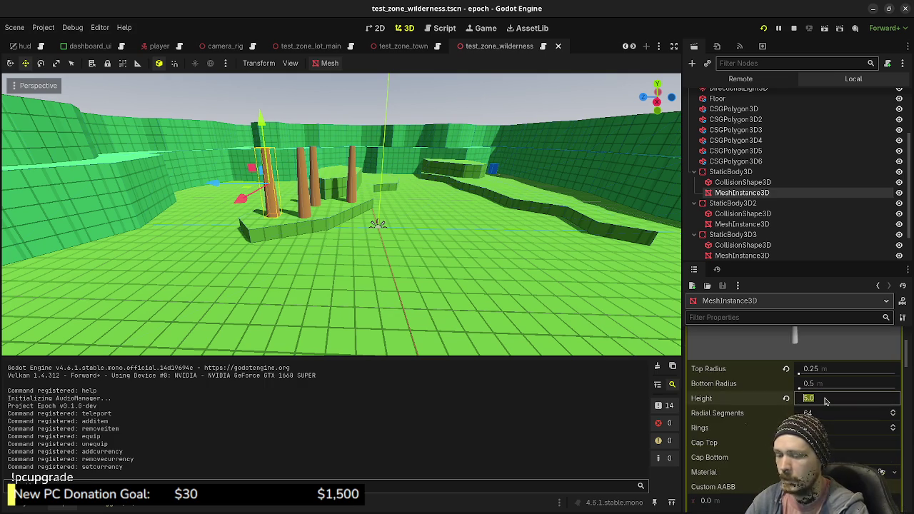
pyautogui.write('10')
pyautogui.press('Return')
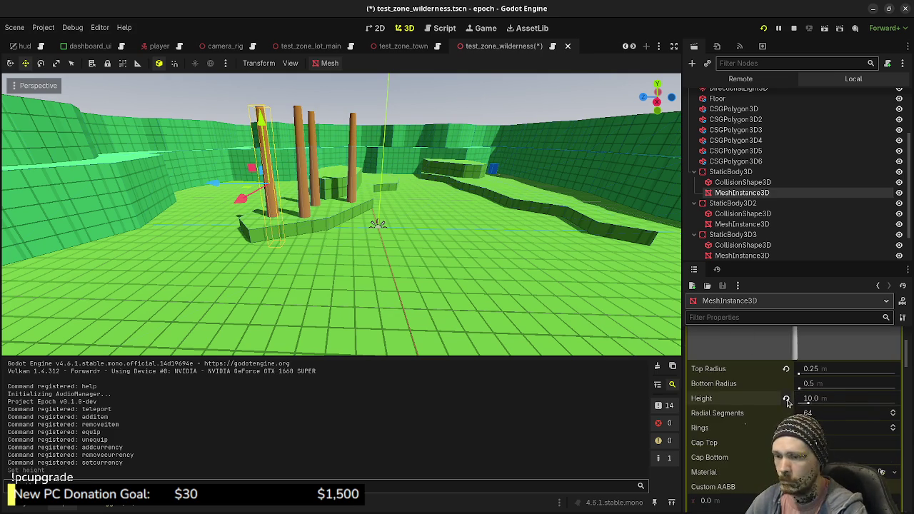
# Raise the first trunk mesh's Y position so it stands on the ground
pyautogui.scroll(-10, 769, 394)
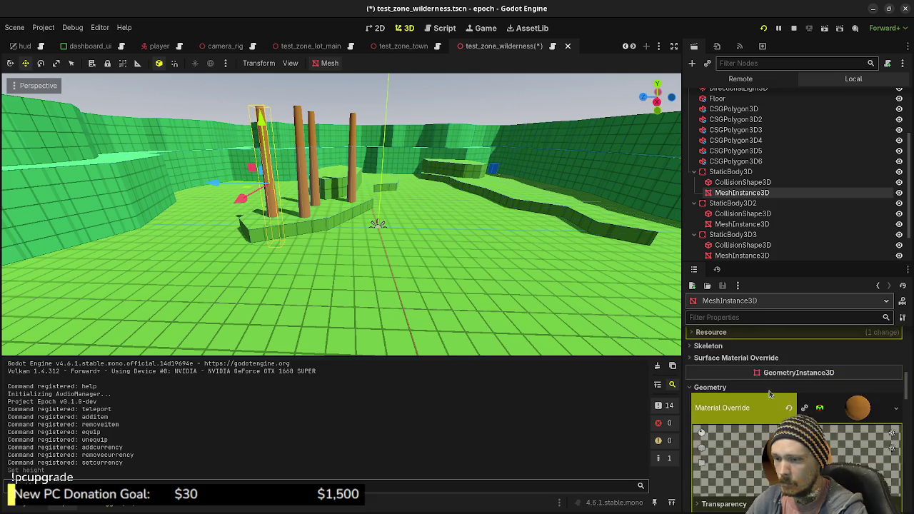
pyautogui.scroll(-1, 770, 394)
pyautogui.scroll(4, 840, 381)
pyautogui.click(858, 343)
pyautogui.scroll(-3, 755, 419)
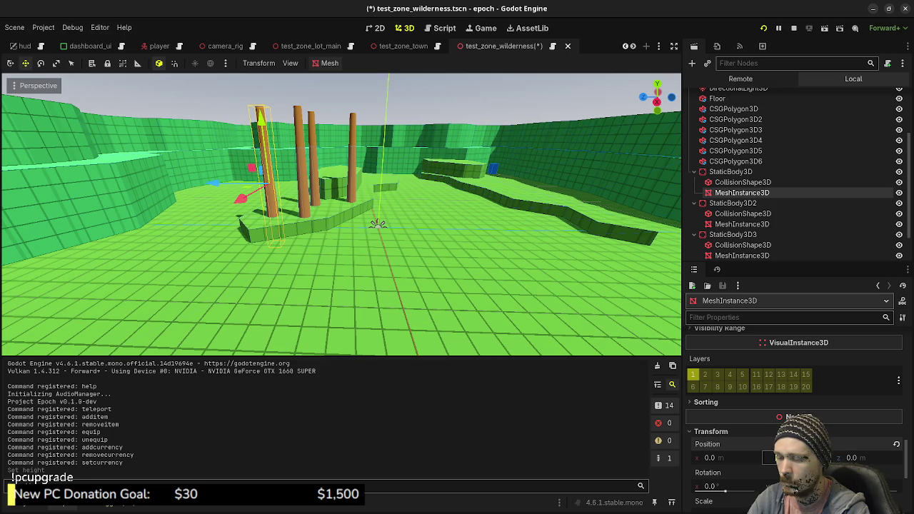
pyautogui.press('Return')
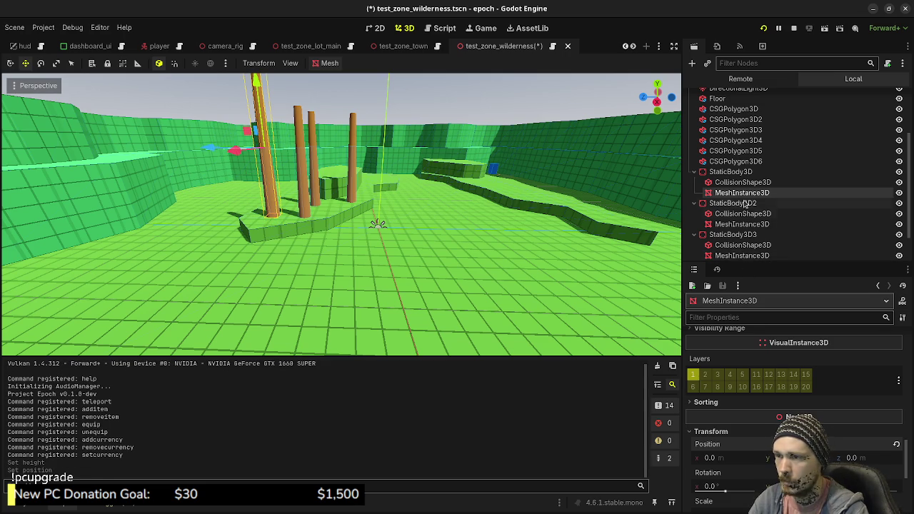
pyautogui.click(739, 183)
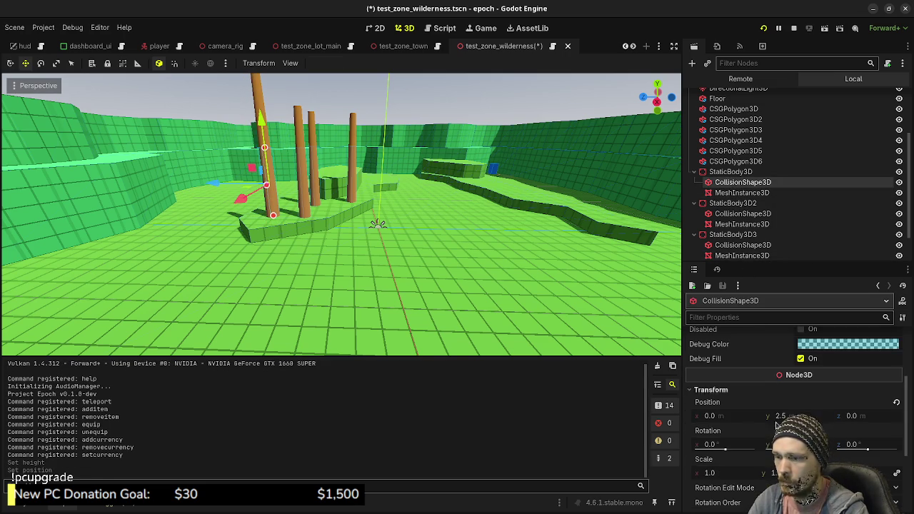
# Set Position Y to 5.0 on the first collision shape and the other trunks' collision shapes and meshes
pyautogui.moveTo(792, 416); pyautogui.dragTo(814, 416)
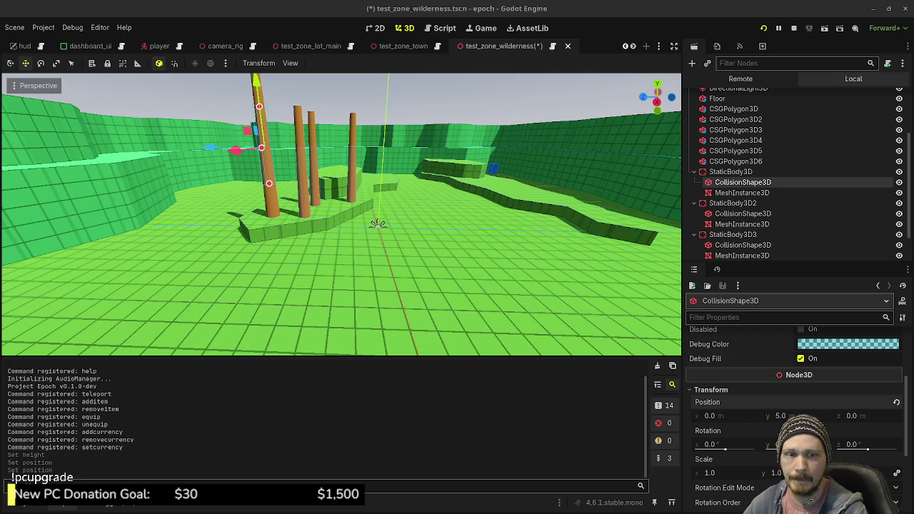
pyautogui.click(728, 204)
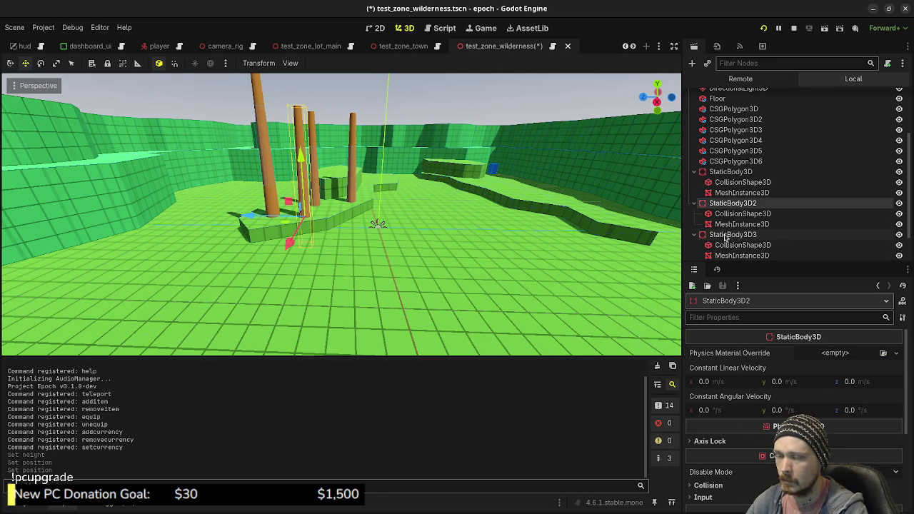
pyautogui.click(739, 213)
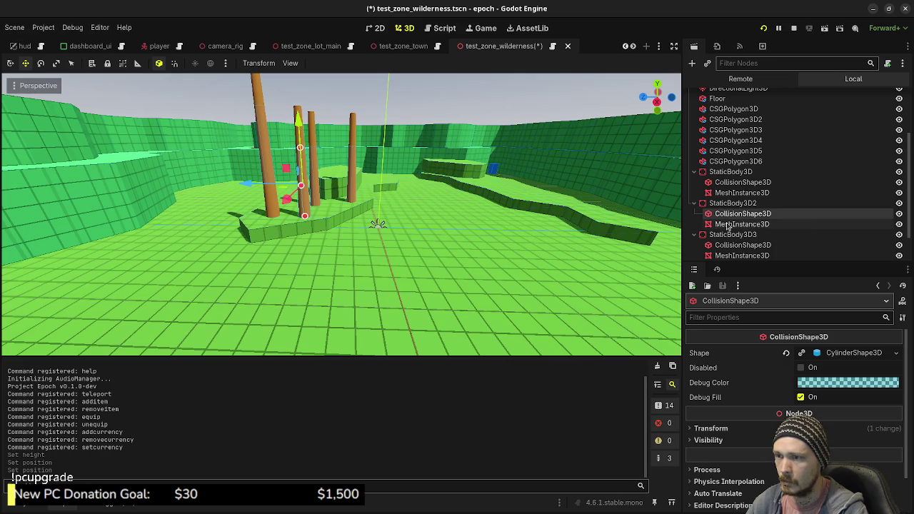
pyautogui.keyDown('ctrl'); pyautogui.click(728, 226); pyautogui.keyUp('ctrl')
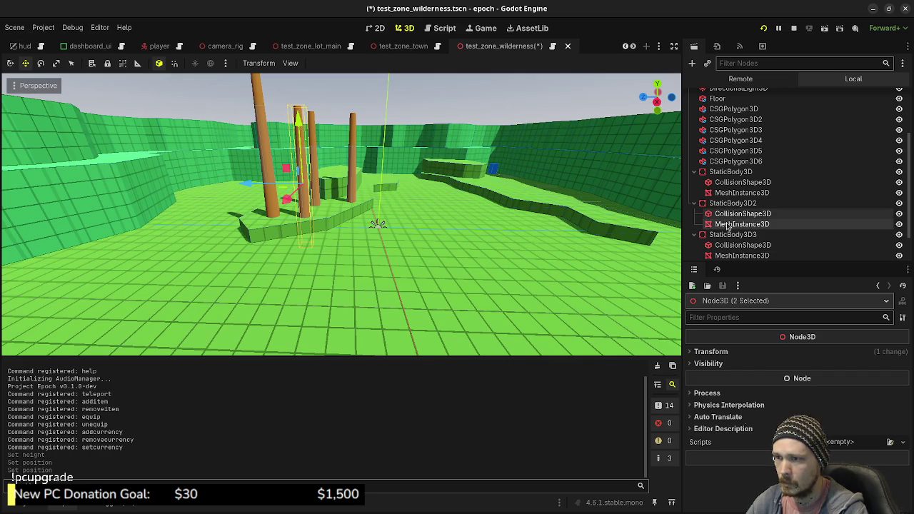
pyautogui.keyDown('ctrl'); pyautogui.click(729, 245); pyautogui.keyUp('ctrl')
pyautogui.keyDown('ctrl'); pyautogui.click(731, 255); pyautogui.keyUp('ctrl')
pyautogui.scroll(-2, 736, 240)
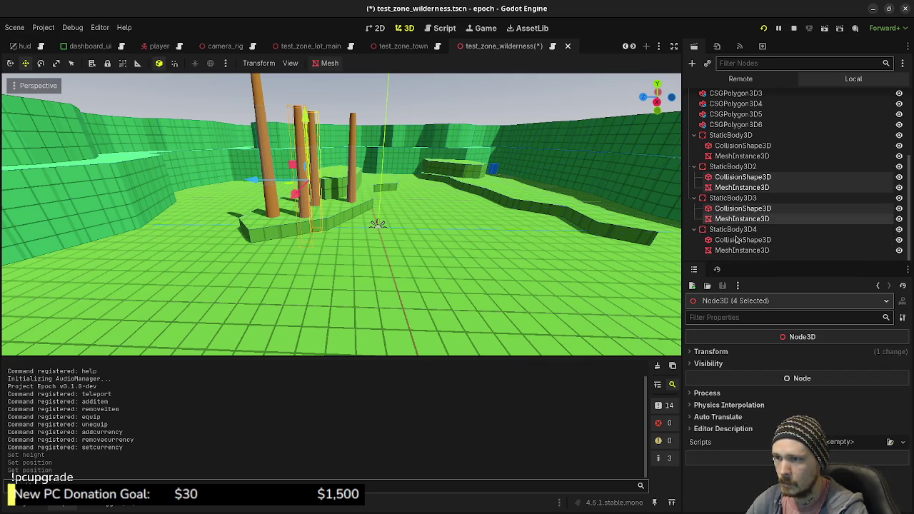
pyautogui.keyDown('ctrl'); pyautogui.click(723, 242); pyautogui.keyUp('ctrl')
pyautogui.keyDown('ctrl'); pyautogui.click(729, 250); pyautogui.keyUp('ctrl')
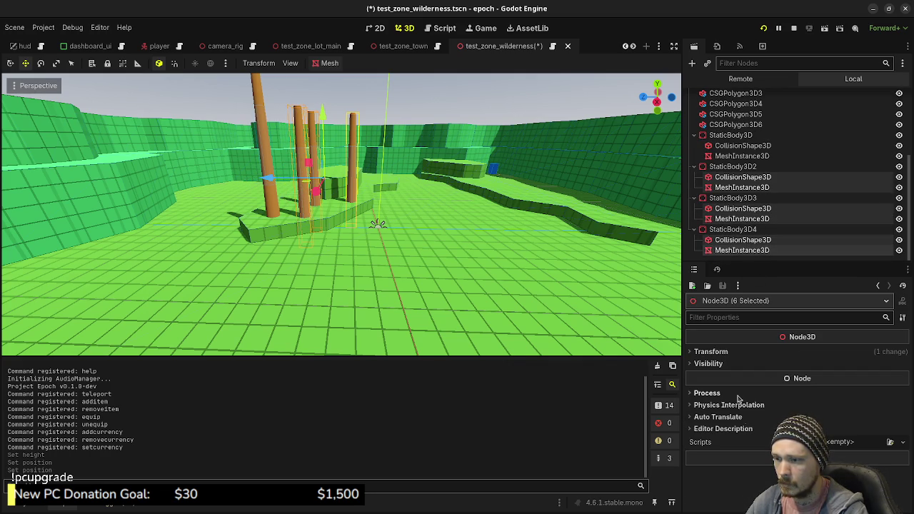
pyautogui.click(721, 352)
pyautogui.click(790, 378)
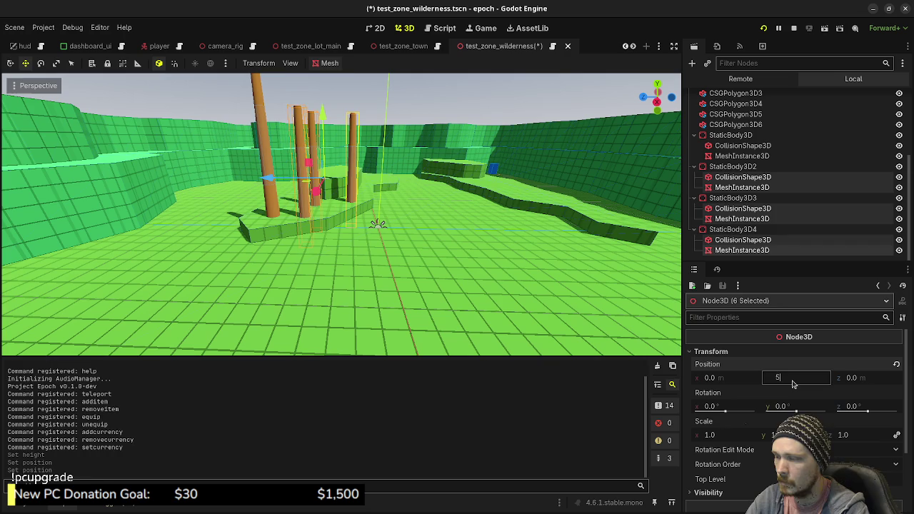
pyautogui.press('Return')
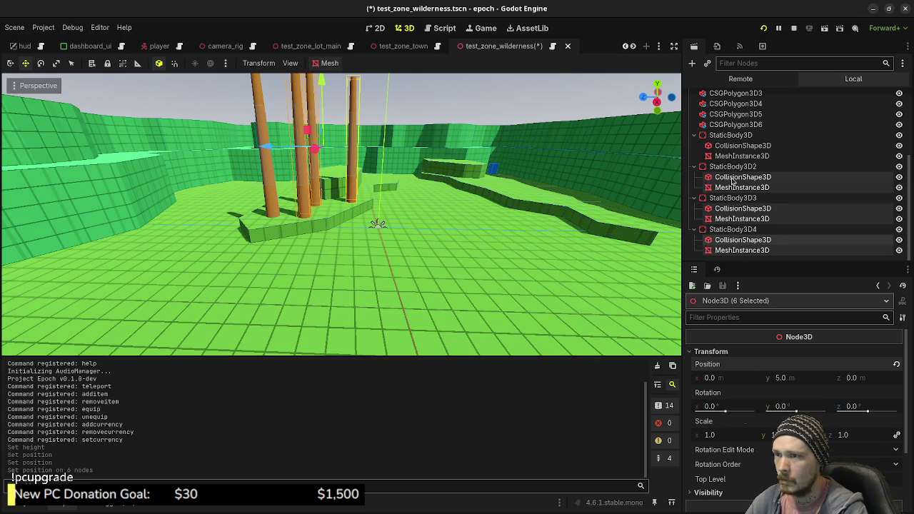
# Set the first pillar's collision CylinderShape3D height to 10 m
pyautogui.click(730, 136)
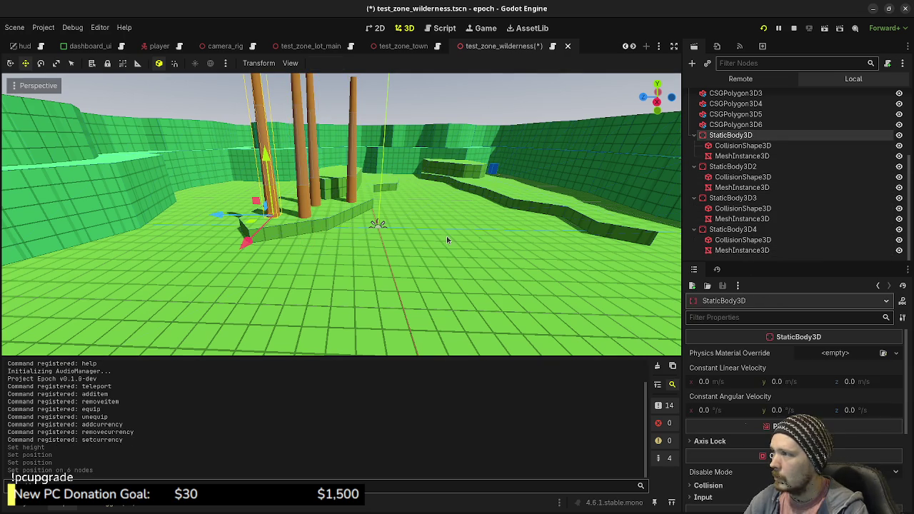
pyautogui.scroll(-3, 449, 240)
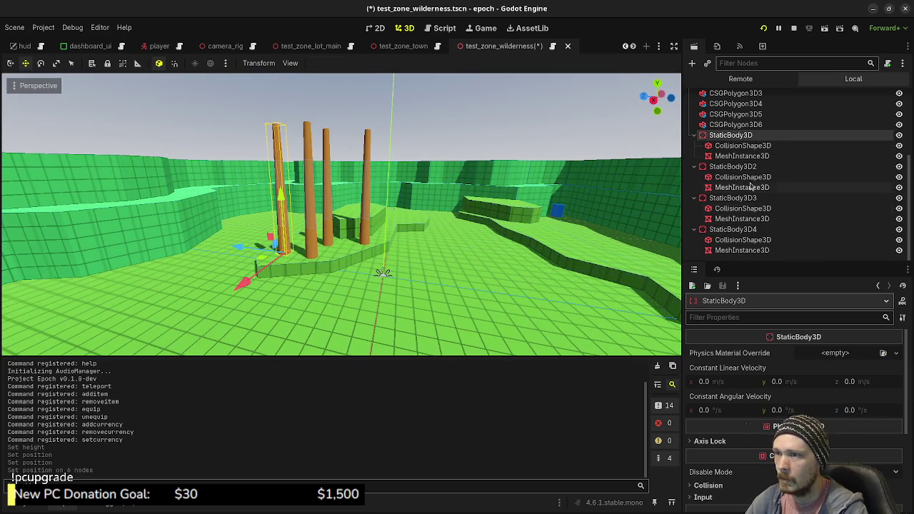
pyautogui.click(741, 146)
pyautogui.keyDown('ctrl'); pyautogui.click(739, 177); pyautogui.keyUp('ctrl')
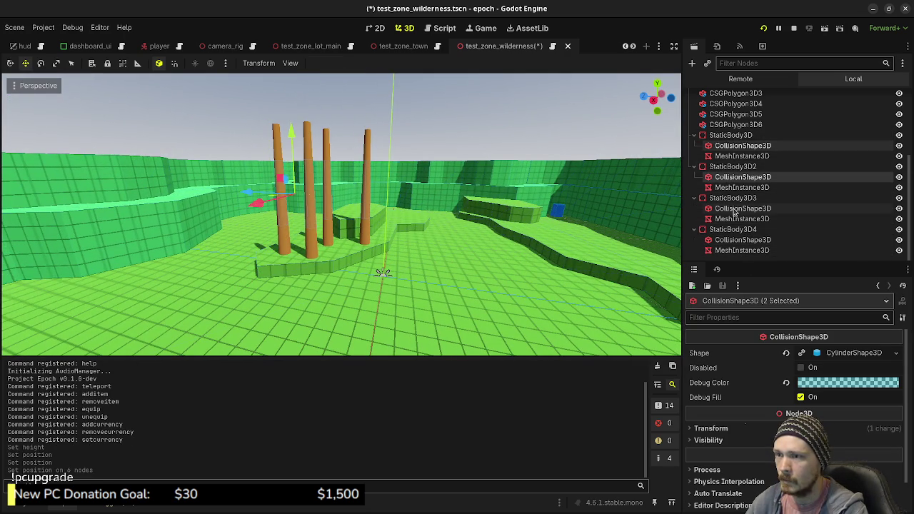
pyautogui.keyDown('ctrl'); pyautogui.click(742, 207); pyautogui.keyUp('ctrl')
pyautogui.click(742, 156)
pyautogui.click(742, 146)
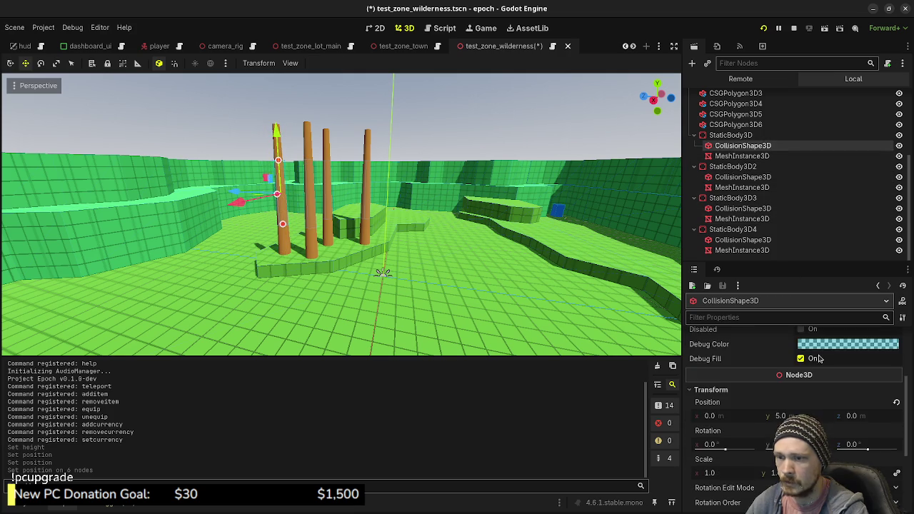
pyautogui.scroll(3, 820, 359)
pyautogui.click(833, 369)
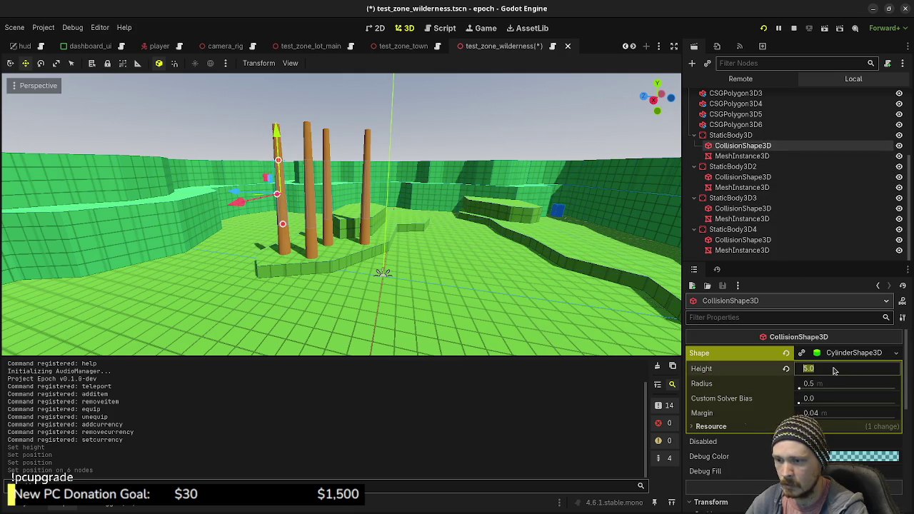
pyautogui.write('10')
pyautogui.press('Return')
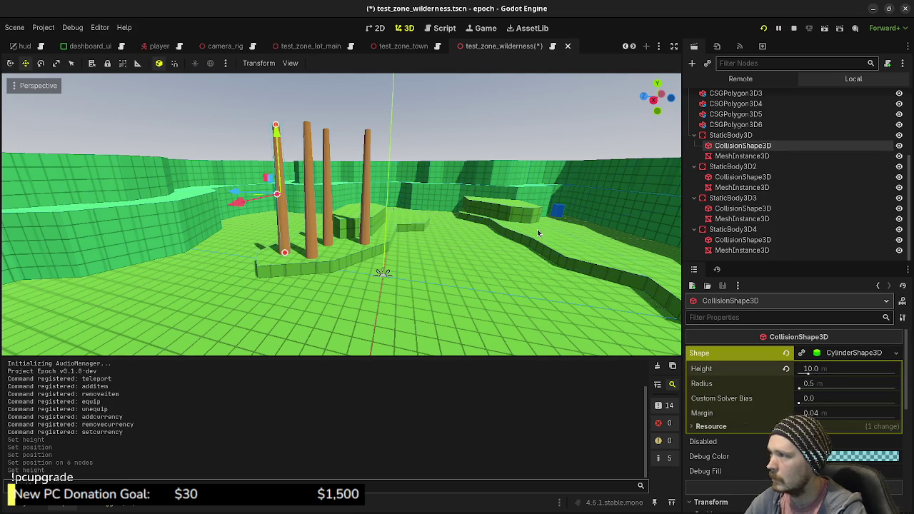
pyautogui.click(463, 241)
pyautogui.press('w')
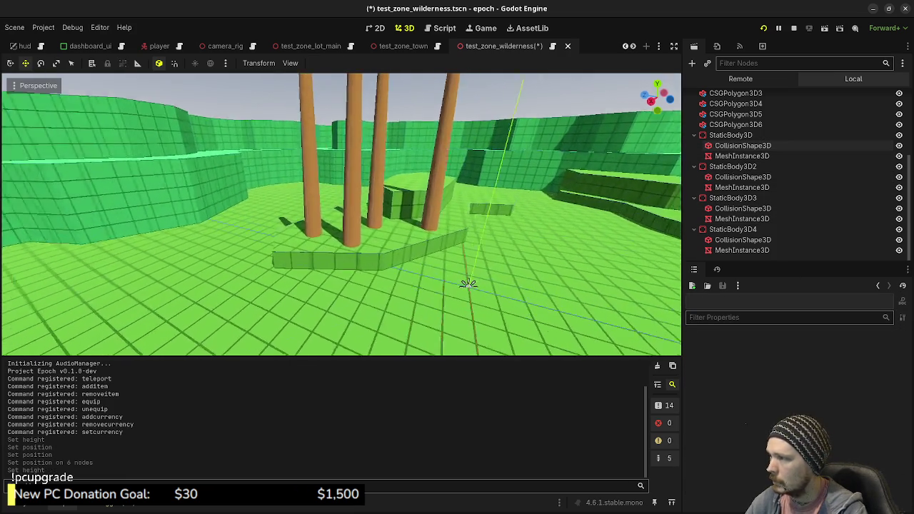
pyautogui.press('s')
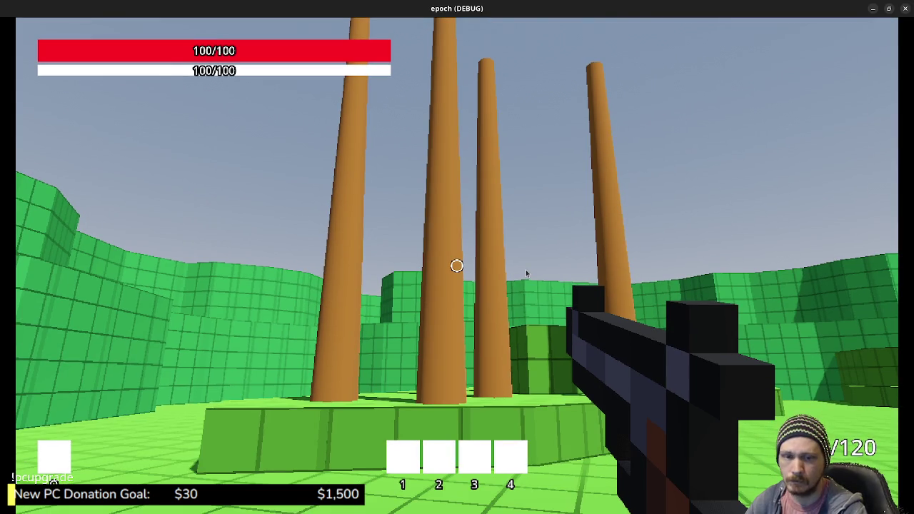
pyautogui.click(525, 269)
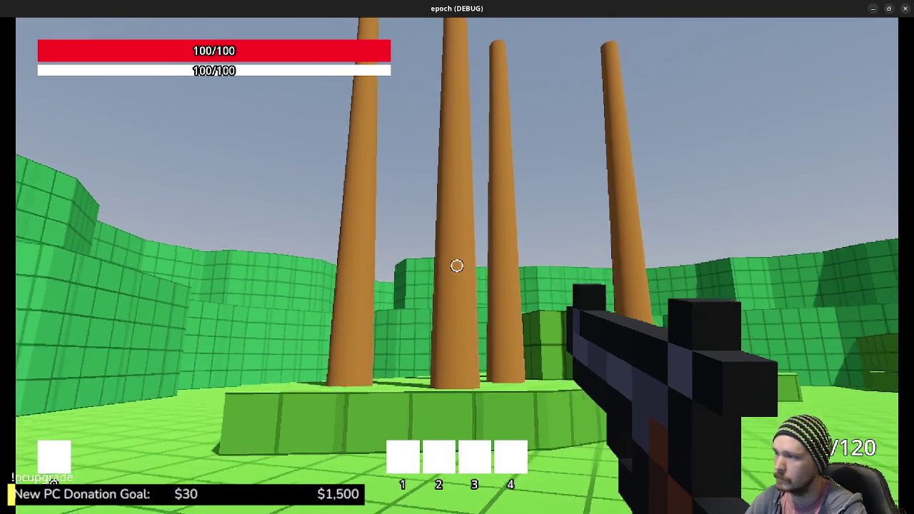
pyautogui.press('w')
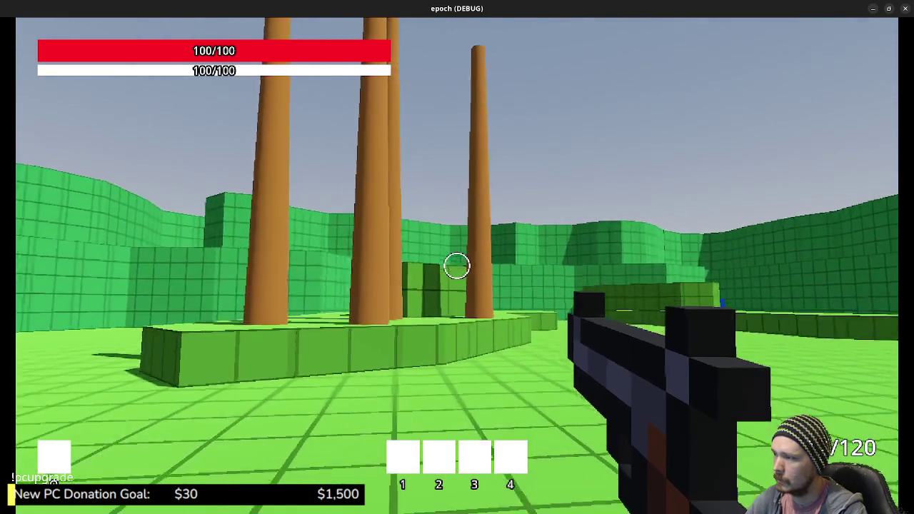
pyautogui.press('w')
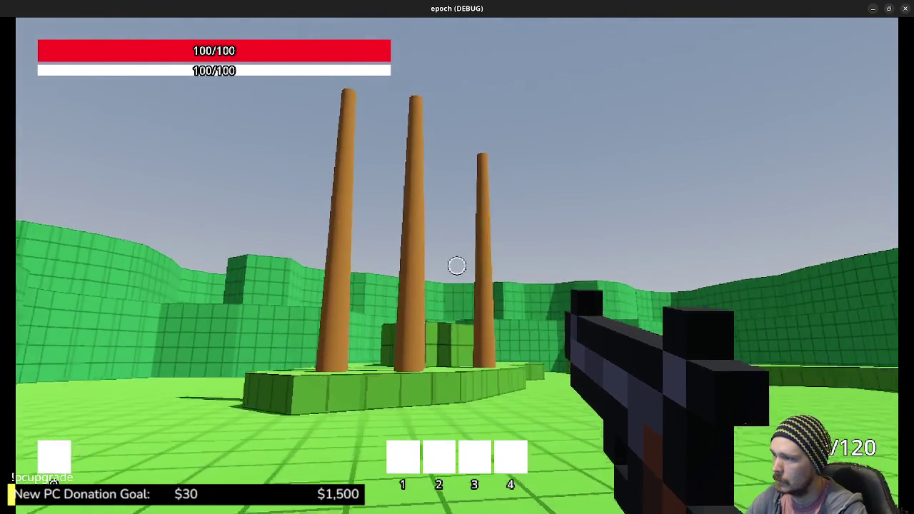
pyautogui.press('w')
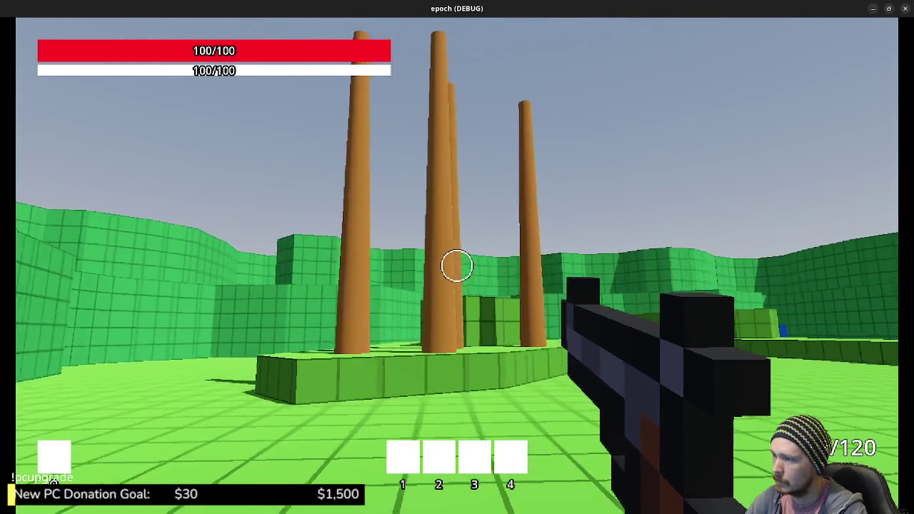
pyautogui.press('w')
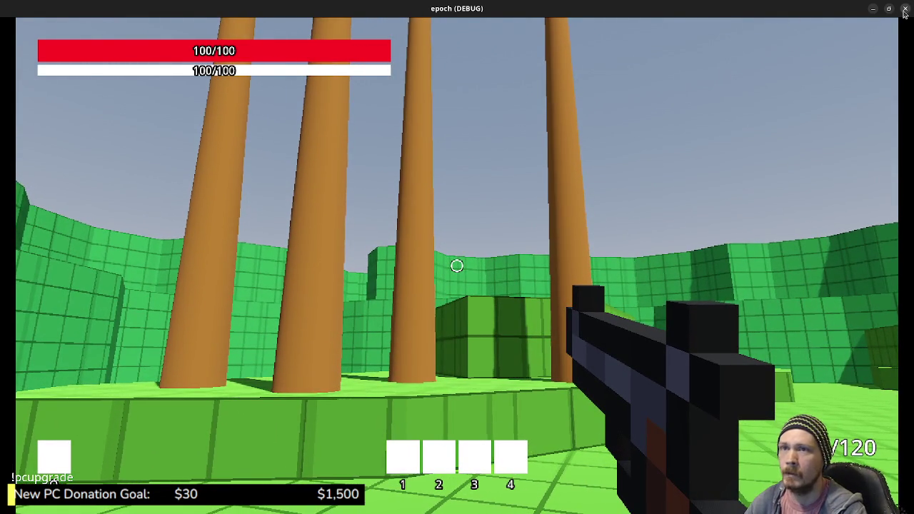
pyautogui.press('F8')
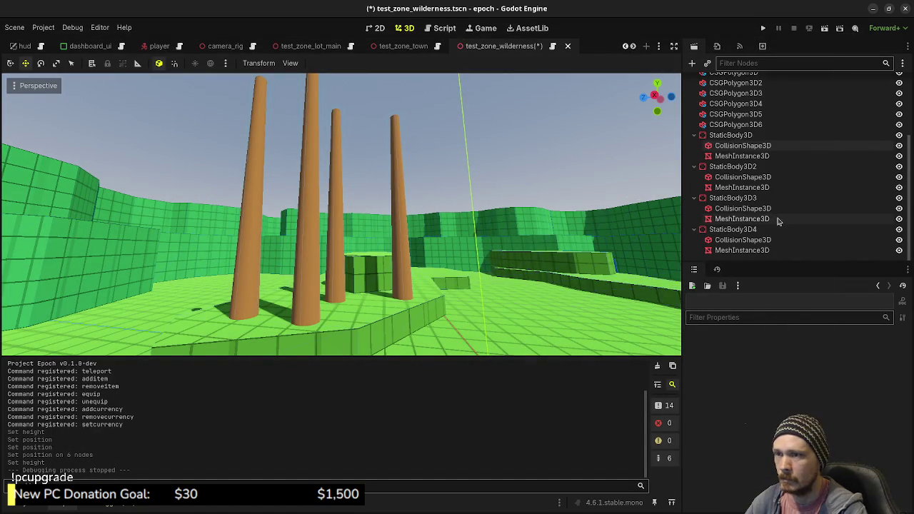
# Delete the StaticBody3D2, StaticBody3D3 and StaticBody3D4 pillars
pyautogui.click(710, 169)
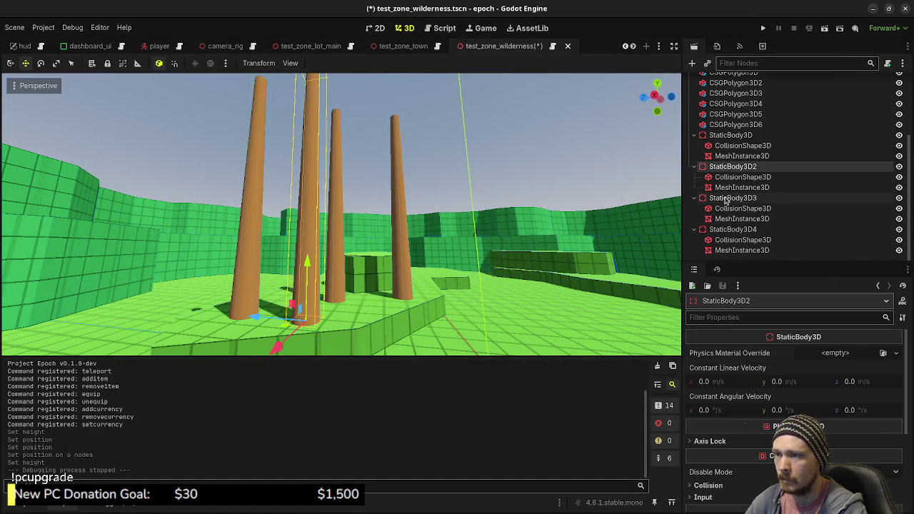
pyautogui.keyDown('shift'); pyautogui.click(725, 199); pyautogui.keyUp('shift')
pyautogui.keyDown('shift'); pyautogui.click(722, 228); pyautogui.keyUp('shift')
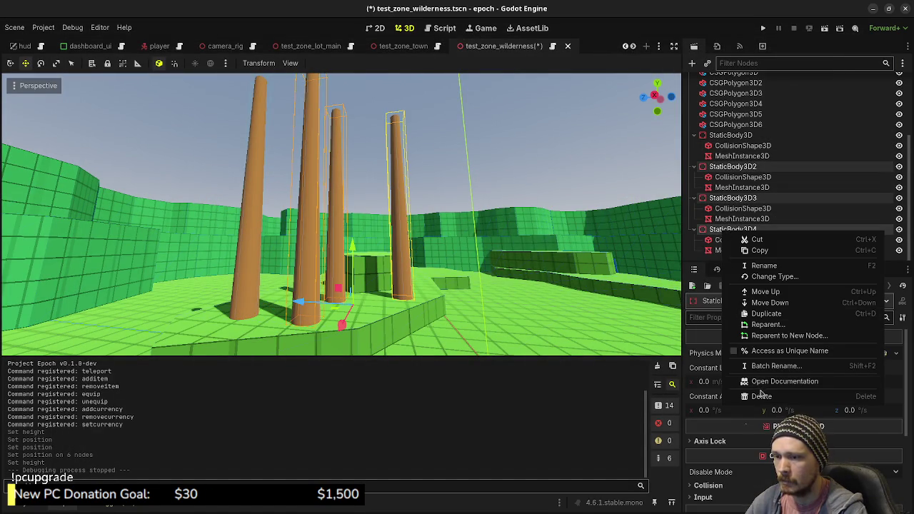
pyautogui.click(761, 395)
pyautogui.click(484, 274)
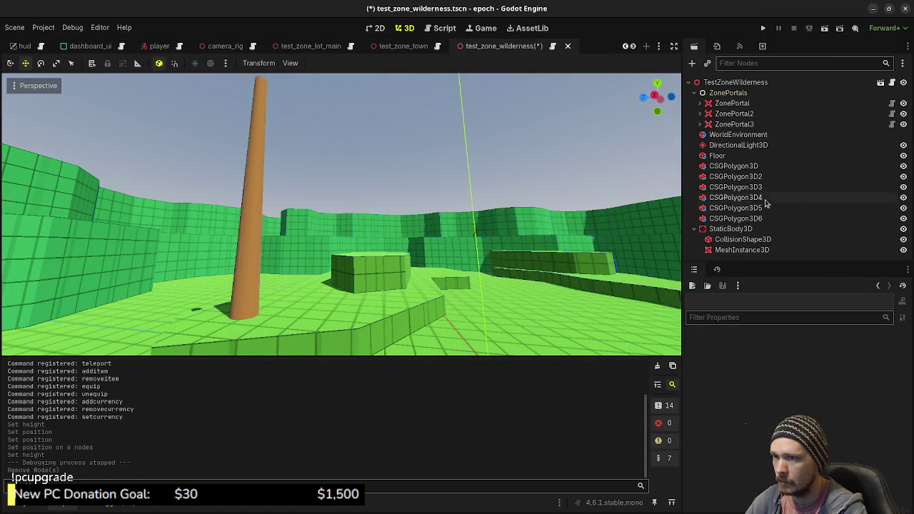
# Add a MeshInstance3D child to the remaining StaticBody3D via 'meshin' search
pyautogui.click(726, 229)
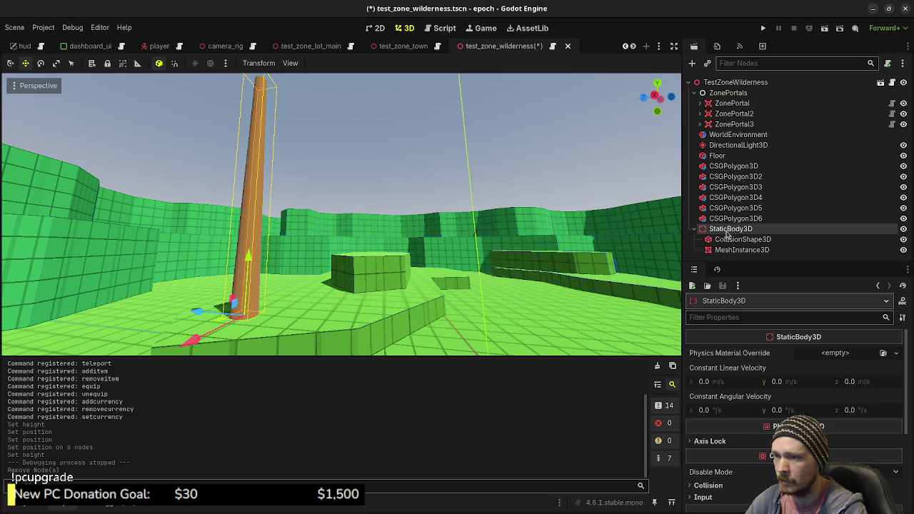
pyautogui.hotkey('ctrl', 'a')
pyautogui.write('meshin')
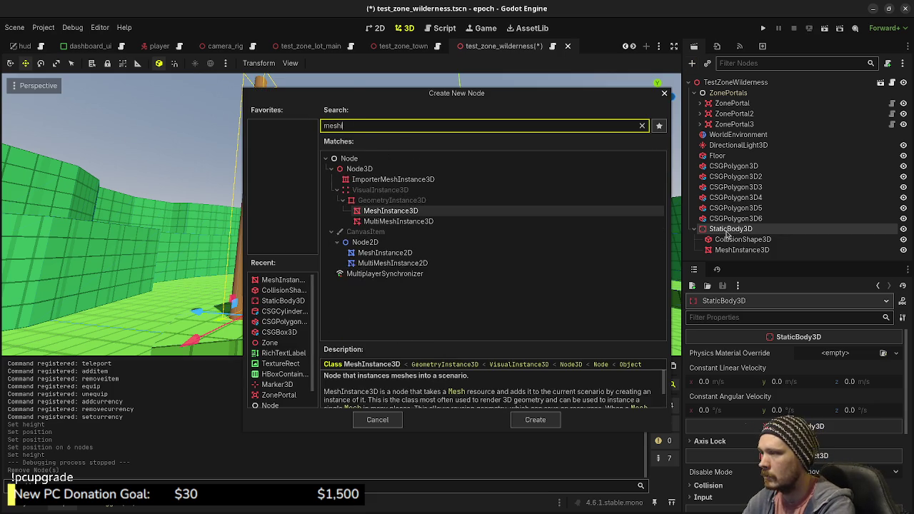
pyautogui.press('Return')
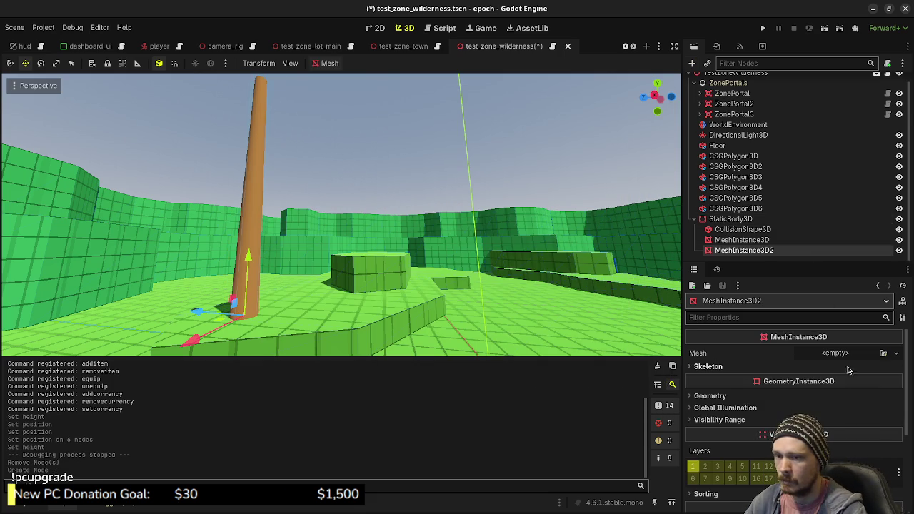
pyautogui.click(835, 357)
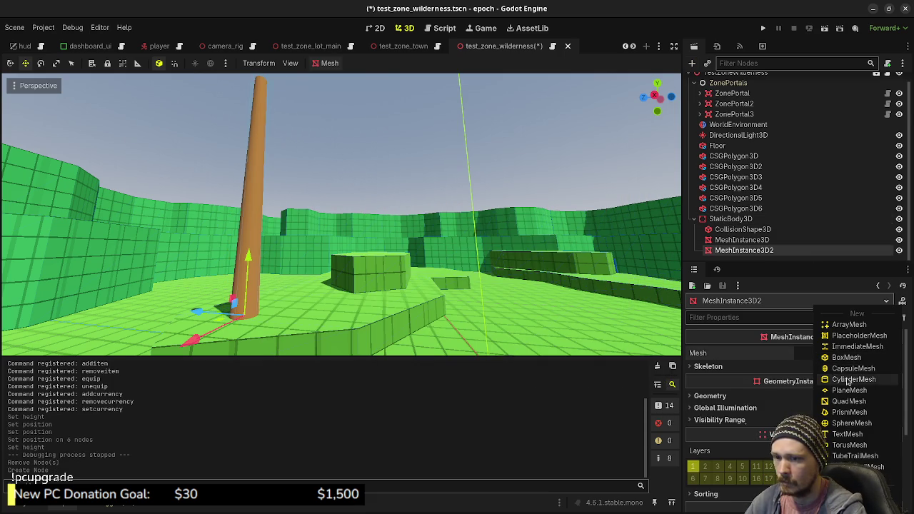
# Give the new node a CylinderMesh and adjust its bottom radius into a cone
pyautogui.click(848, 380)
pyautogui.click(843, 362)
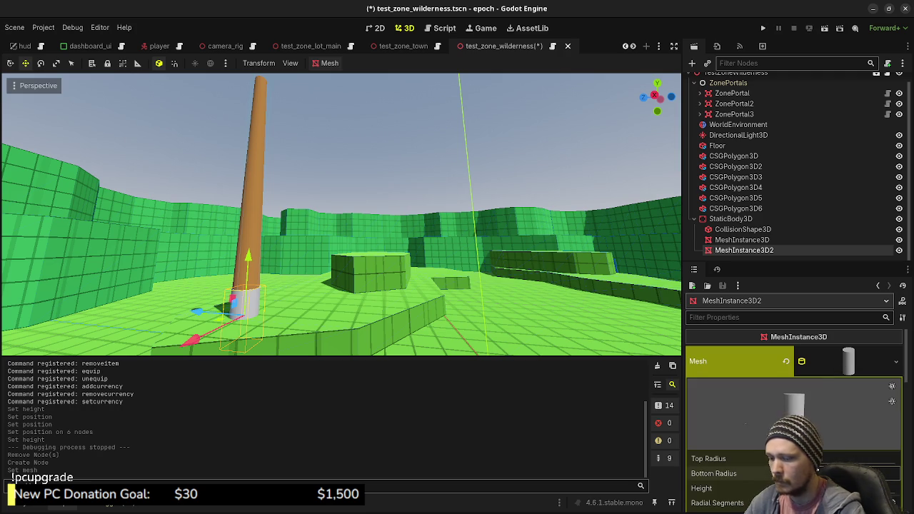
pyautogui.press('Return')
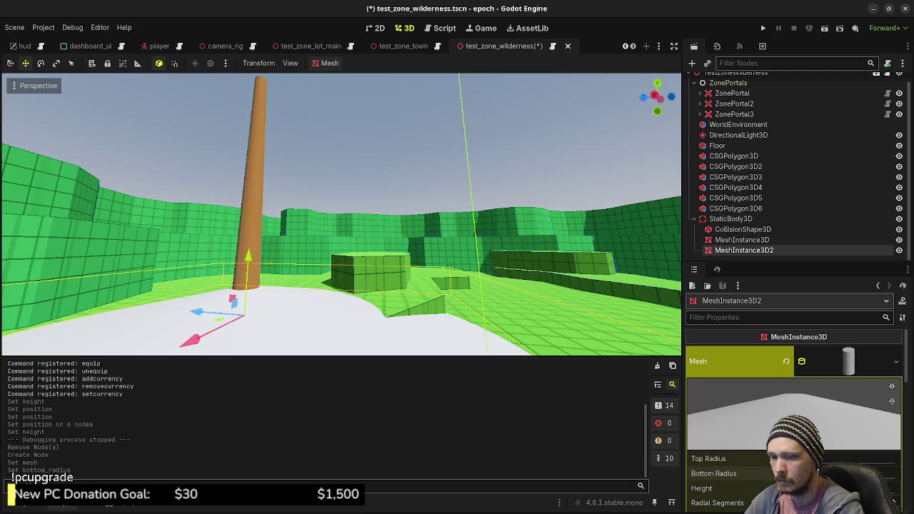
pyautogui.press('Return')
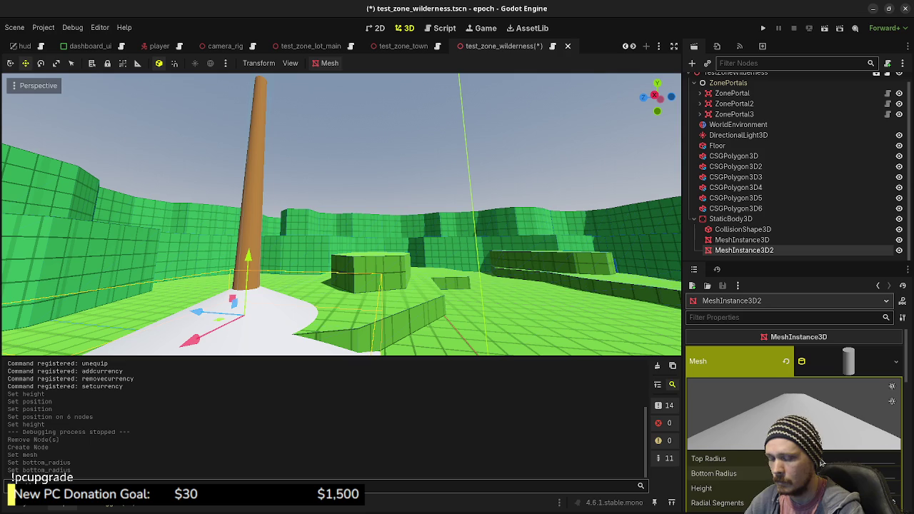
pyautogui.press('f')
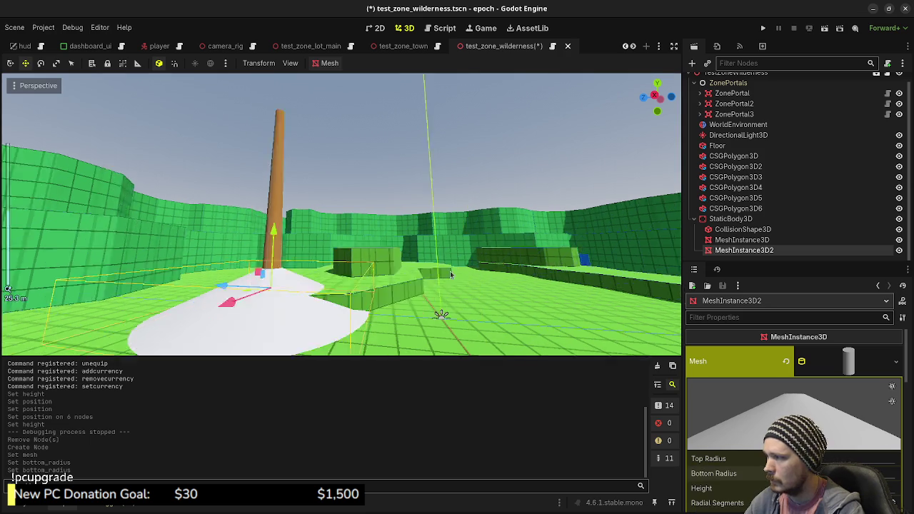
# Flatten the cone and lower its radial segments and rings for a low-poly look
pyautogui.scroll(-2, 771, 428)
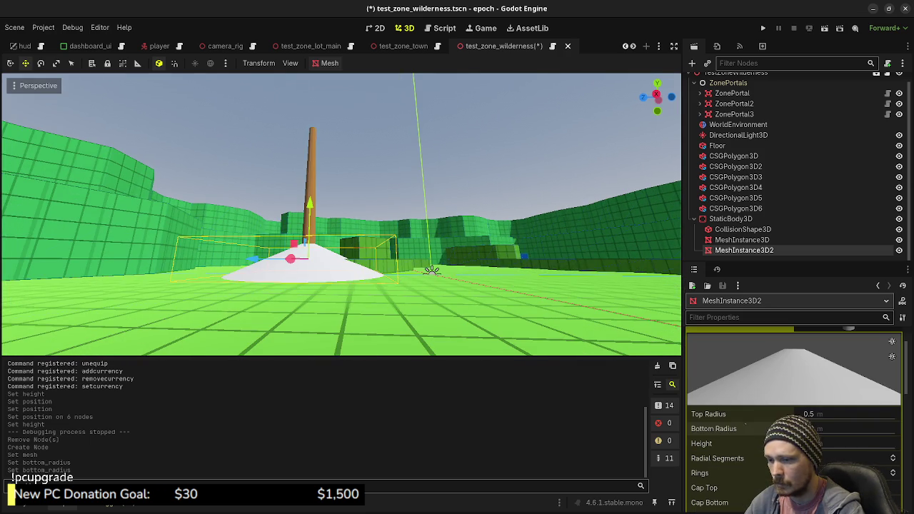
pyautogui.press('Return')
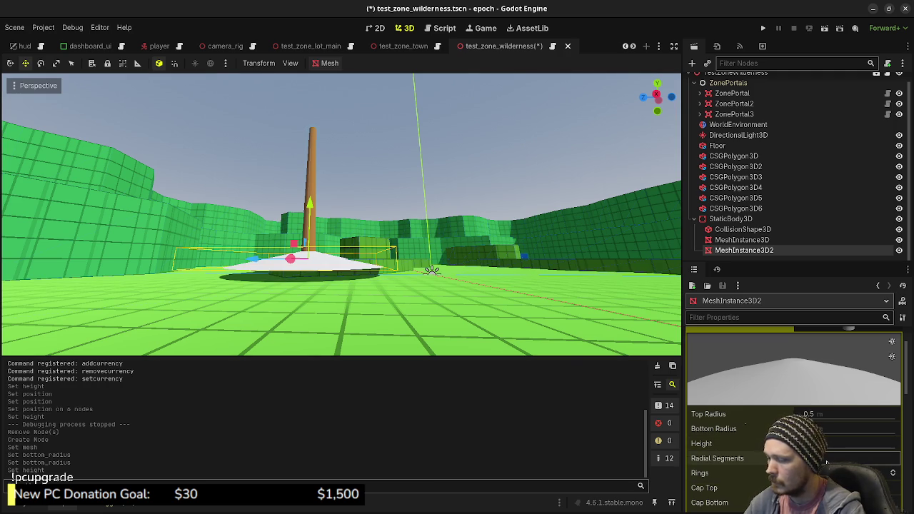
pyautogui.press('Return')
pyautogui.moveTo(494, 271); pyautogui.dragTo(486, 314)
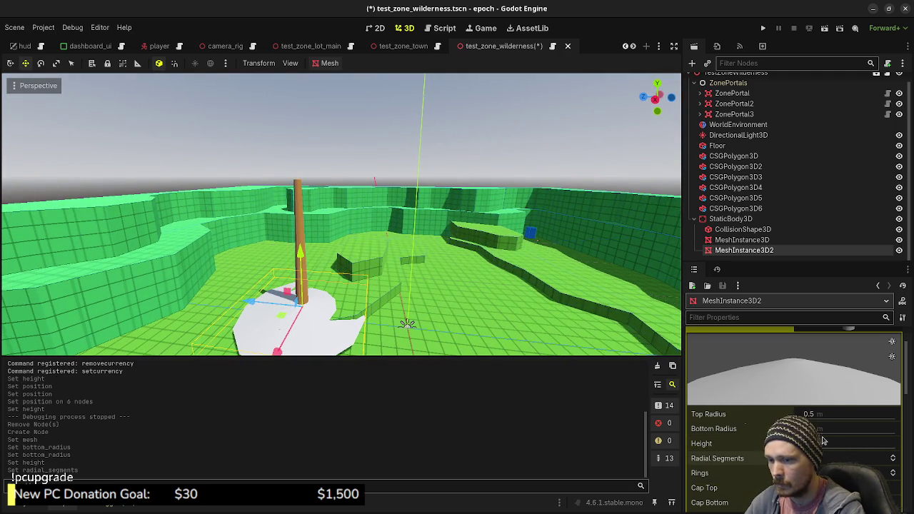
pyautogui.press('Return')
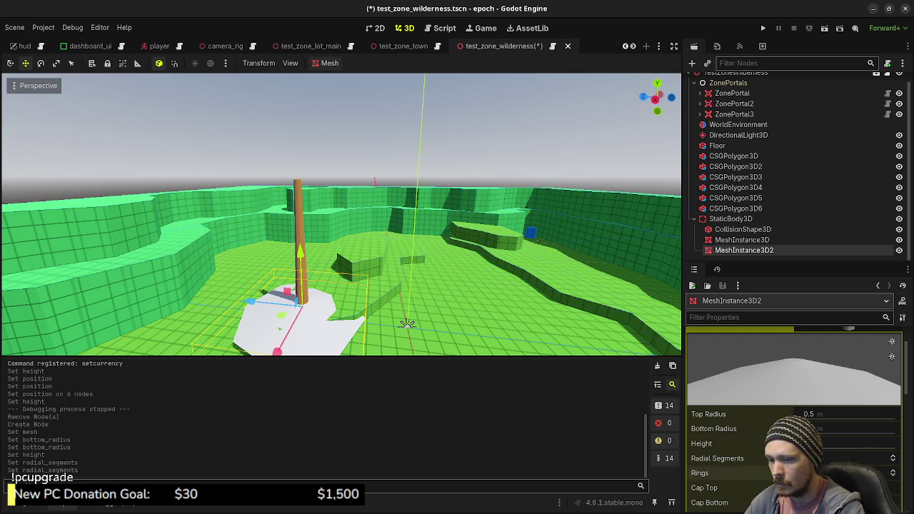
pyautogui.press('Return')
# Raise the cone higher up the trunk, tweak its bottom radius, and save the scene
pyautogui.moveTo(418, 270); pyautogui.dragTo(421, 227)
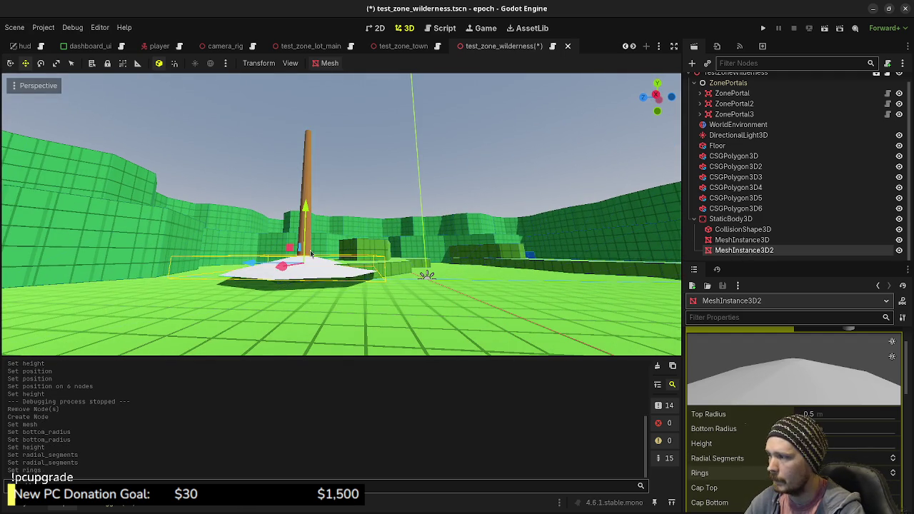
pyautogui.moveTo(301, 211); pyautogui.dragTo(309, 165)
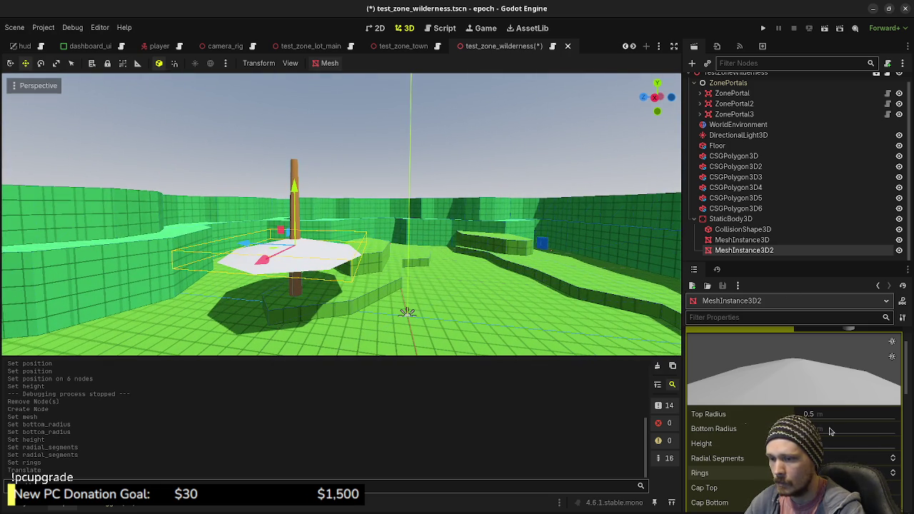
pyautogui.moveTo(828, 426); pyautogui.dragTo(829, 425)
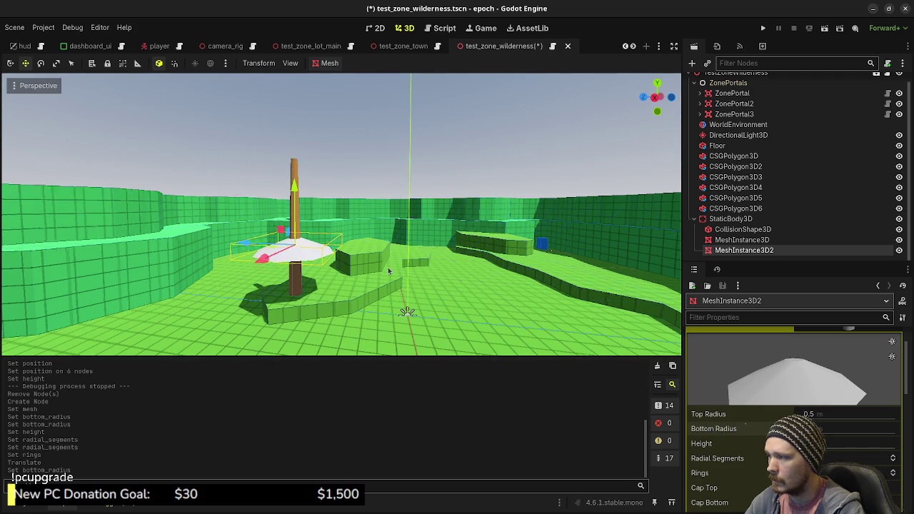
pyautogui.moveTo(384, 275); pyautogui.dragTo(391, 262)
pyautogui.hotkey('ctrl', 's')
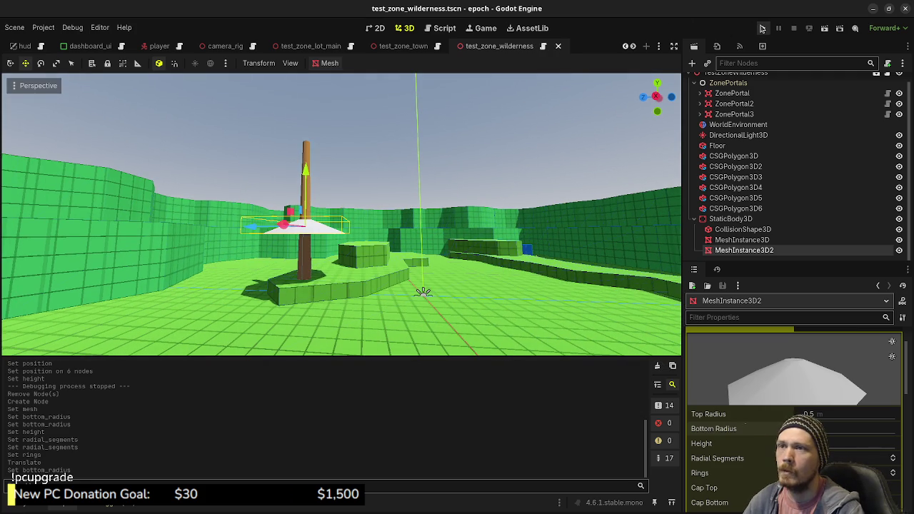
# Run the project briefly to check the tree, then close the game window
pyautogui.click(763, 28)
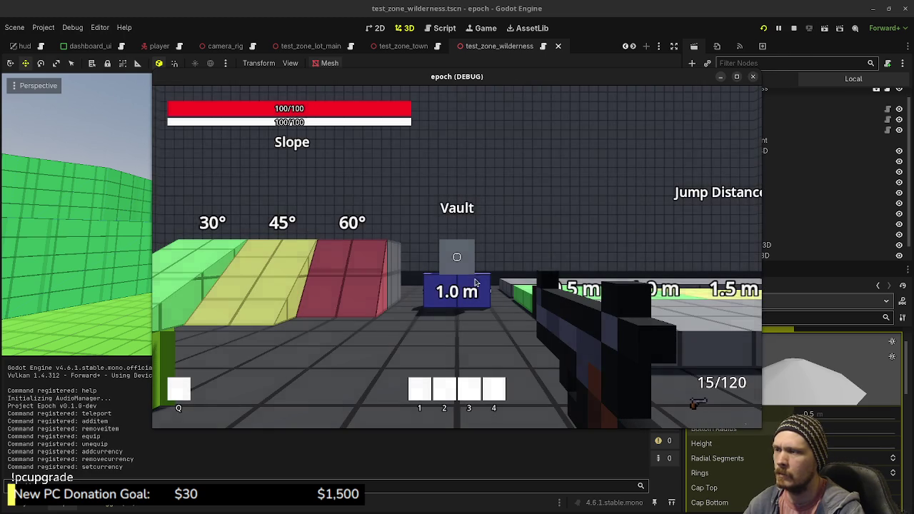
pyautogui.click(793, 28)
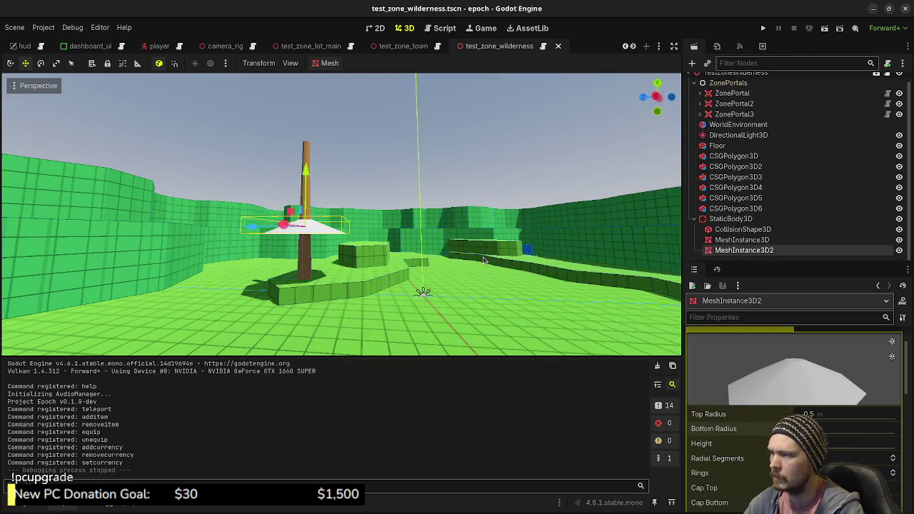
pyautogui.scroll(2, 89, 47)
# In game.gd, change the startup load_zone from lot_main to test_zone_wilderness and save
pyautogui.click(80, 47)
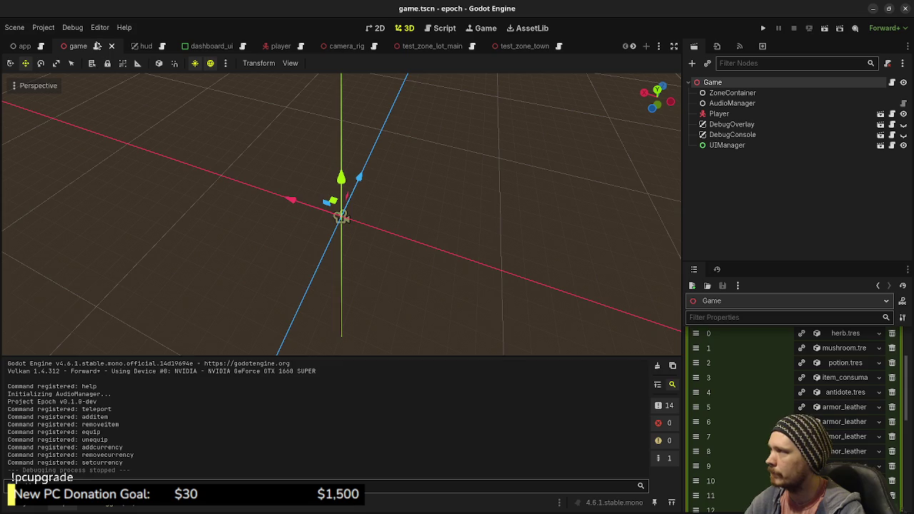
pyautogui.hotkey('ctrl', 'F3')
pyautogui.scroll(20, 348, 243)
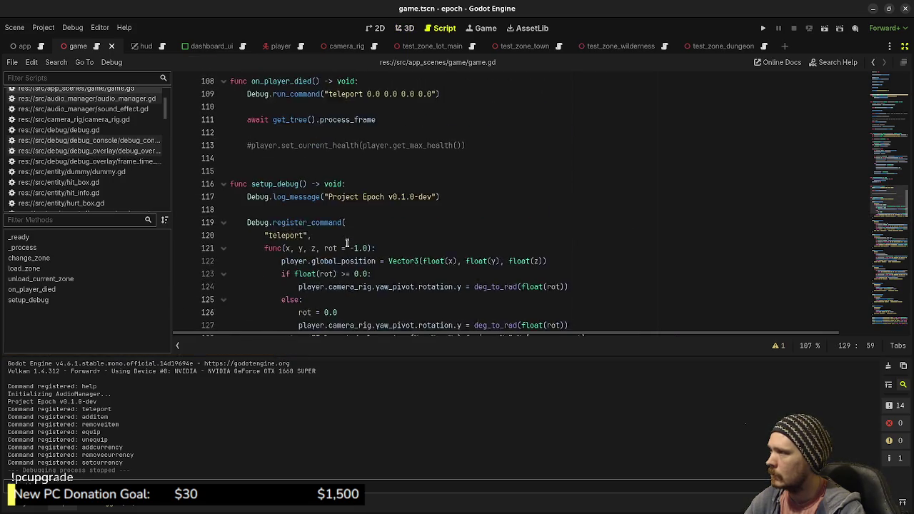
pyautogui.scroll(-6, 408, 256)
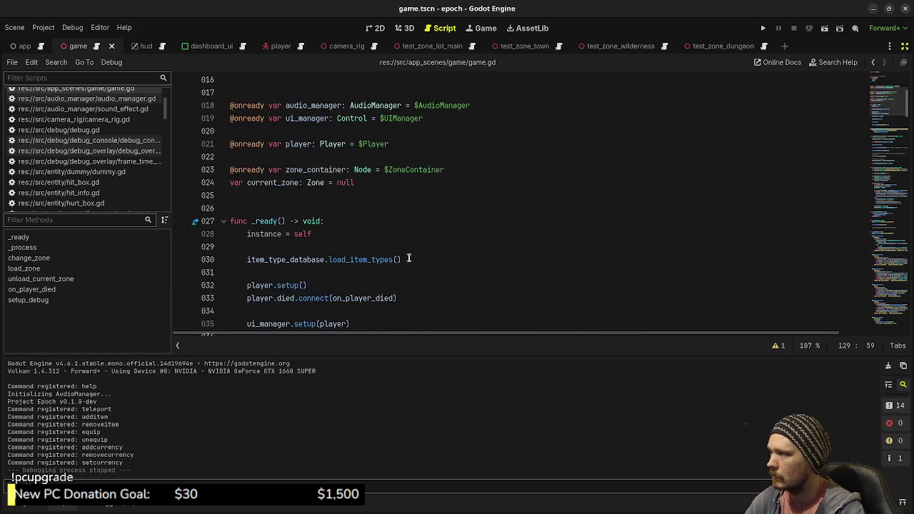
pyautogui.moveTo(337, 209); pyautogui.dragTo(373, 207)
pyautogui.write('wilderness')
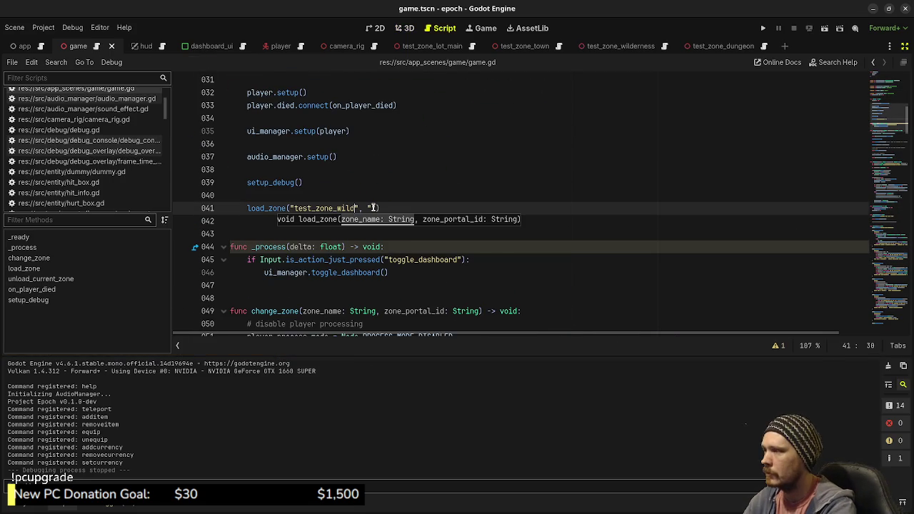
pyautogui.hotkey('ctrl', 's')
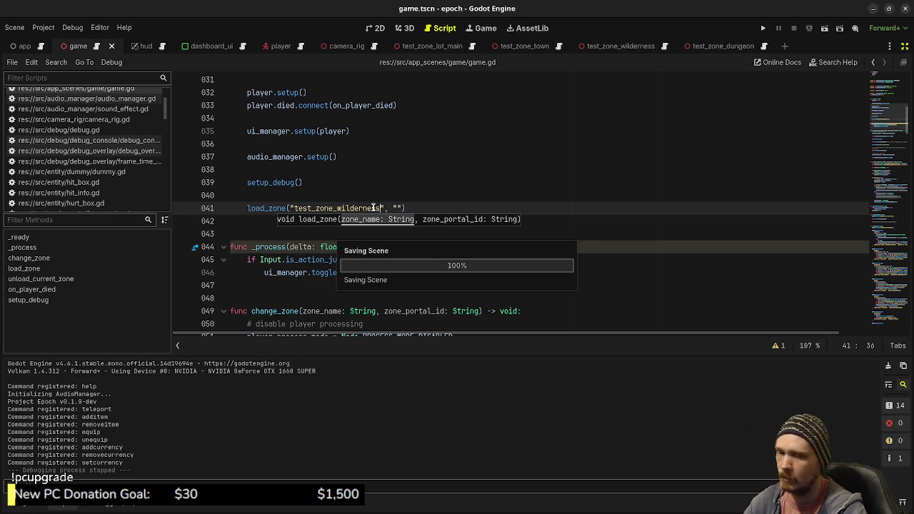
# Playtest with F5, walk up to the tree, stop the game and return to the wilderness scene
pyautogui.press('F5')
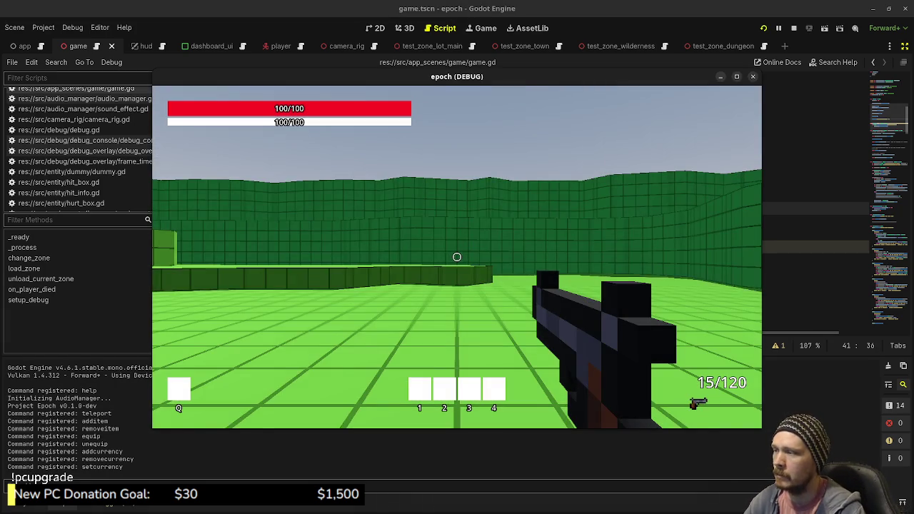
pyautogui.press('w')
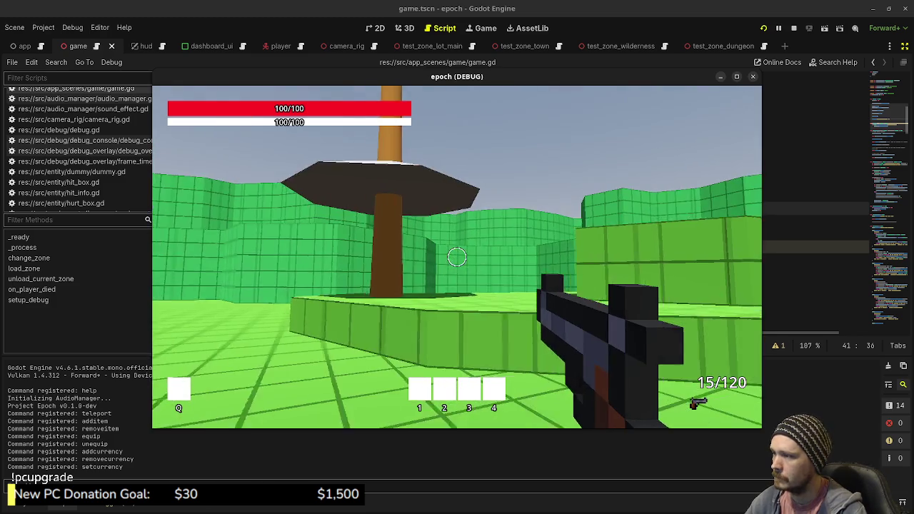
pyautogui.press('w')
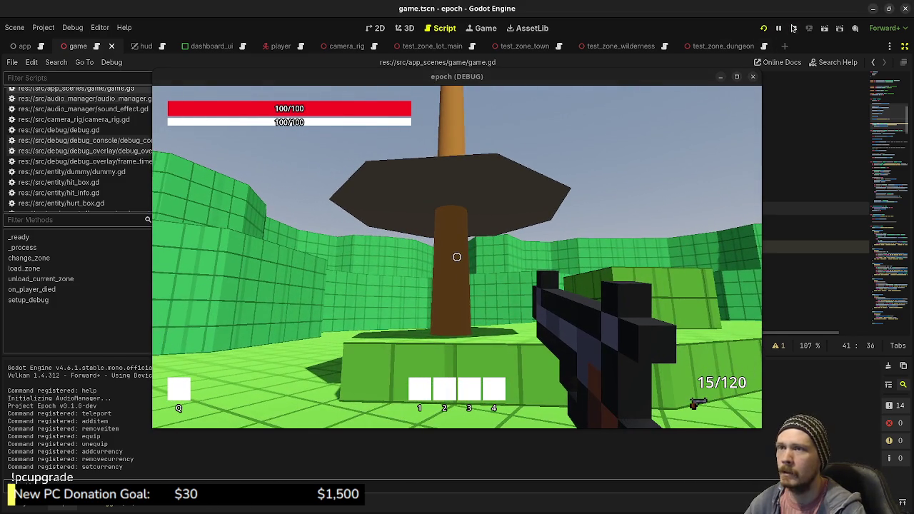
pyautogui.press('F8')
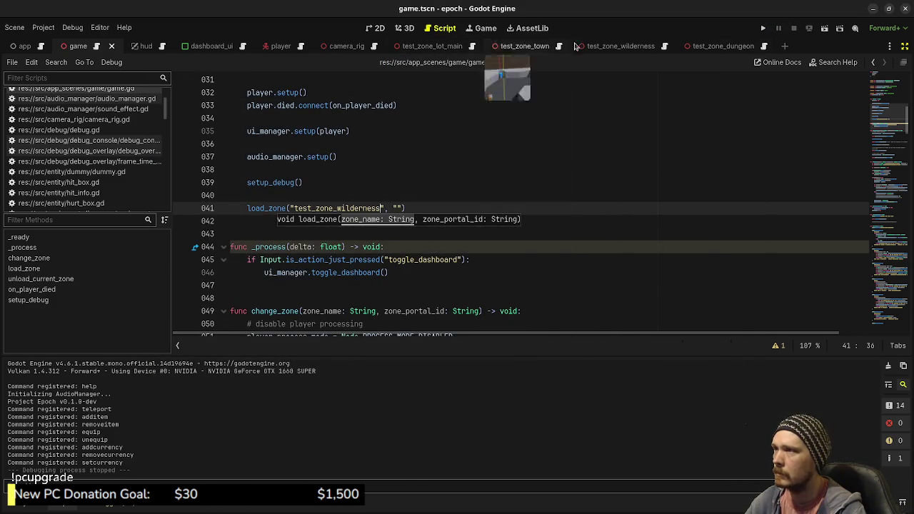
pyautogui.click(617, 46)
# Give the foliage disc a StandardMaterial3D material override with albedo colour 30ca50
pyautogui.click(399, 25)
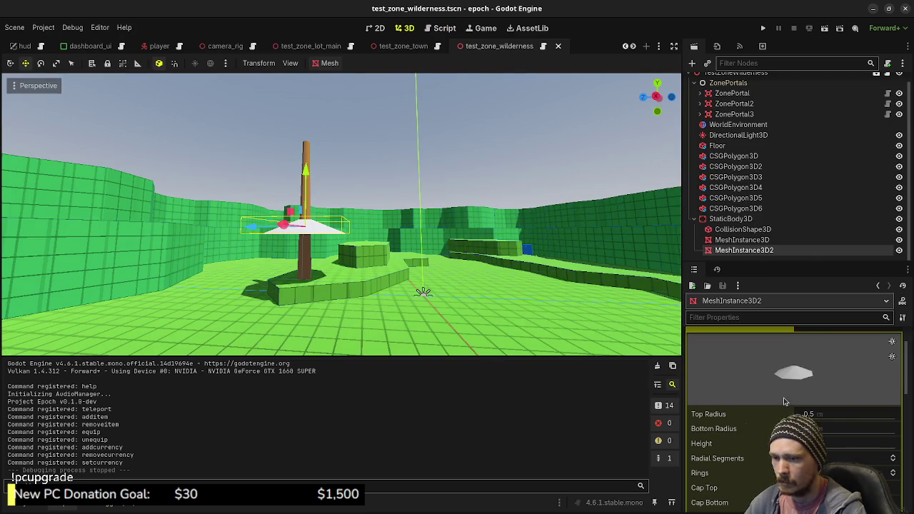
pyautogui.scroll(2, 785, 364)
pyautogui.click(848, 362)
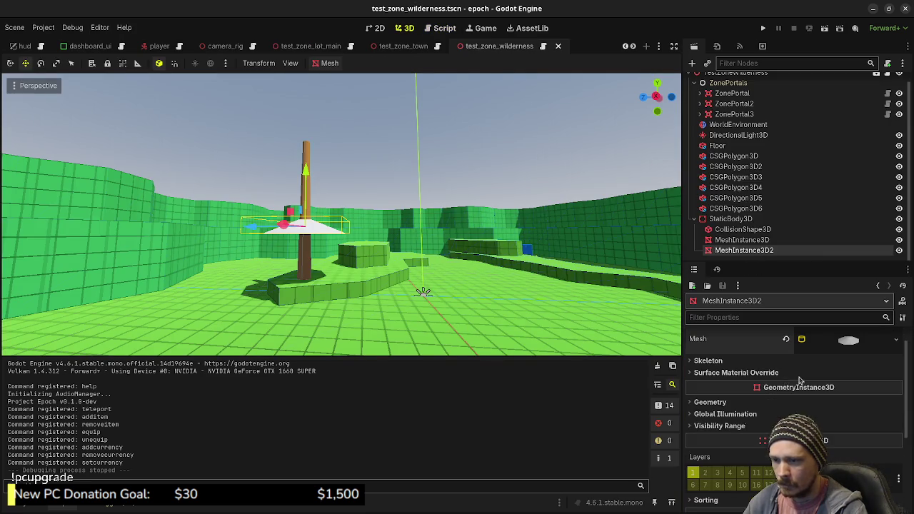
pyautogui.click(710, 402)
pyautogui.hotkey('ctrl', 'v')
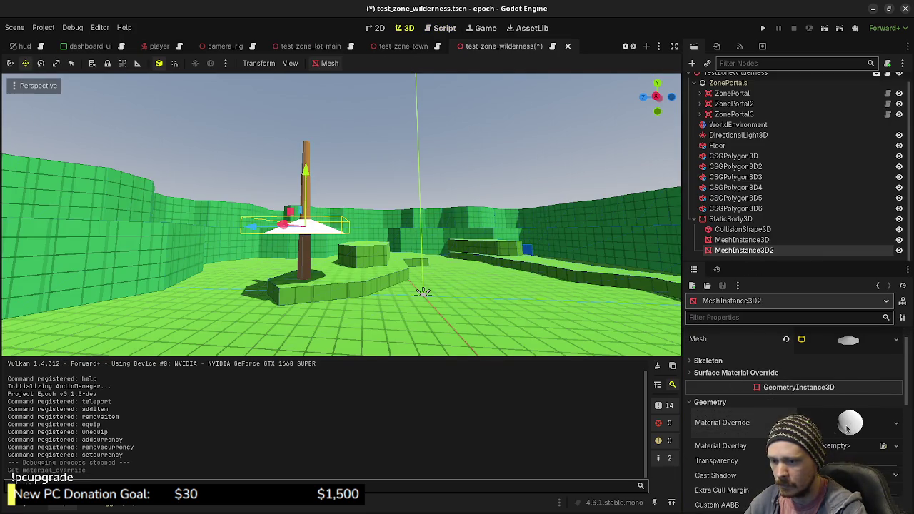
pyautogui.click(848, 422)
pyautogui.scroll(-3, 785, 400)
pyautogui.click(713, 420)
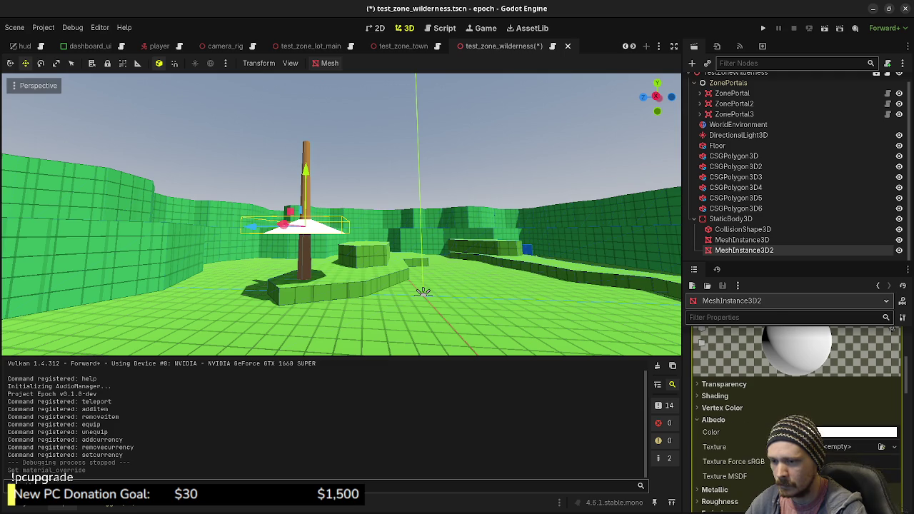
pyautogui.click(857, 431)
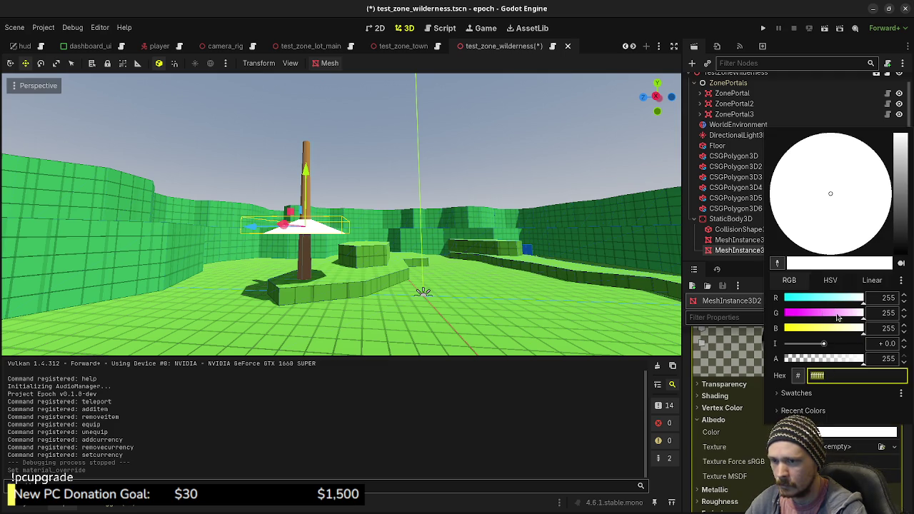
pyautogui.moveTo(839, 298)
pyautogui.mouseDown()
pyautogui.moveTo(810, 299)
pyautogui.moveTo(804, 330)
pyautogui.moveTo(814, 331)
pyautogui.moveTo(848, 316)
pyautogui.moveTo(799, 300)
pyautogui.mouseUp()
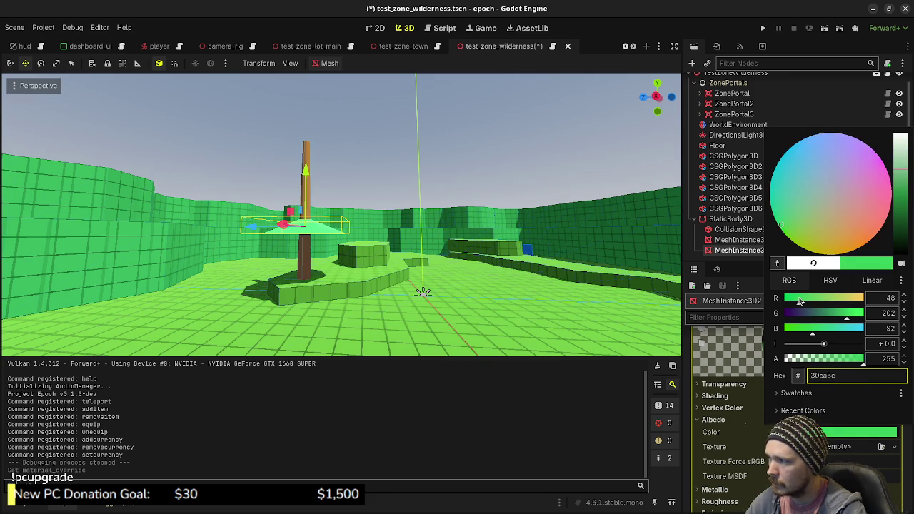
pyautogui.moveTo(815, 330); pyautogui.dragTo(810, 331)
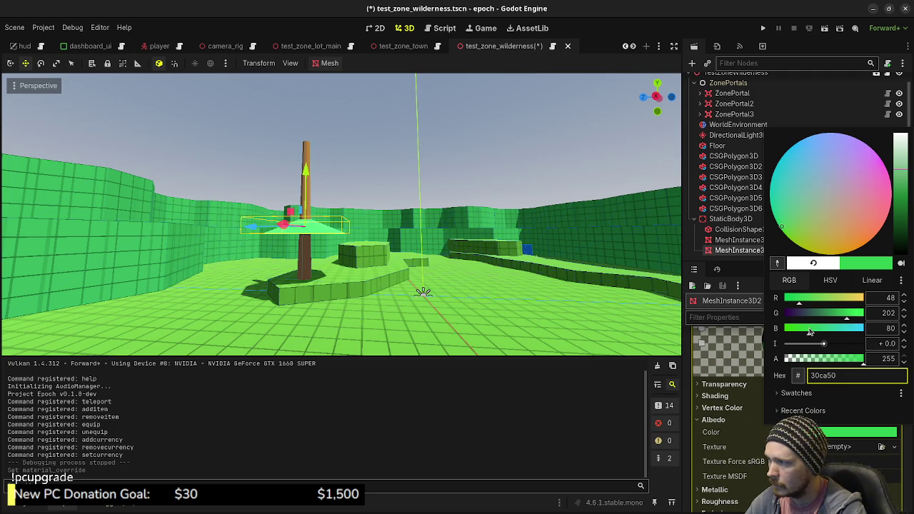
pyautogui.click(572, 153)
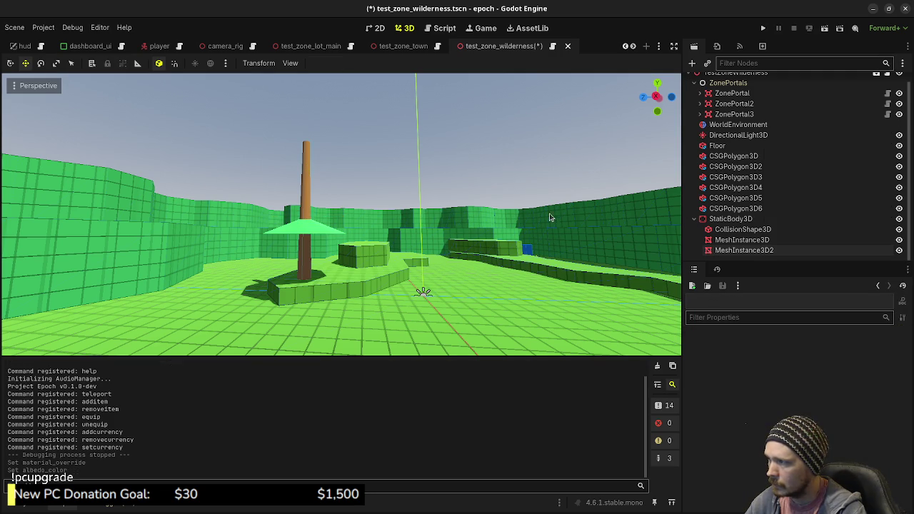
# Duplicate the MeshInstance3D2 foliage cone repeatedly, raising each copy higher up the trunk
pyautogui.click(745, 249)
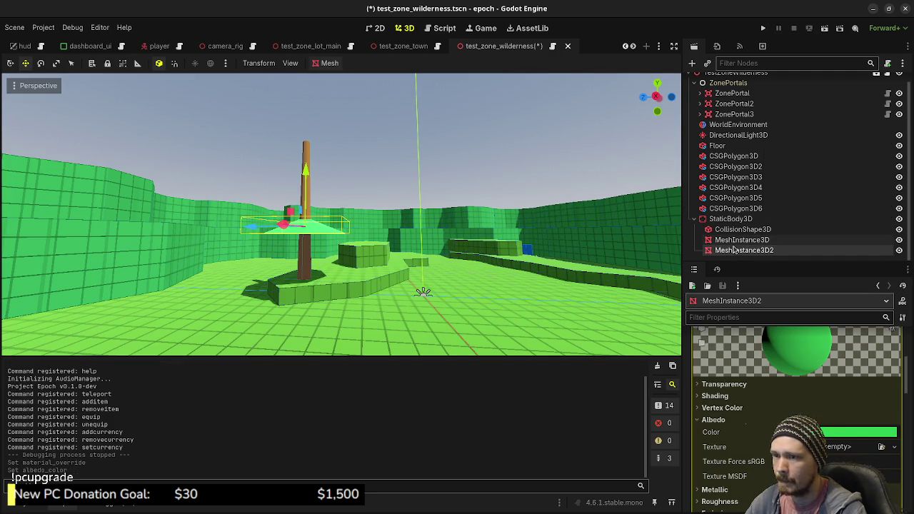
pyautogui.scroll(-2, 351, 266)
pyautogui.scroll(6, 351, 265)
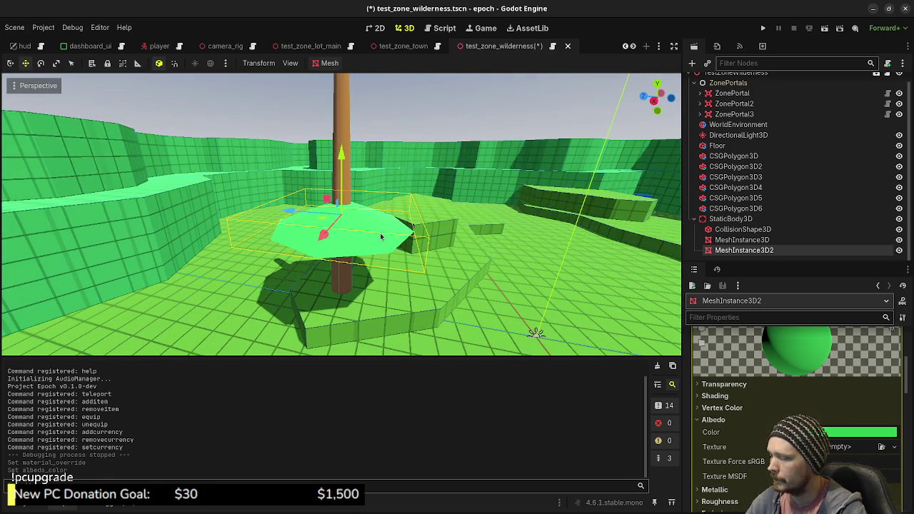
pyautogui.moveTo(369, 235); pyautogui.dragTo(374, 206)
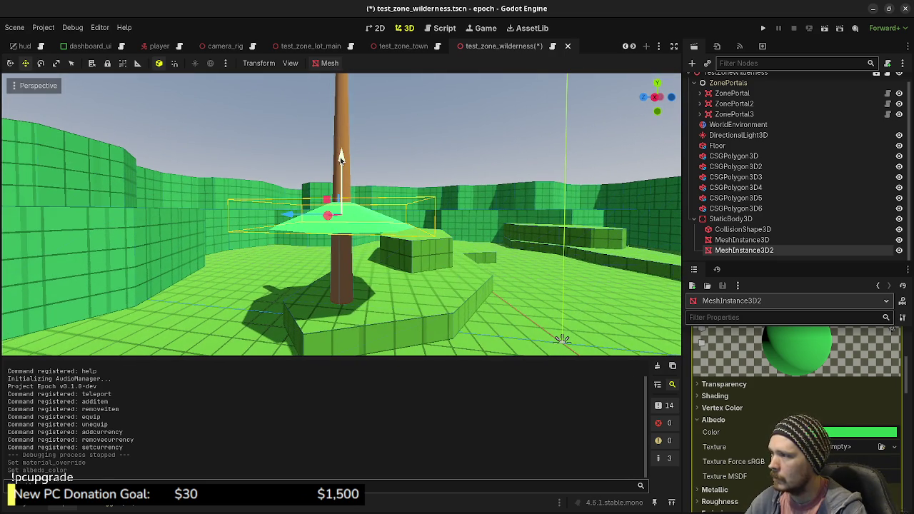
pyautogui.hotkey('ctrl', 'd')
pyautogui.moveTo(339, 159); pyautogui.dragTo(344, 132)
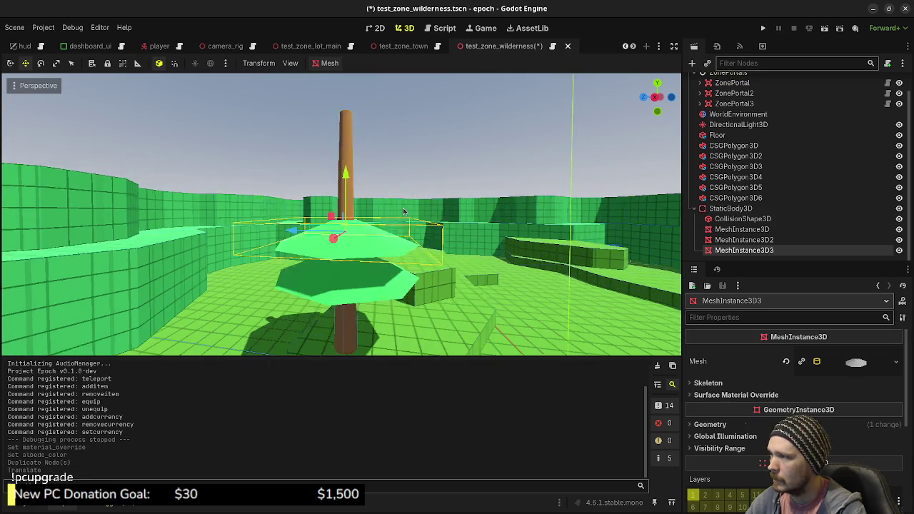
pyautogui.hotkey('ctrl', 'd')
pyautogui.moveTo(348, 198); pyautogui.dragTo(348, 84)
pyautogui.hotkey('ctrl', 'd')
pyautogui.hotkey('ctrl', 'd')
pyautogui.hotkey('ctrl', 'd')
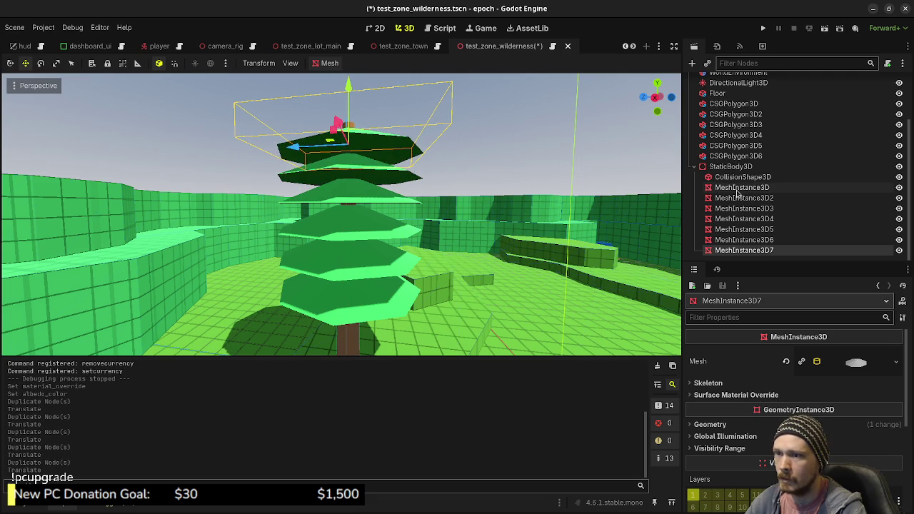
# Select all six foliage cone layers together and turn off Cap Bottom on their mesh
pyautogui.click(741, 188)
pyautogui.click(739, 199)
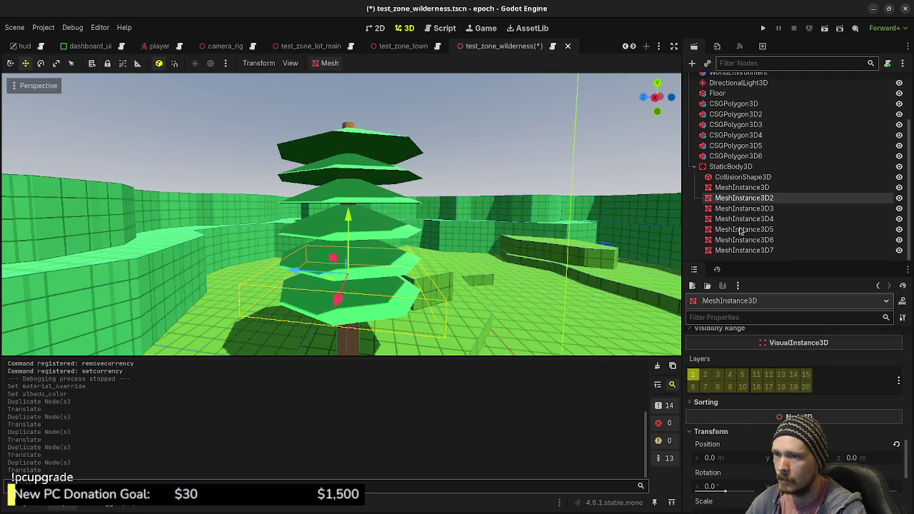
pyautogui.keyDown('shift'); pyautogui.click(744, 250); pyautogui.keyUp('shift')
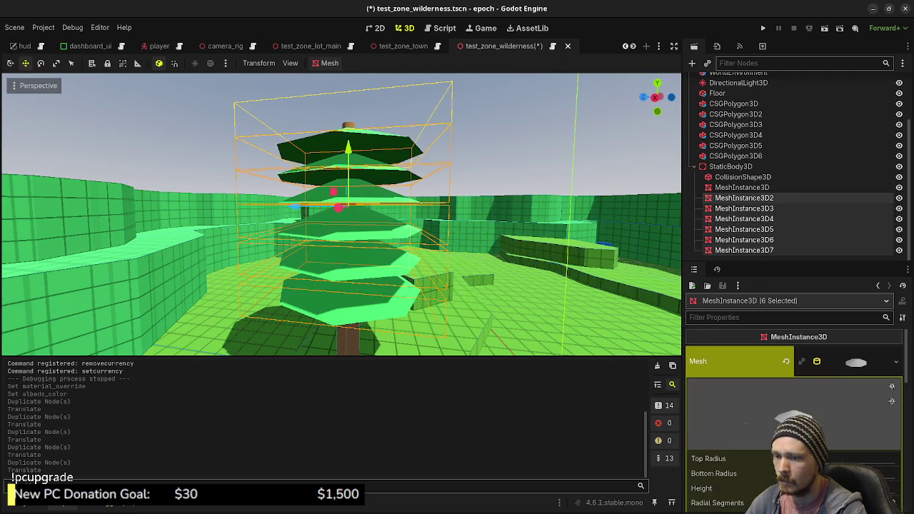
pyautogui.scroll(-3, 792, 400)
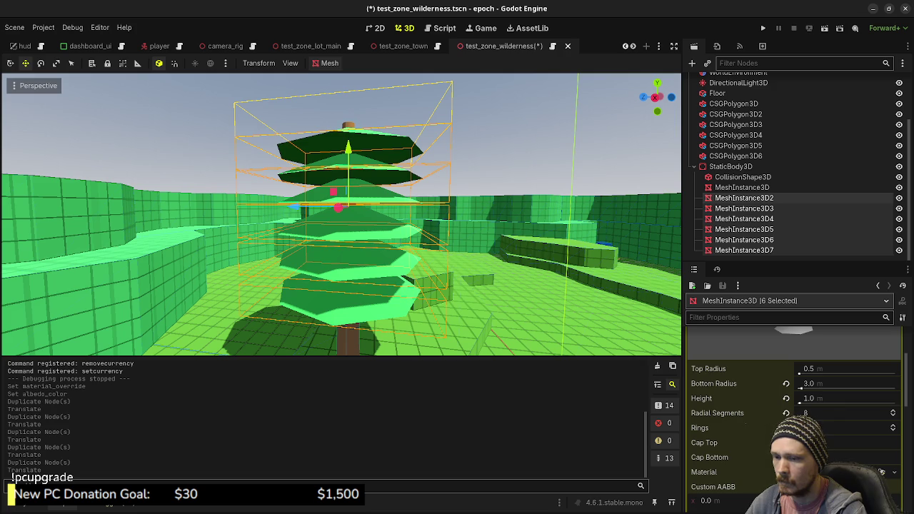
pyautogui.click(807, 456)
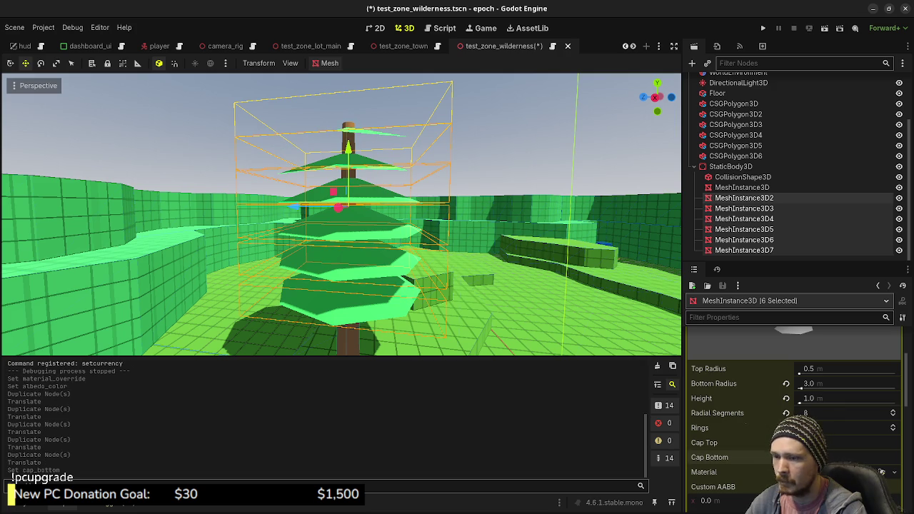
# Set the foliage material override's Cull Mode to Disabled so both faces render
pyautogui.scroll(-10, 764, 447)
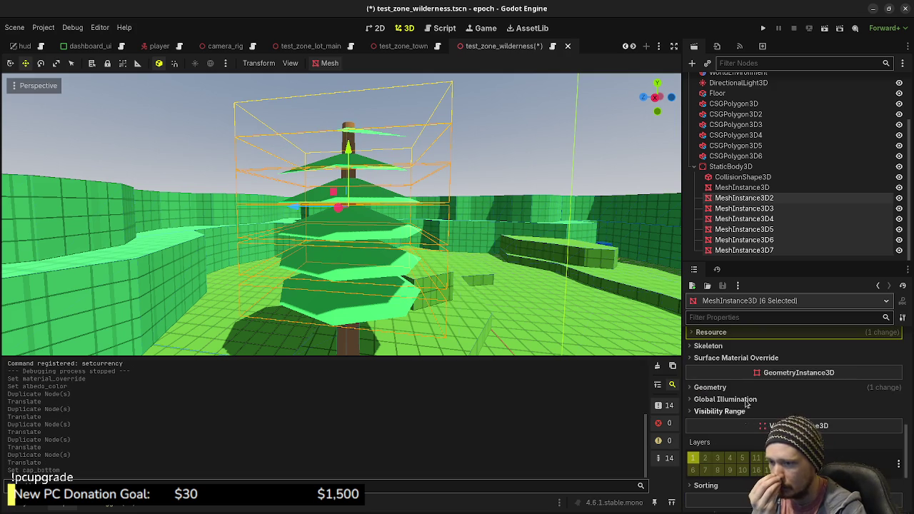
pyautogui.click(739, 387)
pyautogui.click(820, 406)
pyautogui.scroll(-3, 729, 405)
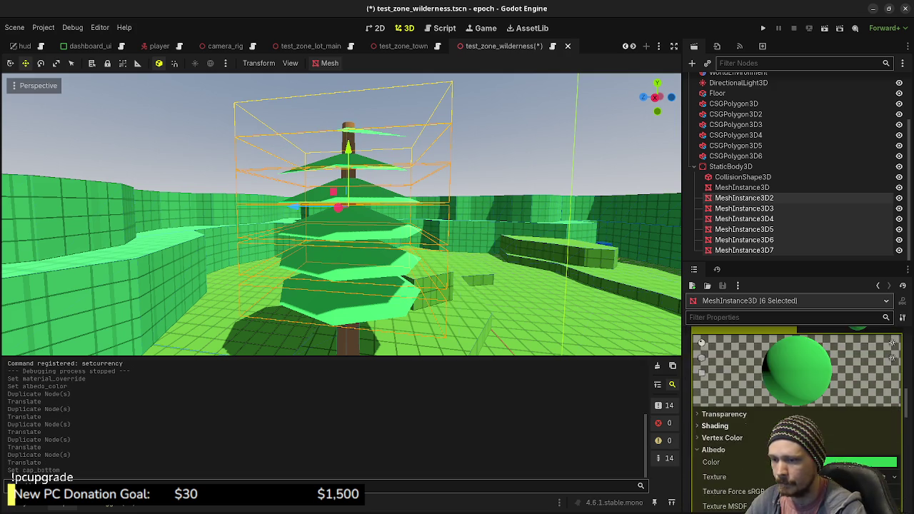
pyautogui.click(727, 383)
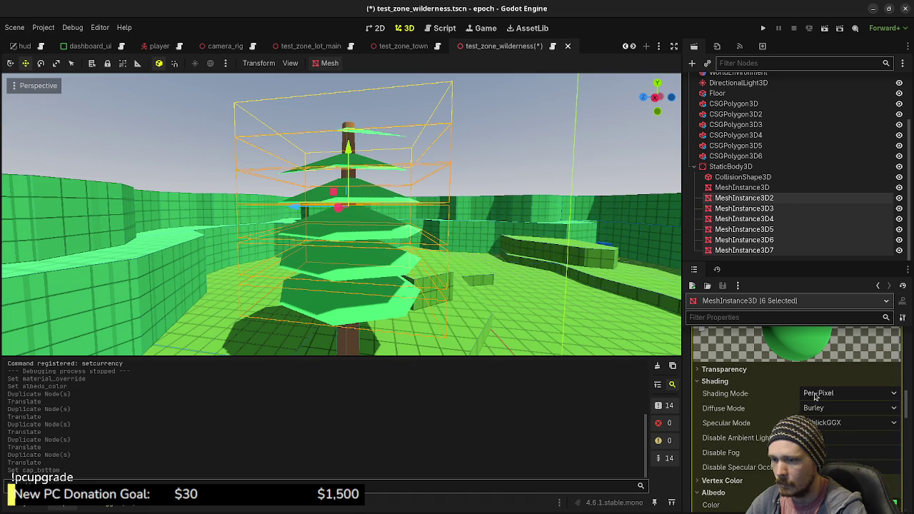
pyautogui.click(724, 369)
pyautogui.click(828, 410)
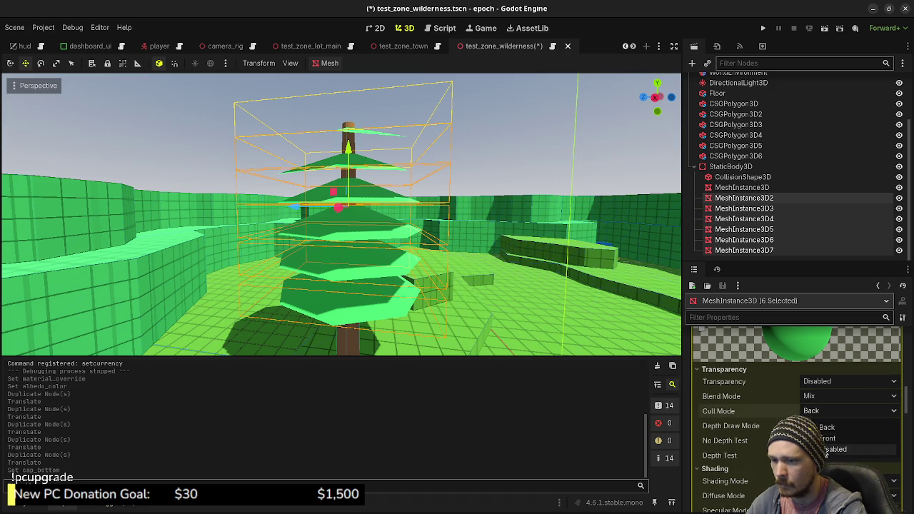
pyautogui.click(821, 448)
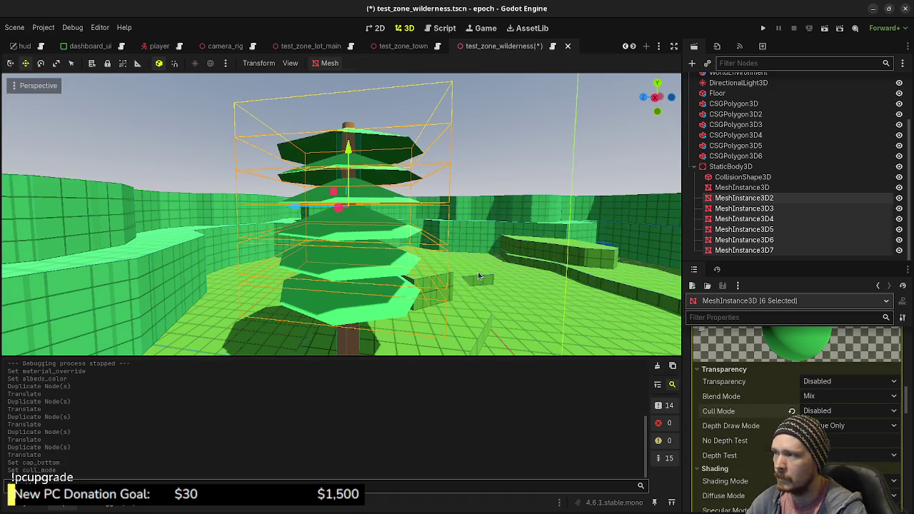
# Orbit to a low frontal view of the tree and select the lowest foliage layer MeshInstance3D2
pyautogui.click(477, 258)
pyautogui.moveTo(478, 259)
pyautogui.mouseDown()
pyautogui.moveTo(383, 183)
pyautogui.moveTo(499, 236)
pyautogui.moveTo(689, 244)
pyautogui.mouseUp()
pyautogui.click(735, 197)
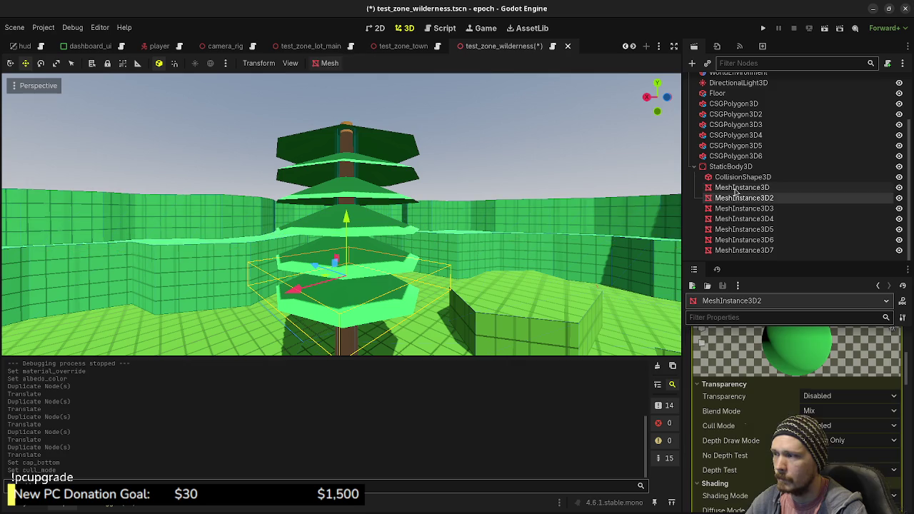
# Tilt the lowest foliage layer slightly around two axes with Rotate Mode
pyautogui.moveTo(443, 300)
pyautogui.mouseDown()
pyautogui.moveTo(457, 307)
pyautogui.moveTo(433, 308)
pyautogui.moveTo(438, 270)
pyautogui.mouseUp()
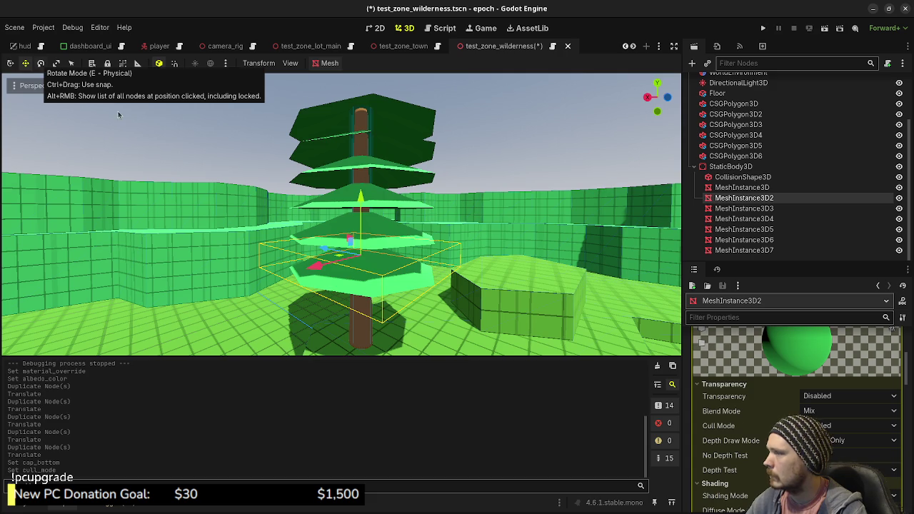
pyautogui.click(40, 64)
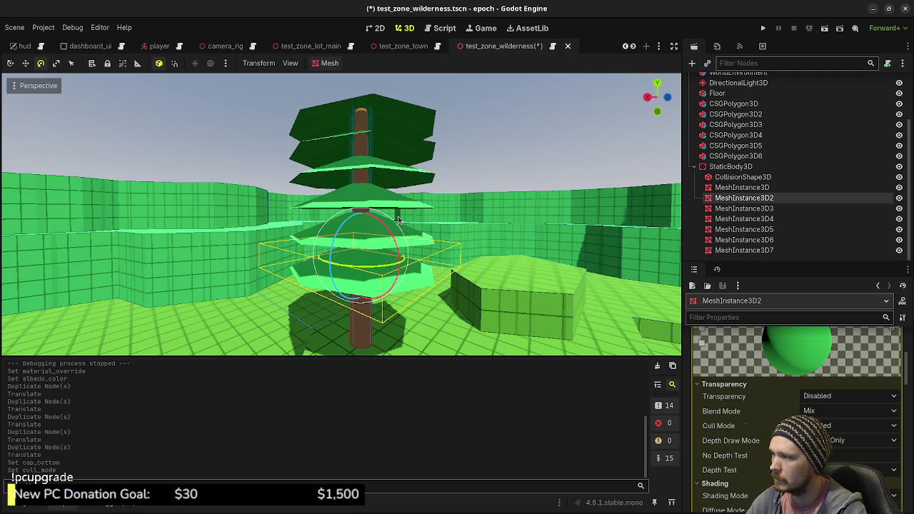
pyautogui.moveTo(396, 220); pyautogui.dragTo(394, 226)
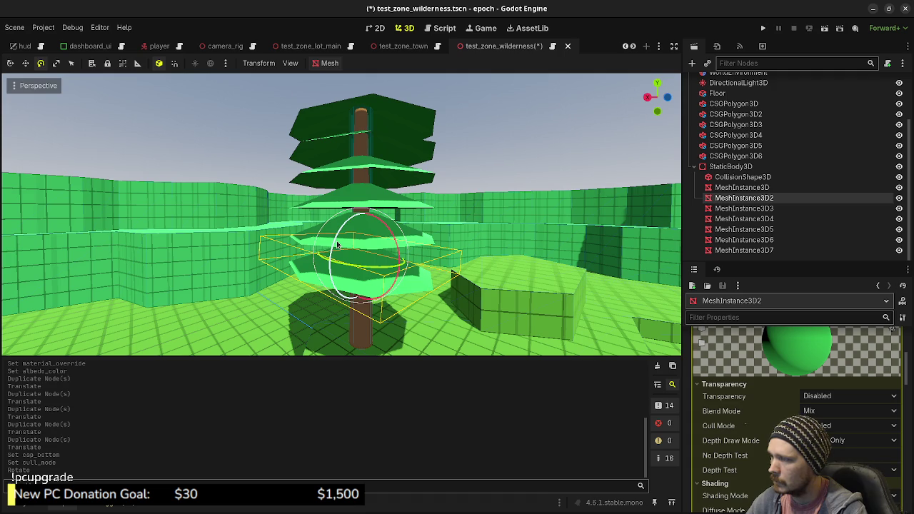
pyautogui.moveTo(335, 243); pyautogui.dragTo(334, 243)
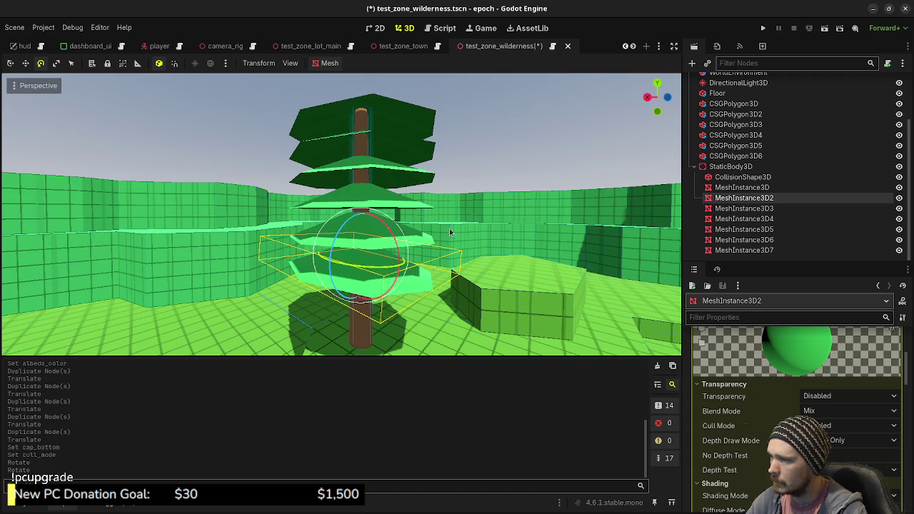
# Try scaling MeshInstance3D3 smaller, undo the resize, then reselect that layer
pyautogui.click(743, 207)
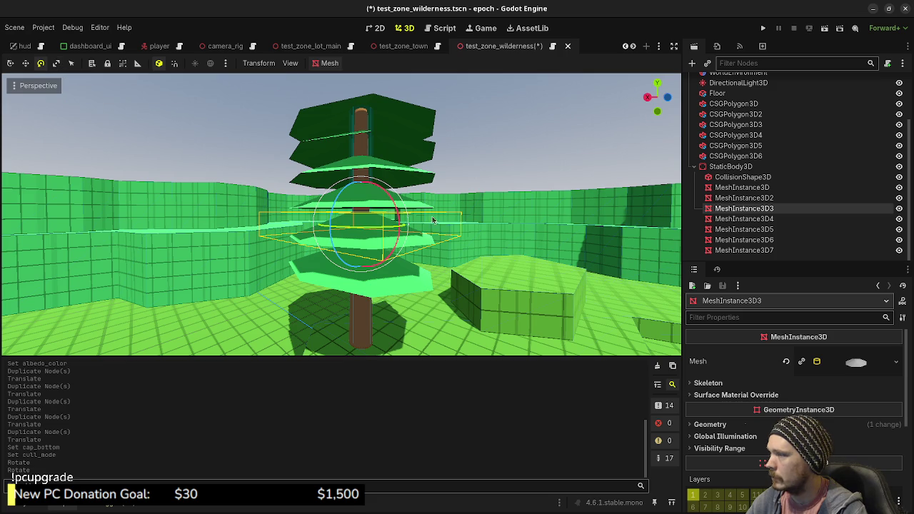
pyautogui.press('r')
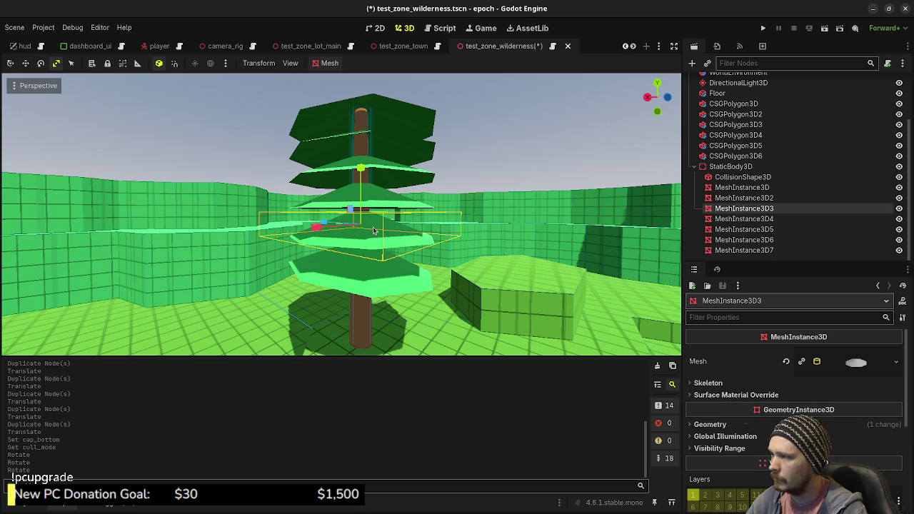
pyautogui.moveTo(363, 227); pyautogui.dragTo(361, 227)
pyautogui.hotkey('ctrl', 'z')
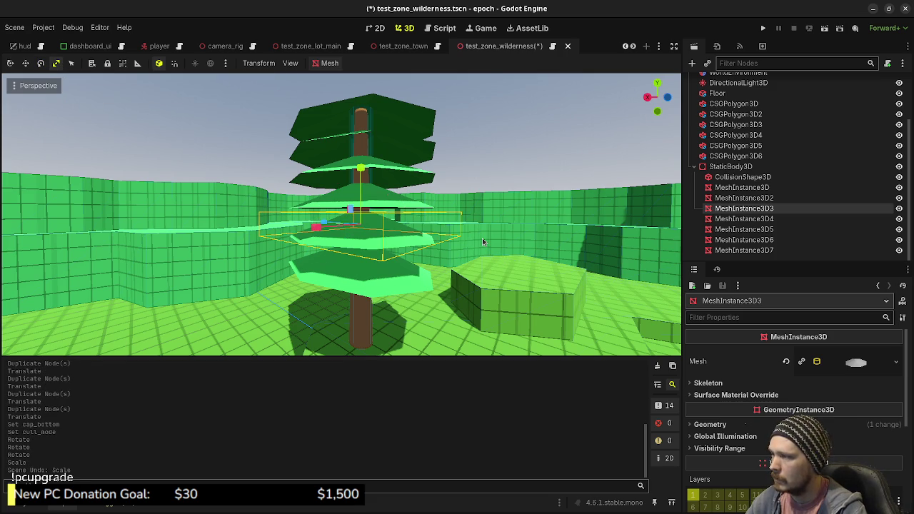
pyautogui.click(434, 235)
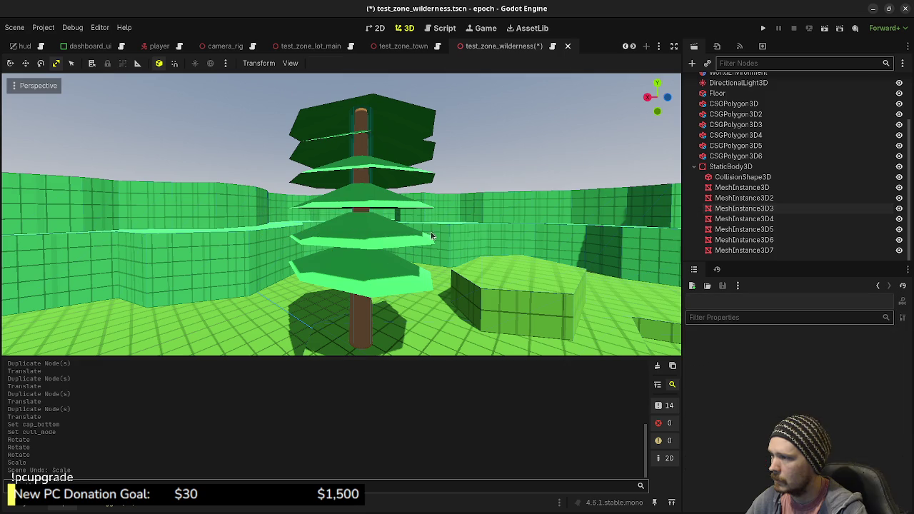
pyautogui.click(360, 232)
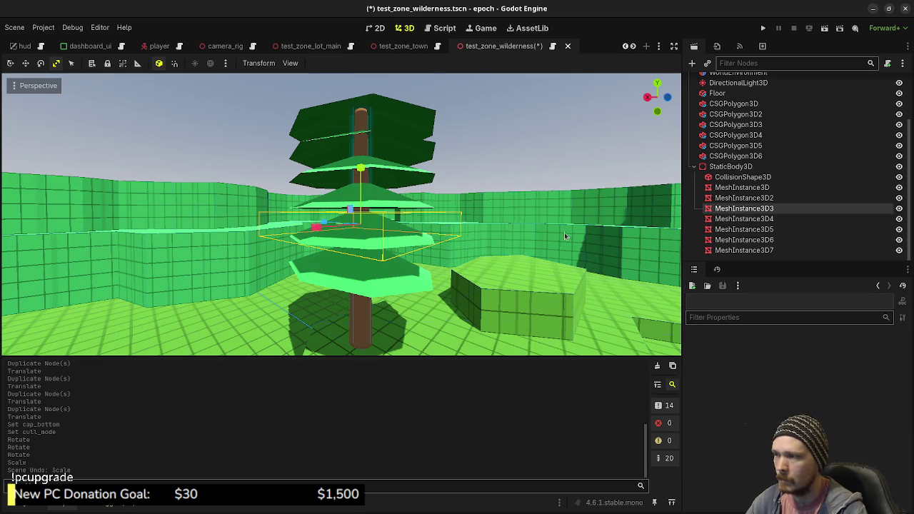
# Shrink the MeshInstance3D3, MeshInstance3D6 and MeshInstance3D5 foliage layers
pyautogui.moveTo(397, 238)
pyautogui.mouseDown()
pyautogui.moveTo(428, 220)
pyautogui.moveTo(384, 182)
pyautogui.moveTo(402, 179)
pyautogui.moveTo(405, 201)
pyautogui.moveTo(392, 194)
pyautogui.mouseUp()
pyautogui.click(395, 208)
pyautogui.click(386, 169)
pyautogui.click(399, 164)
pyautogui.moveTo(422, 164); pyautogui.dragTo(413, 164)
pyautogui.click(405, 193)
pyautogui.click(398, 191)
pyautogui.click(400, 191)
pyautogui.moveTo(399, 191); pyautogui.dragTo(400, 187)
# Shrink the top layer MeshInstance3D7 further and widen MeshInstance3D5 slightly
pyautogui.click(417, 126)
pyautogui.moveTo(411, 122)
pyautogui.mouseDown()
pyautogui.moveTo(398, 123)
pyautogui.moveTo(391, 154)
pyautogui.mouseUp()
pyautogui.click(397, 151)
pyautogui.click(385, 121)
pyautogui.moveTo(386, 121); pyautogui.dragTo(396, 145)
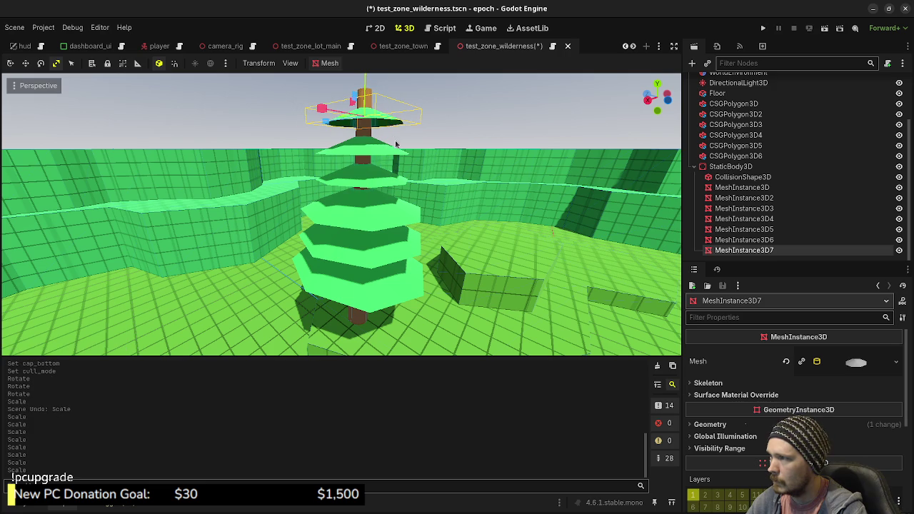
pyautogui.click(385, 182)
pyautogui.moveTo(391, 186); pyautogui.dragTo(395, 190)
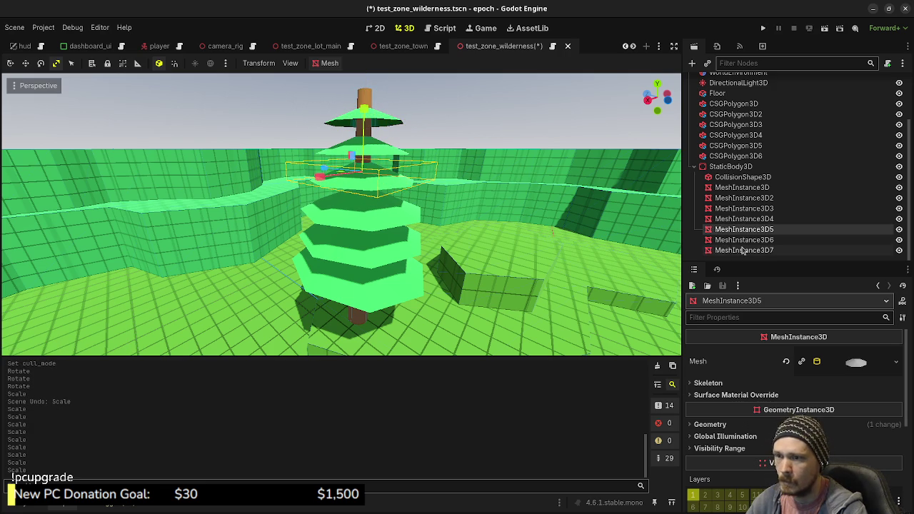
# Set the trunk MeshInstance3D's top radius to 1
pyautogui.click(736, 186)
pyautogui.scroll(15, 752, 411)
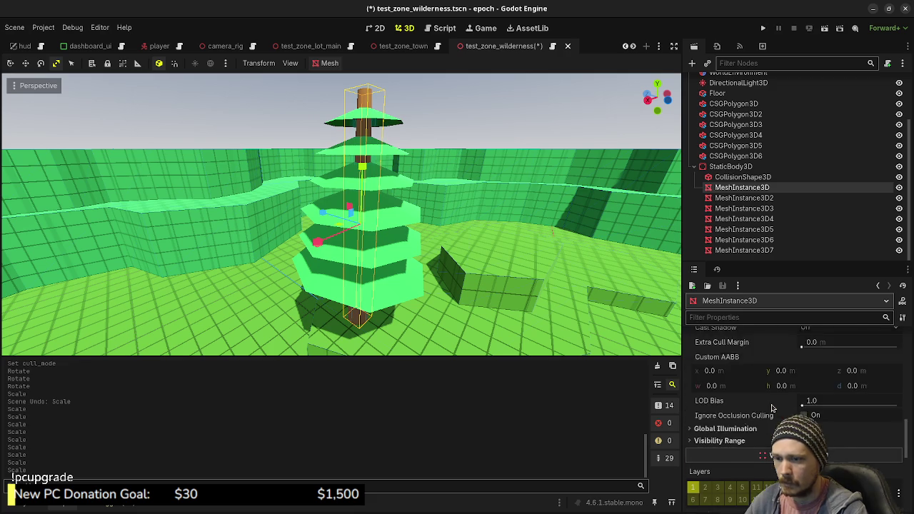
pyautogui.scroll(2, 793, 407)
pyautogui.scroll(-1, 814, 414)
pyautogui.write('0.1')
pyautogui.press('Return')
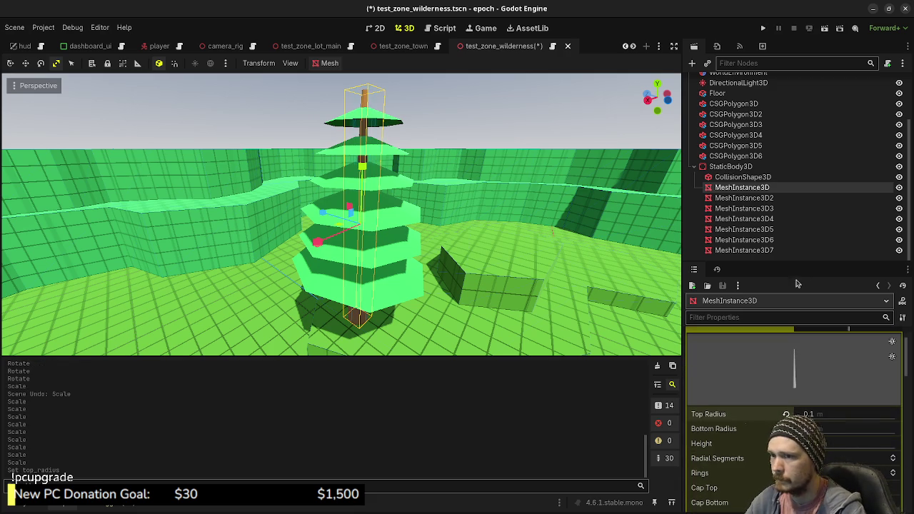
# Duplicate the top foliage tier, raise the copy above the tree top and shrink it
pyautogui.click(742, 250)
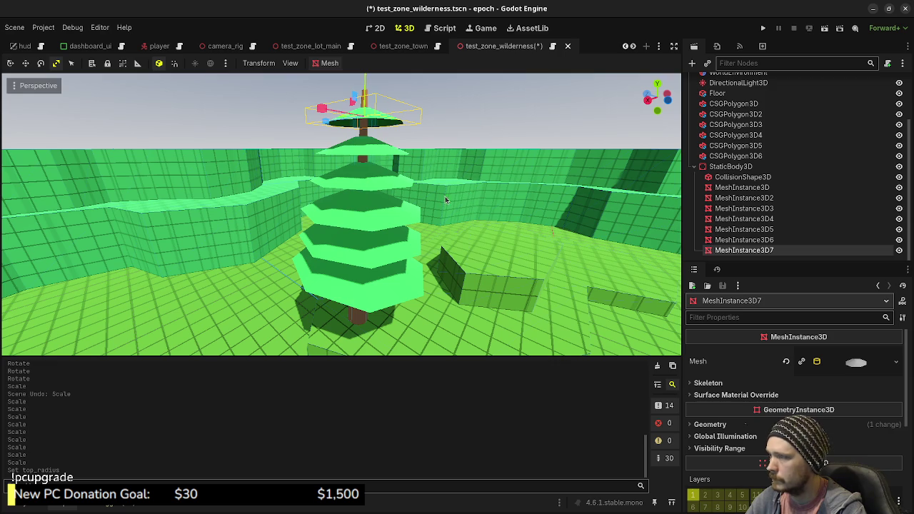
pyautogui.moveTo(431, 157); pyautogui.dragTo(425, 158)
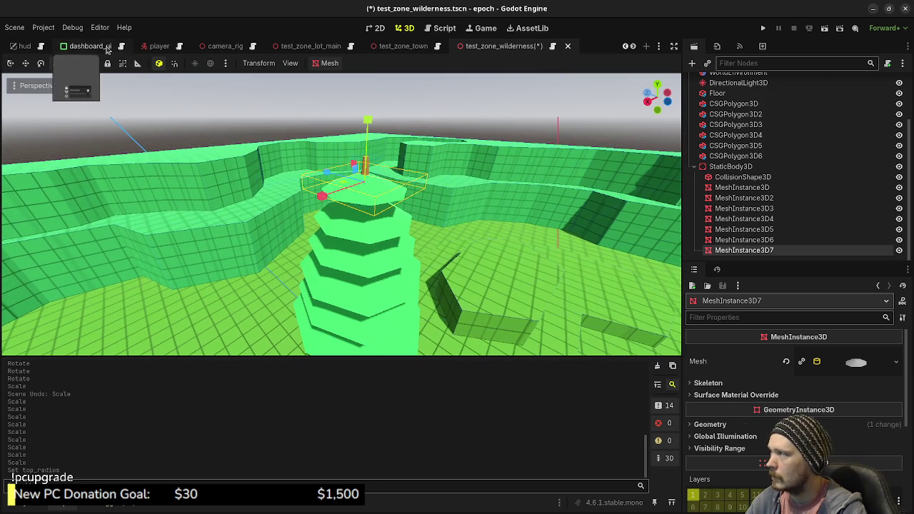
pyautogui.press('w')
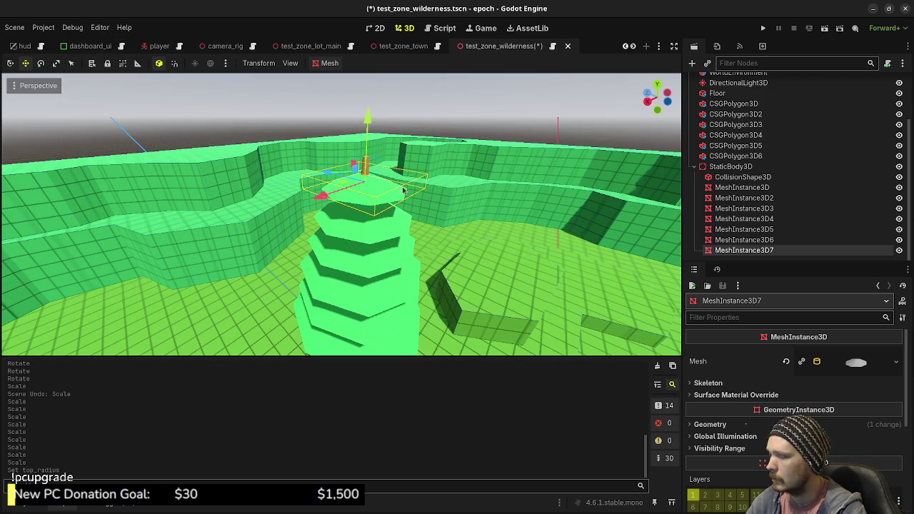
pyautogui.hotkey('ctrl', 'd')
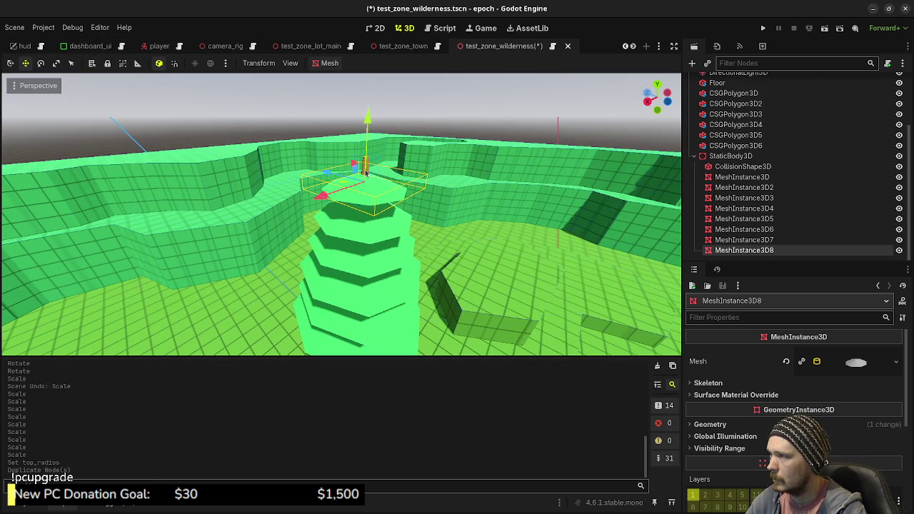
pyautogui.moveTo(367, 118); pyautogui.dragTo(370, 102)
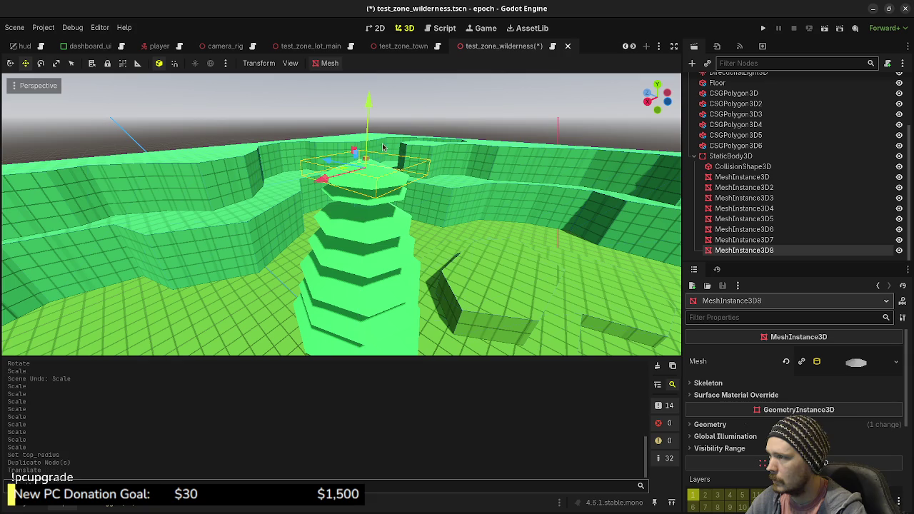
pyautogui.press('r')
pyautogui.moveTo(393, 182); pyautogui.dragTo(386, 181)
# Raise the tier just below the top, MeshInstance3D7, higher up the trunk
pyautogui.click(378, 241)
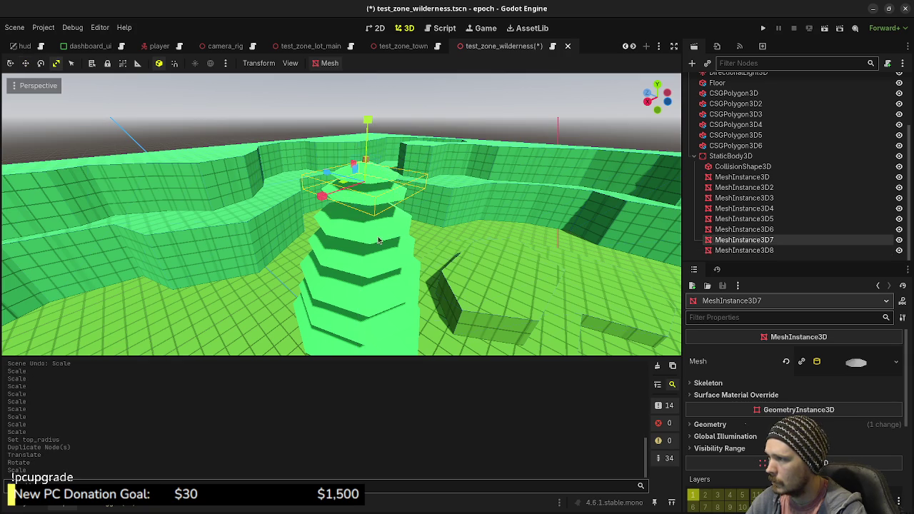
pyautogui.press('w')
pyautogui.moveTo(368, 131); pyautogui.dragTo(369, 132)
pyautogui.scroll(-5, 378, 259)
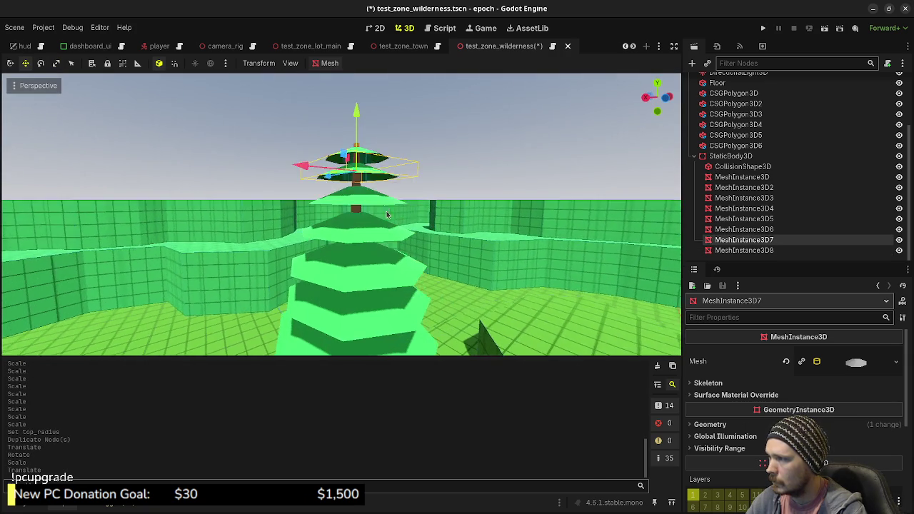
pyautogui.click(368, 255)
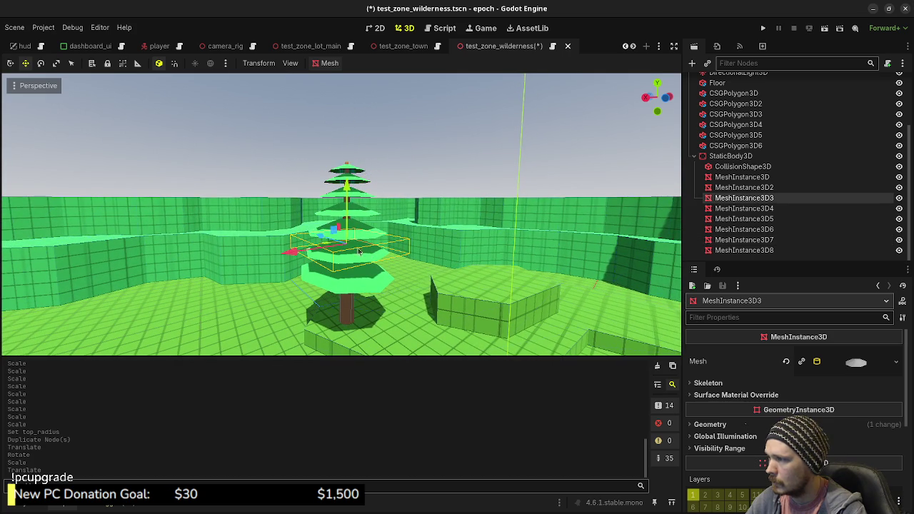
# Tilt the lower and middle foliage tiers a few degrees each with the Rotate tool
pyautogui.press('e')
pyautogui.moveTo(376, 242); pyautogui.dragTo(364, 236)
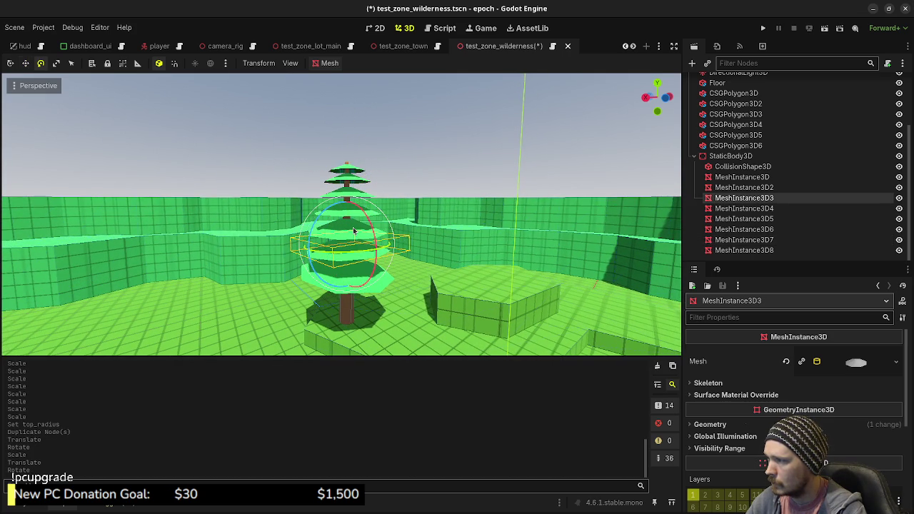
pyautogui.click(353, 230)
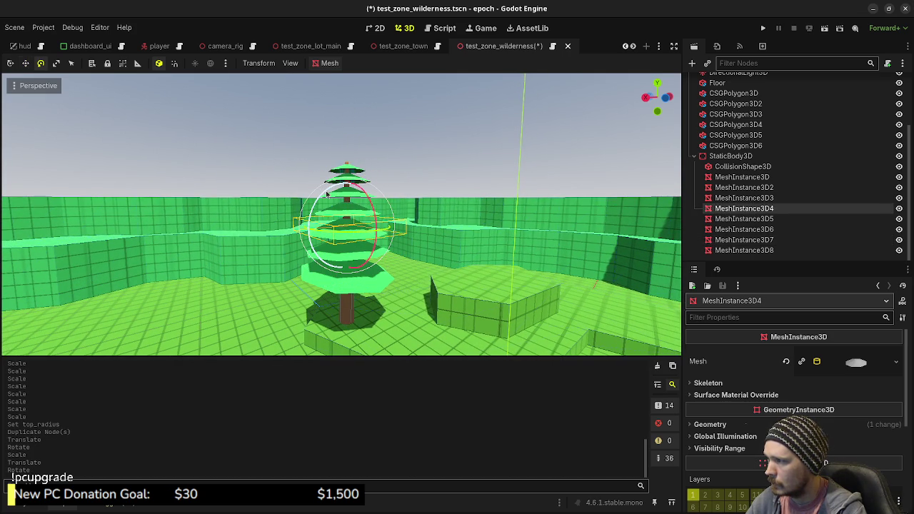
pyautogui.click(360, 184)
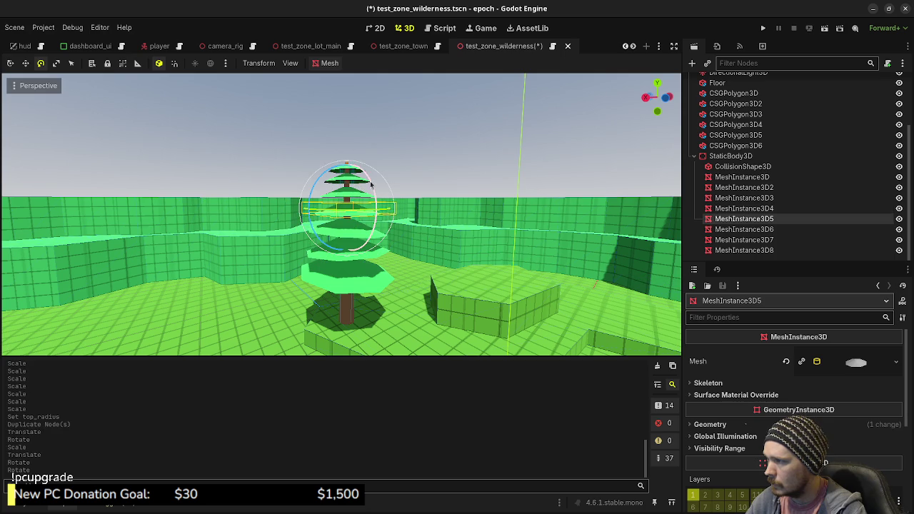
pyautogui.moveTo(370, 184); pyautogui.dragTo(365, 188)
pyautogui.click(319, 164)
pyautogui.moveTo(318, 164); pyautogui.dragTo(412, 217)
pyautogui.moveTo(330, 201); pyautogui.dragTo(354, 184)
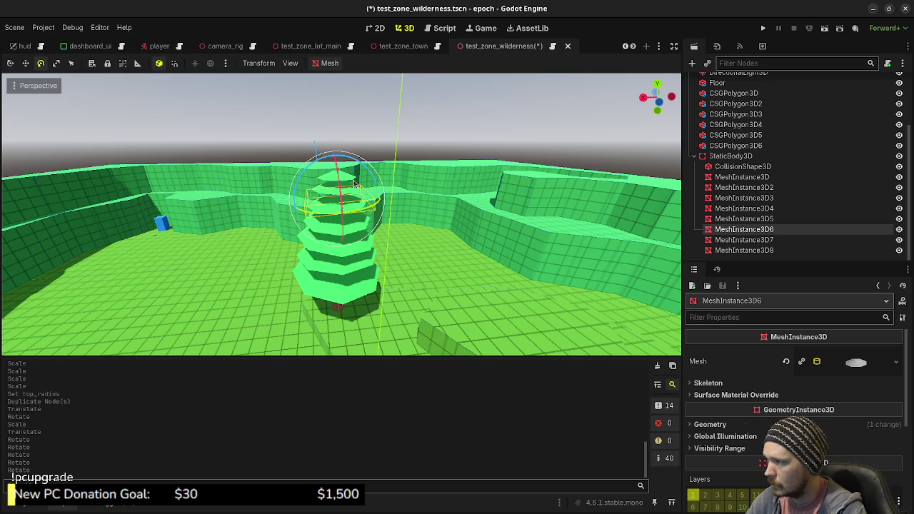
# Tilt the second-highest and top foliage tiers, then orbit to a lower, level view
pyautogui.click(748, 242)
pyautogui.moveTo(359, 147); pyautogui.dragTo(348, 179)
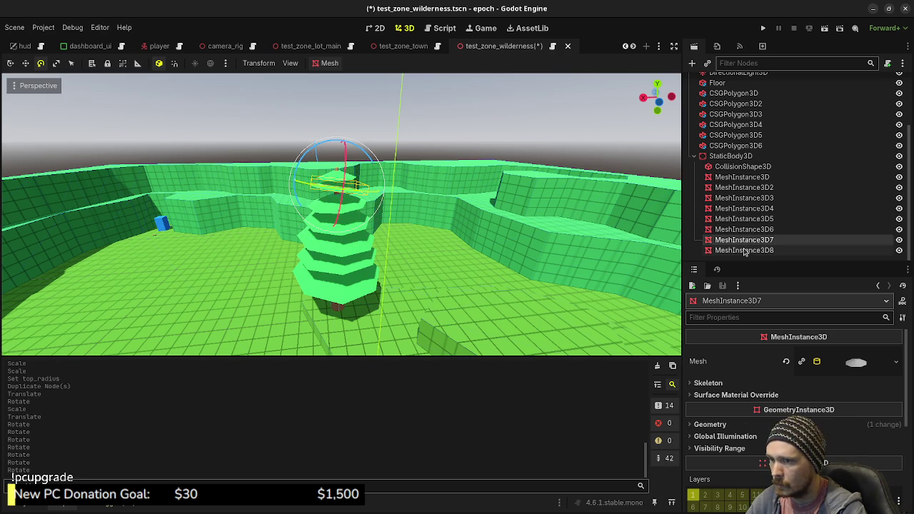
pyautogui.click(785, 250)
pyautogui.moveTo(375, 175)
pyautogui.mouseDown()
pyautogui.moveTo(370, 152)
pyautogui.moveTo(368, 179)
pyautogui.mouseUp()
pyautogui.moveTo(355, 235)
pyautogui.mouseDown()
pyautogui.moveTo(409, 205)
pyautogui.moveTo(370, 218)
pyautogui.mouseUp()
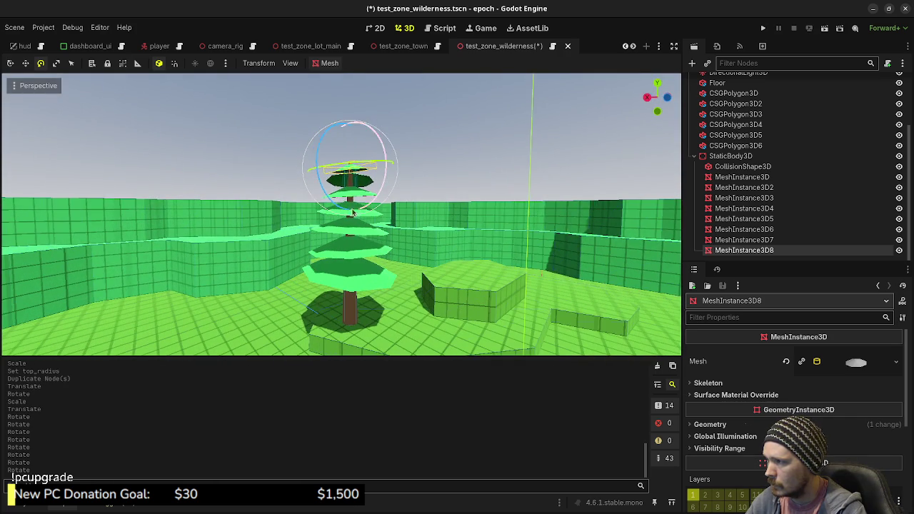
pyautogui.click(376, 239)
# Tilt the second-from-bottom tier, the one above it, and a middle tier
pyautogui.click(357, 279)
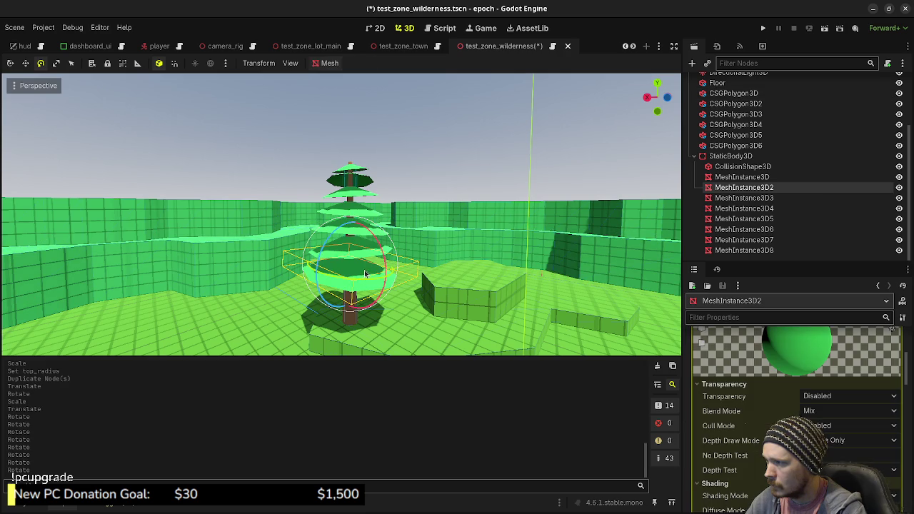
pyautogui.moveTo(382, 253); pyautogui.dragTo(363, 252)
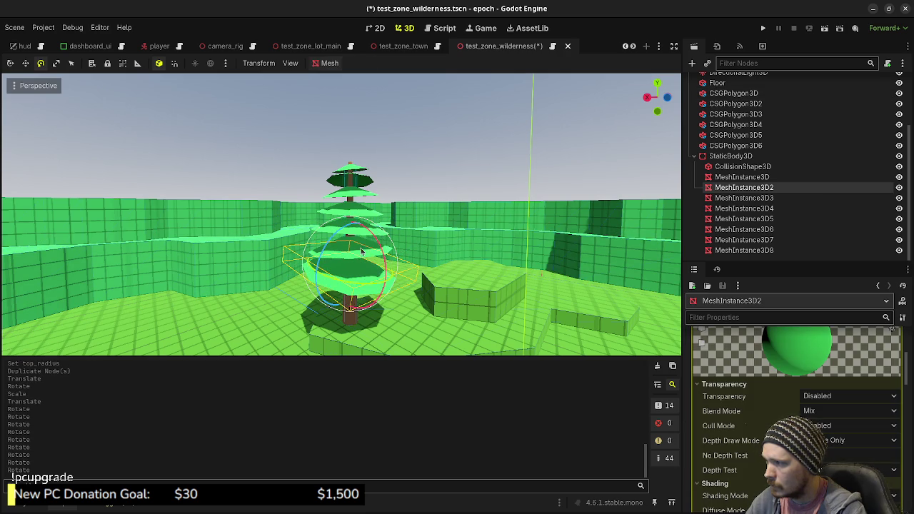
pyautogui.click(359, 251)
pyautogui.moveTo(330, 222); pyautogui.dragTo(381, 230)
pyautogui.click(360, 230)
pyautogui.press('f')
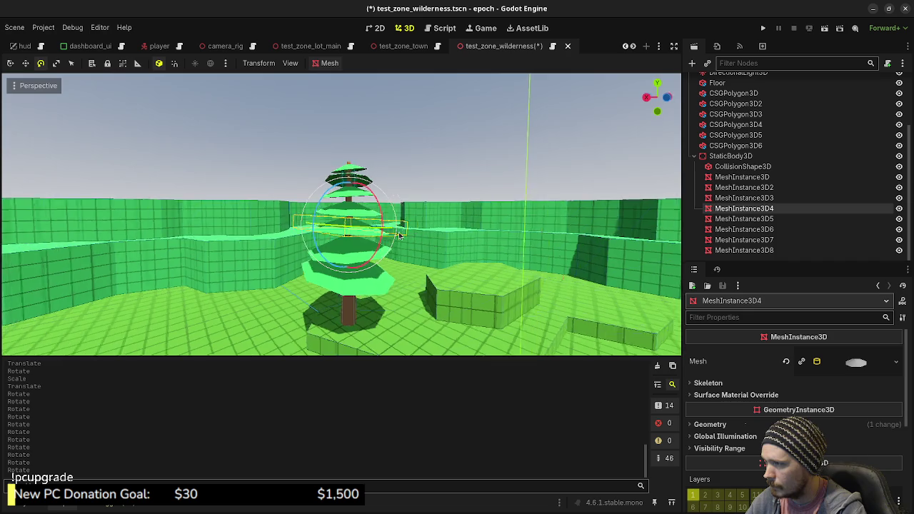
pyautogui.moveTo(372, 253)
pyautogui.mouseDown()
pyautogui.moveTo(370, 214)
pyautogui.moveTo(378, 222)
pyautogui.moveTo(393, 202)
pyautogui.moveTo(300, 245)
pyautogui.moveTo(475, 212)
pyautogui.moveTo(428, 217)
pyautogui.moveTo(411, 235)
pyautogui.moveTo(457, 193)
pyautogui.moveTo(511, 165)
pyautogui.mouseUp()
# Review the upper tiers, clear the selection, and save the wilderness scene
pyautogui.click(370, 206)
pyautogui.click(383, 225)
pyautogui.click(728, 229)
pyautogui.scroll(3, 394, 219)
pyautogui.click(475, 221)
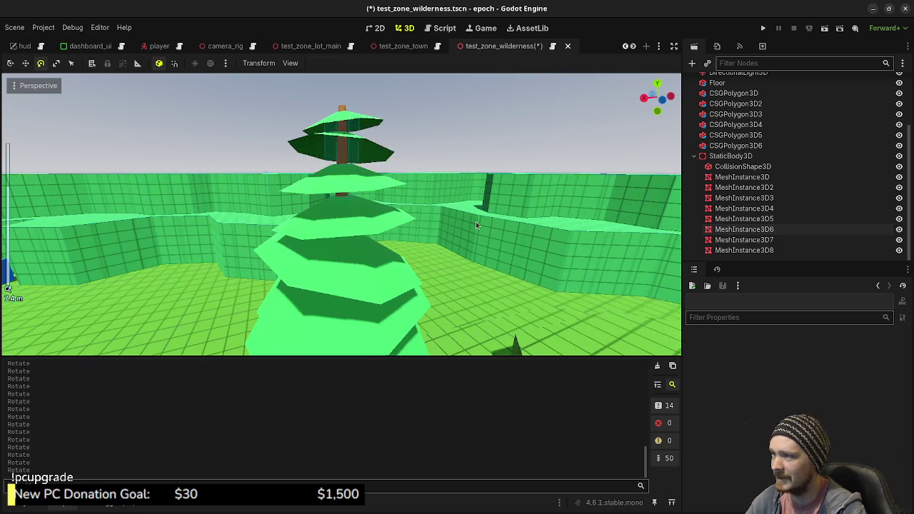
pyautogui.scroll(-5, 475, 222)
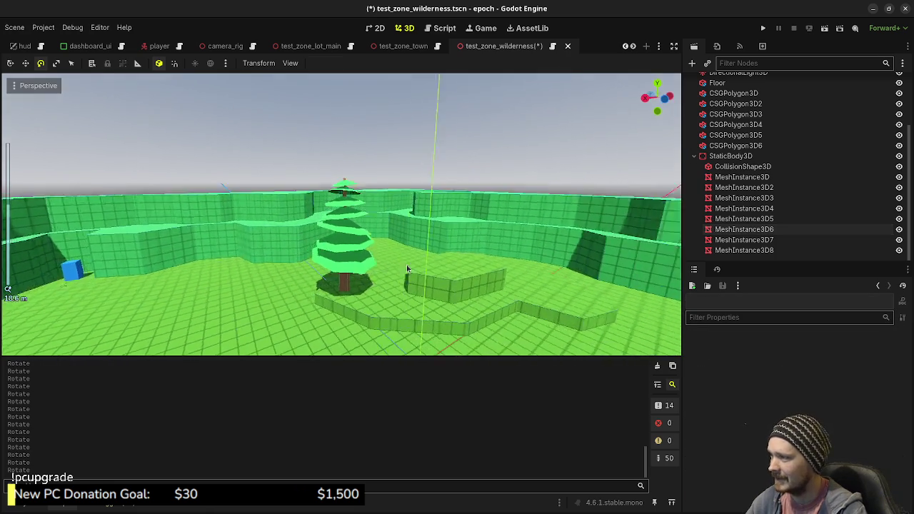
pyautogui.hotkey('ctrl', 's')
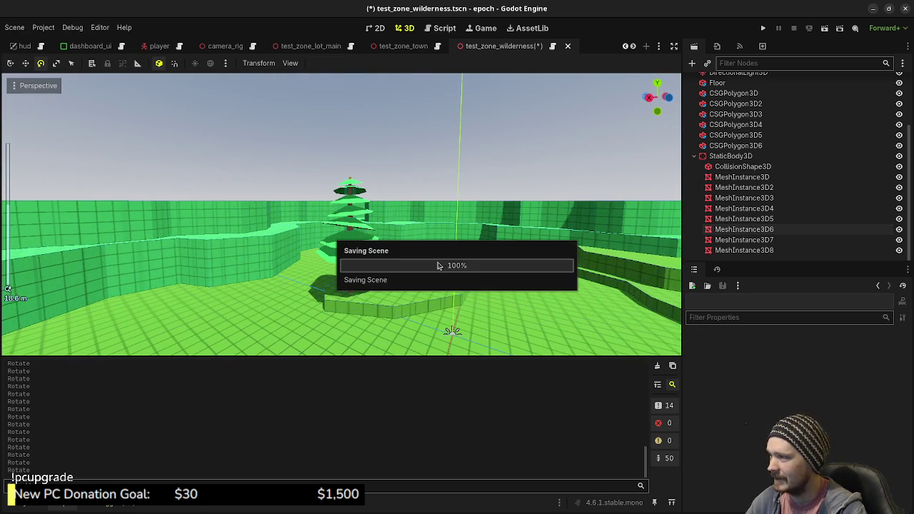
# Playtest the wilderness zone full screen, walking and sprinting around the pine, then close the game
pyautogui.click(762, 28)
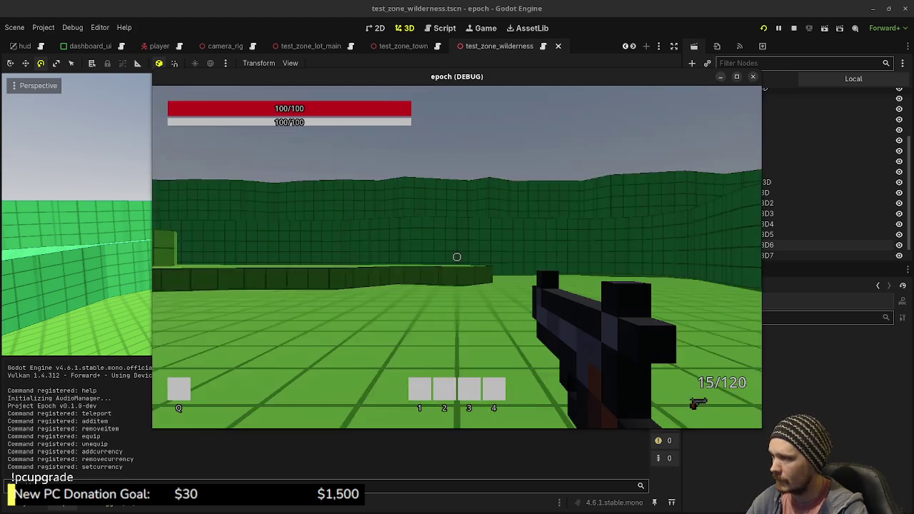
pyautogui.press('s')
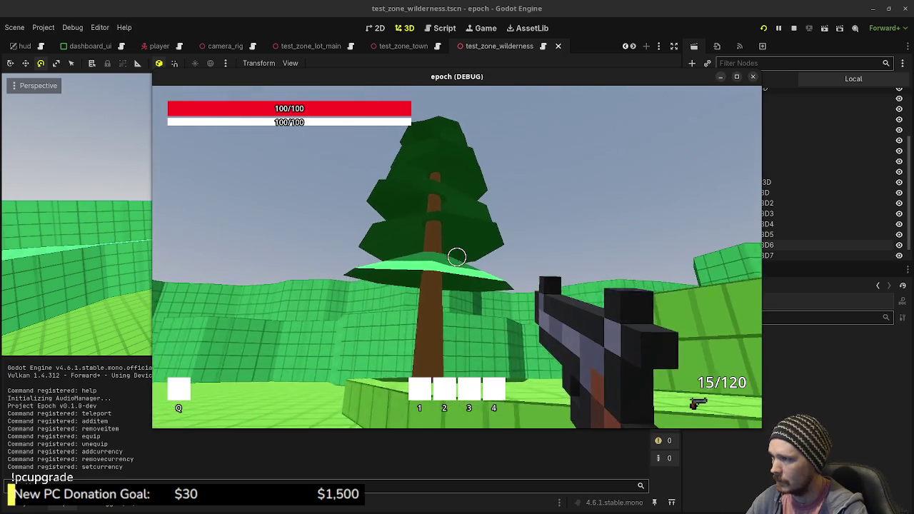
pyautogui.moveTo(457, 257)
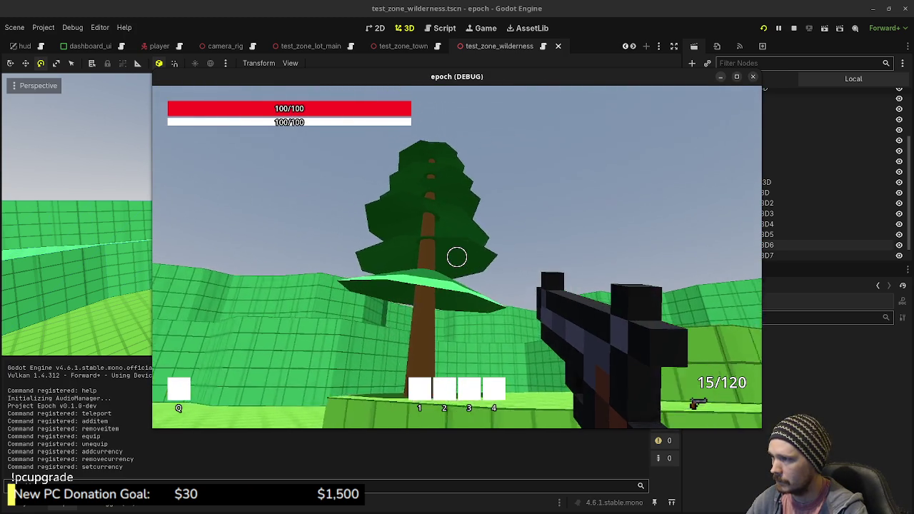
pyautogui.hotkey('shift', 'w')
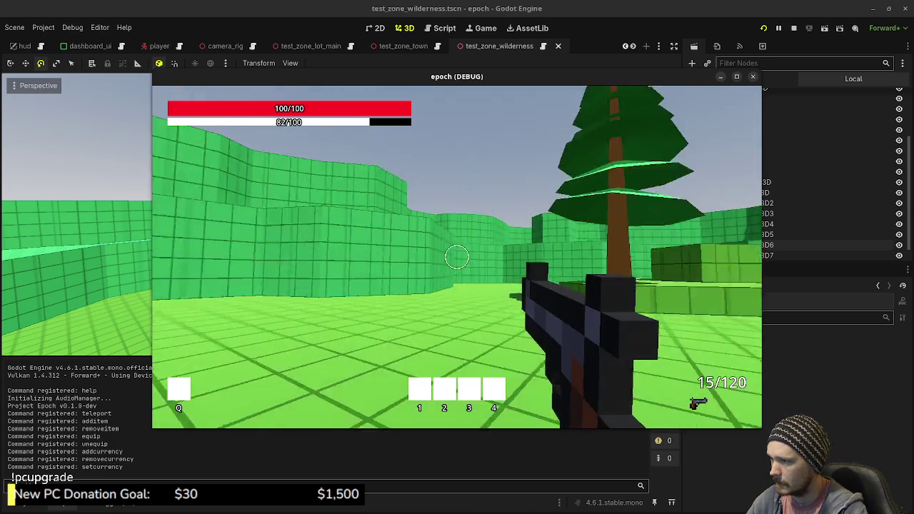
pyautogui.press('Escape')
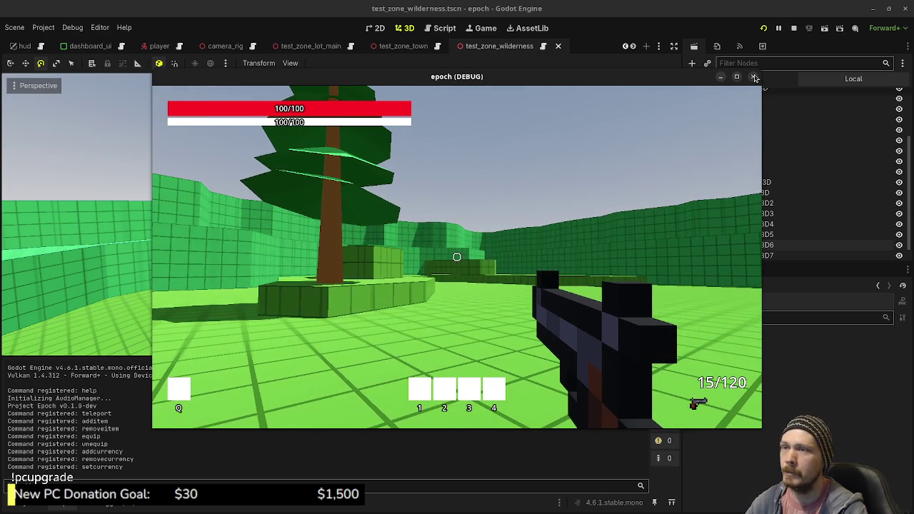
pyautogui.click(738, 77)
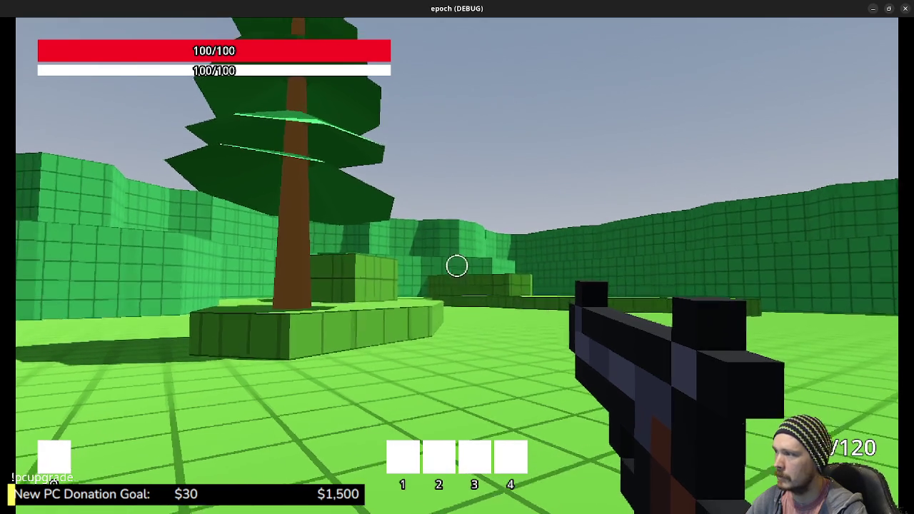
pyautogui.hotkey('shift', 'w')
pyautogui.moveTo(457, 265)
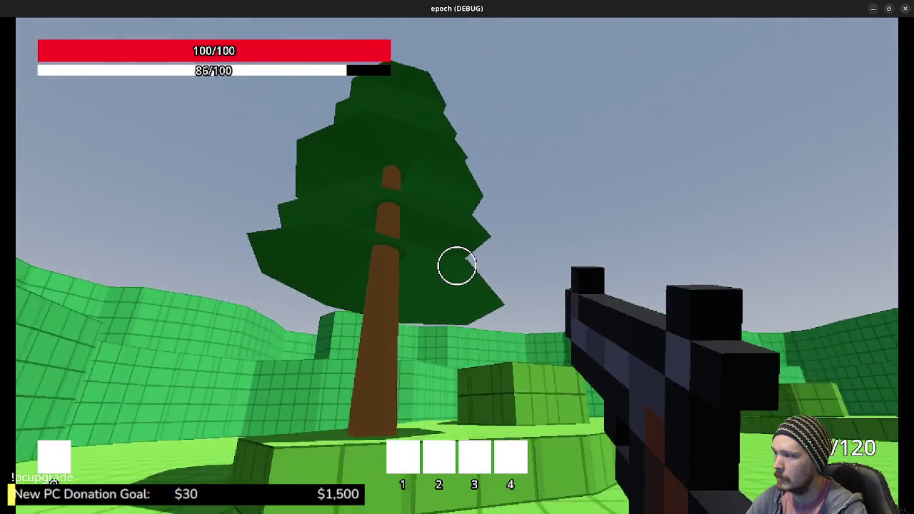
pyautogui.press('Escape')
pyautogui.hotkey('alt', 'F4')
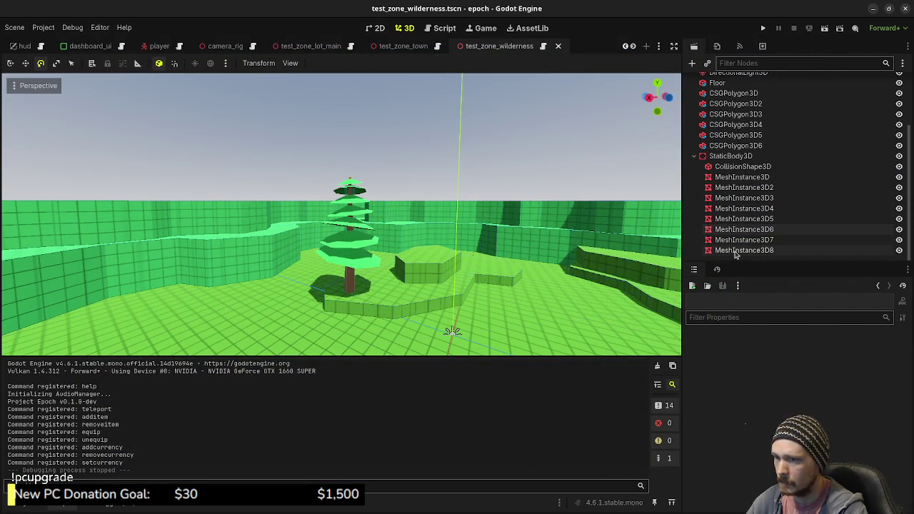
# Duplicate the MeshInstance3D2 foliage layer and move the copy lower down the trunk
pyautogui.click(735, 251)
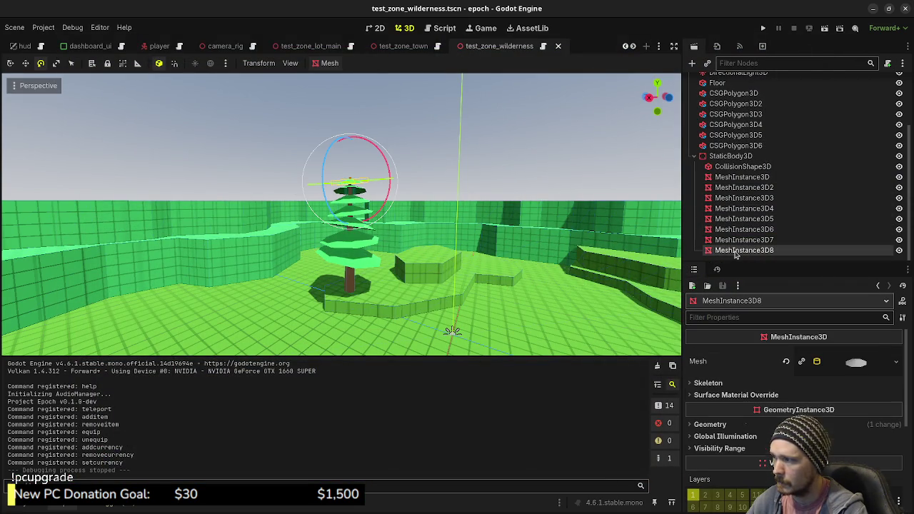
pyautogui.click(736, 177)
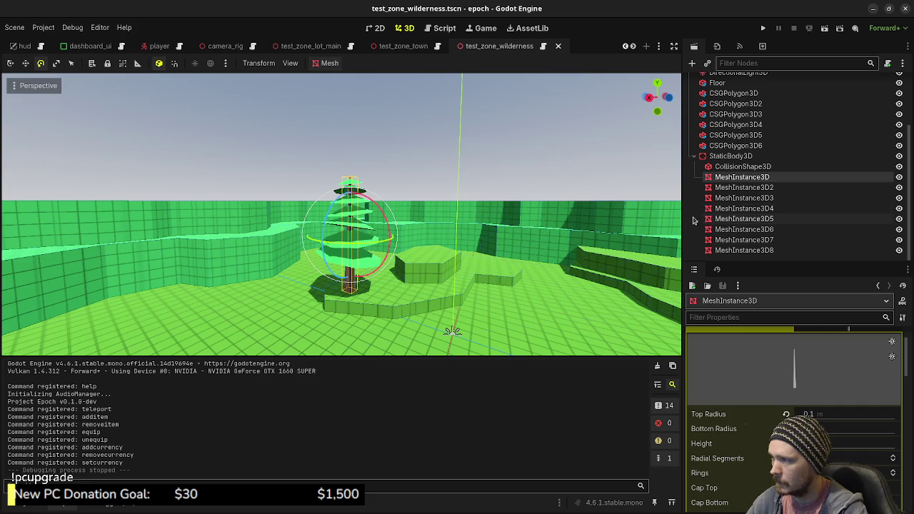
pyautogui.press('Down')
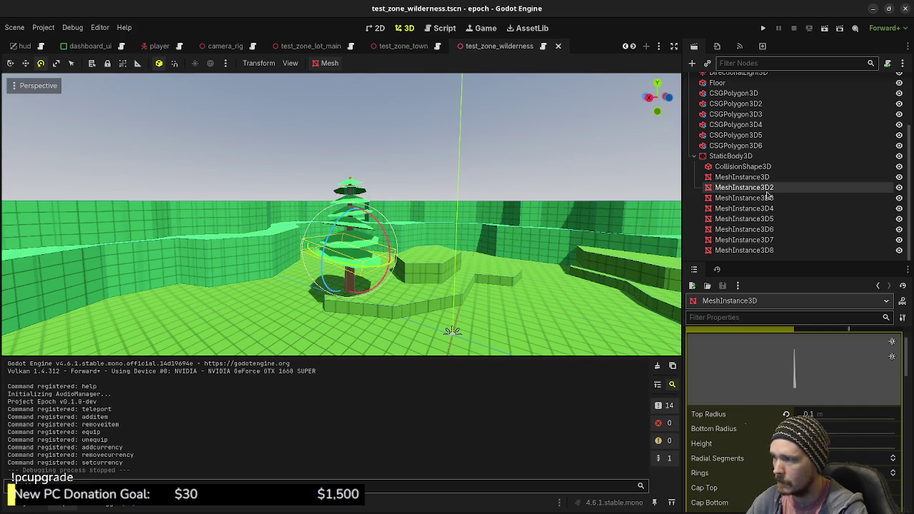
pyautogui.hotkey('ctrl', 'd')
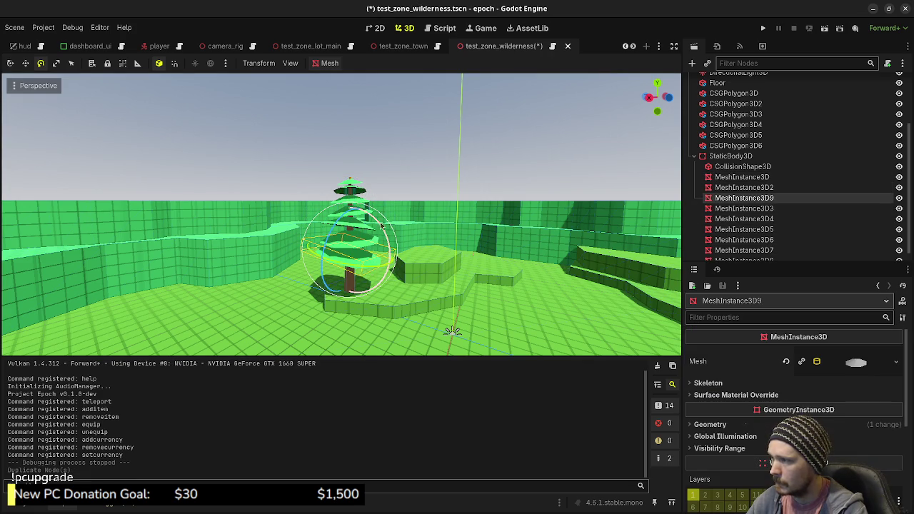
pyautogui.press('w')
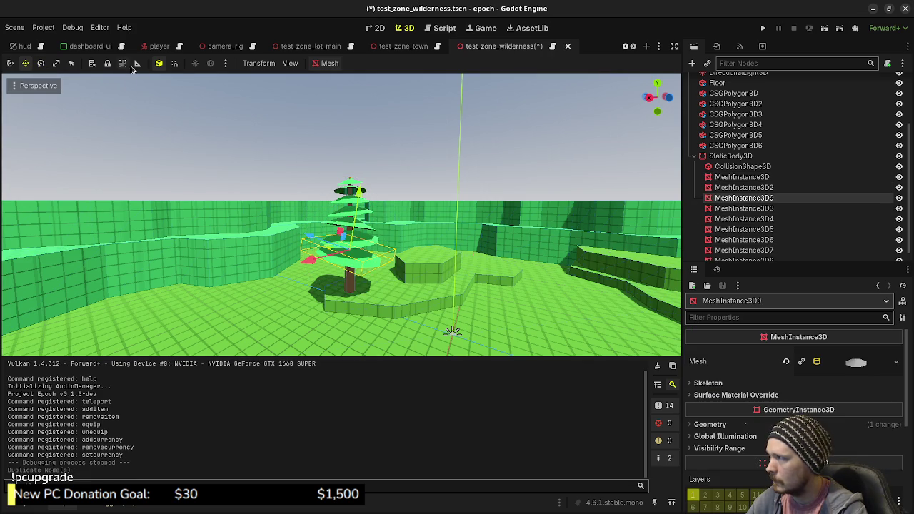
pyautogui.moveTo(350, 183); pyautogui.dragTo(350, 203)
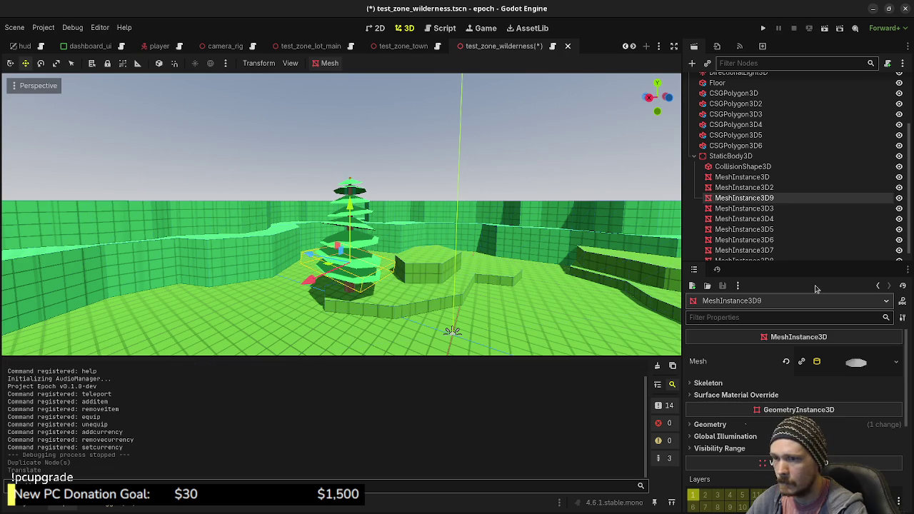
# Make the duplicate's cylinder mesh unique and increase its height
pyautogui.click(887, 364)
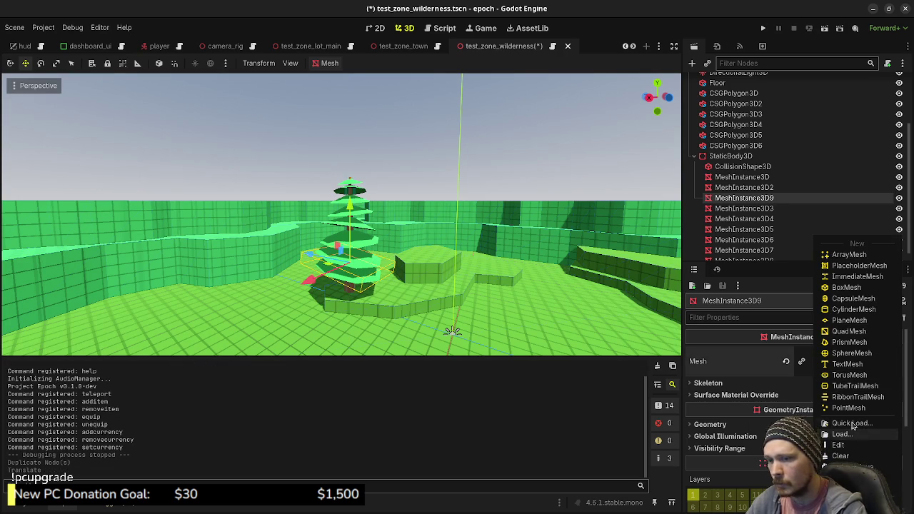
pyautogui.click(850, 466)
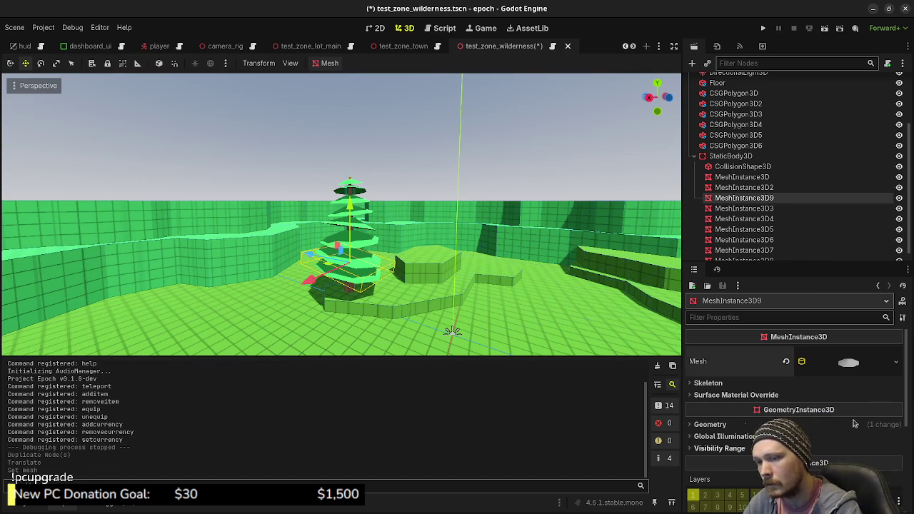
pyautogui.click(848, 364)
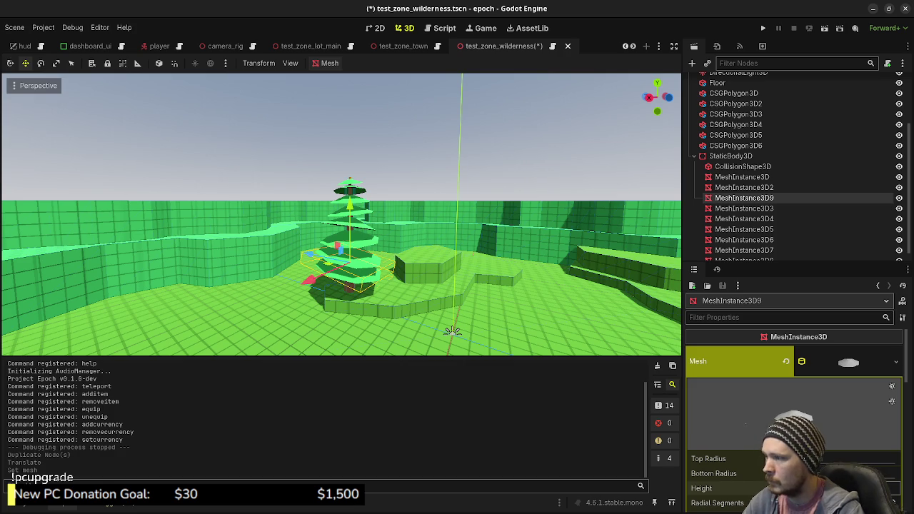
pyautogui.press('Return')
pyautogui.scroll(3, 404, 297)
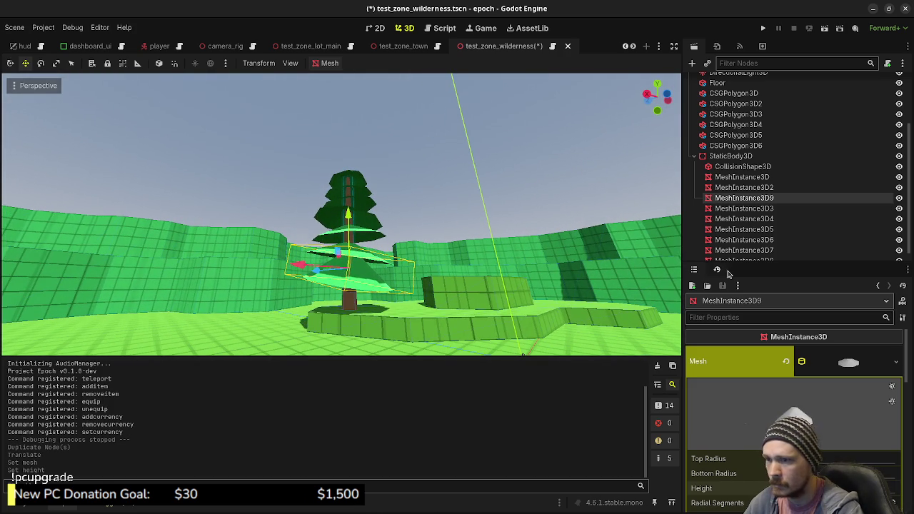
# Give MeshInstance3D2 its own unique cylinder mesh and increase its height
pyautogui.click(742, 187)
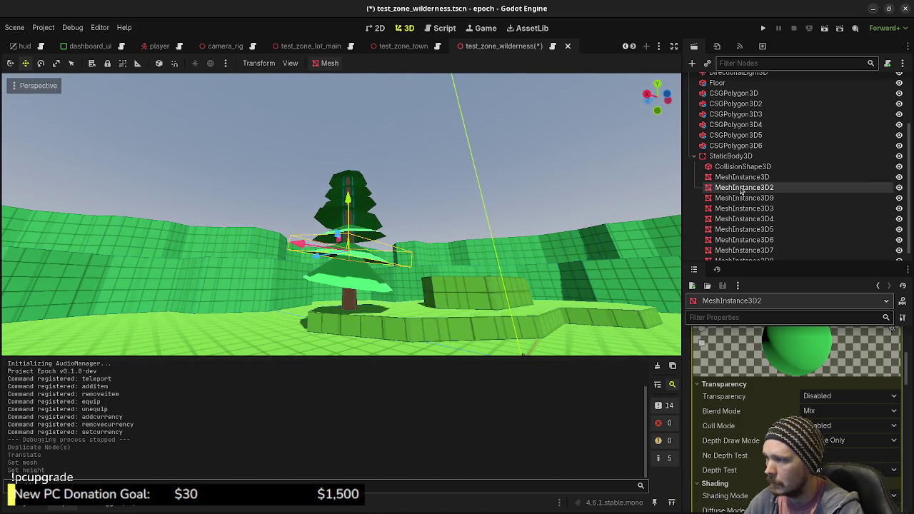
pyautogui.scroll(5, 871, 369)
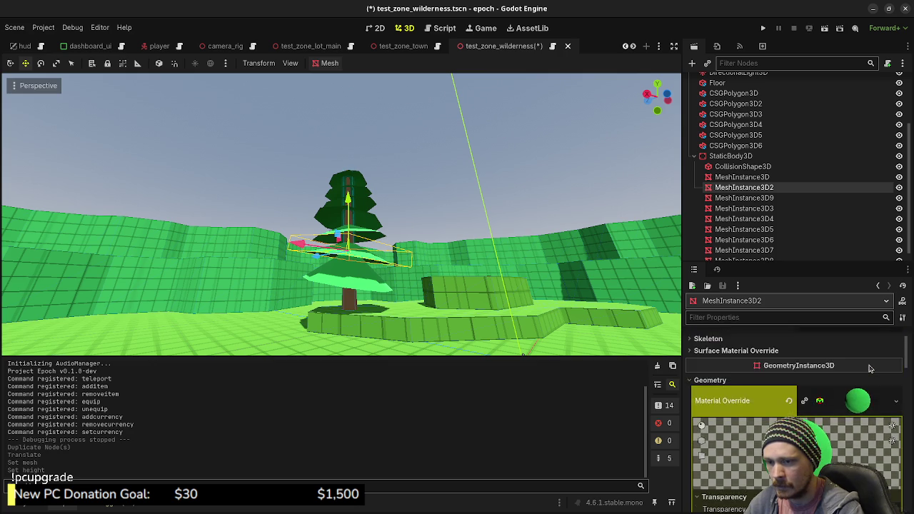
pyautogui.click(892, 361)
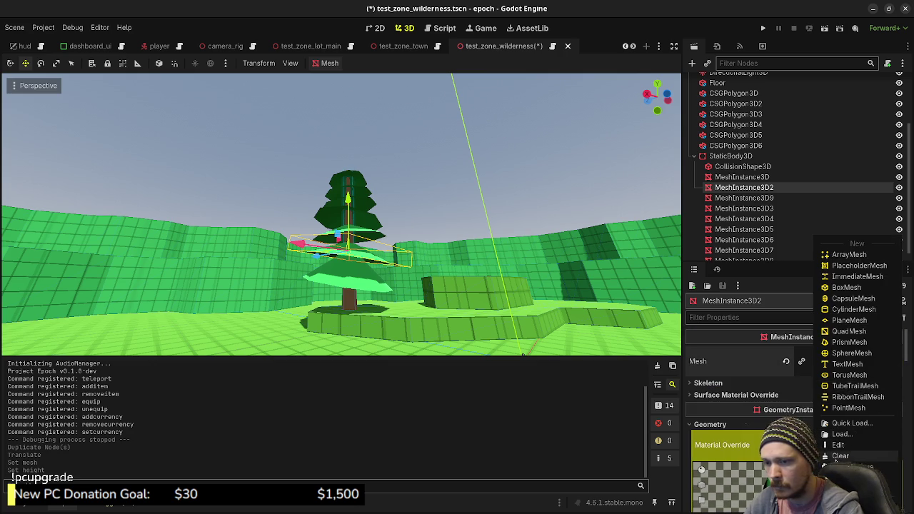
pyautogui.click(847, 364)
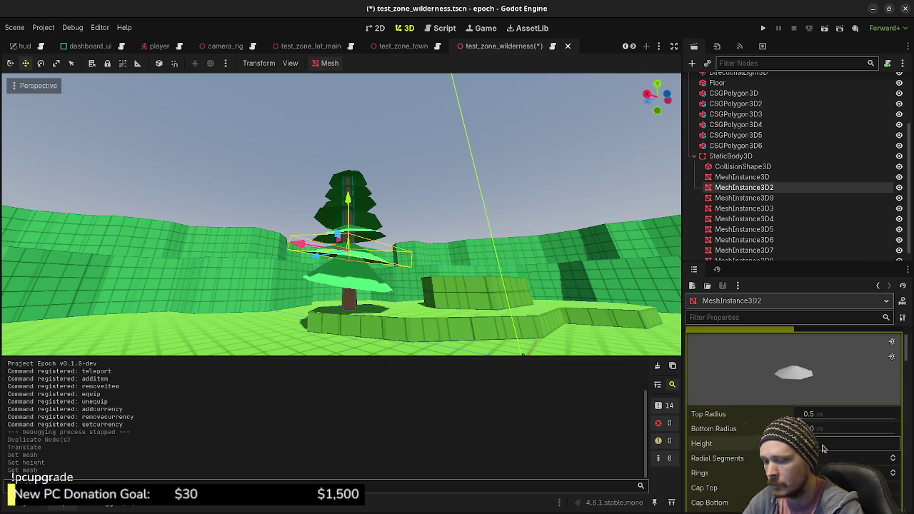
pyautogui.moveTo(823, 448); pyautogui.dragTo(839, 447)
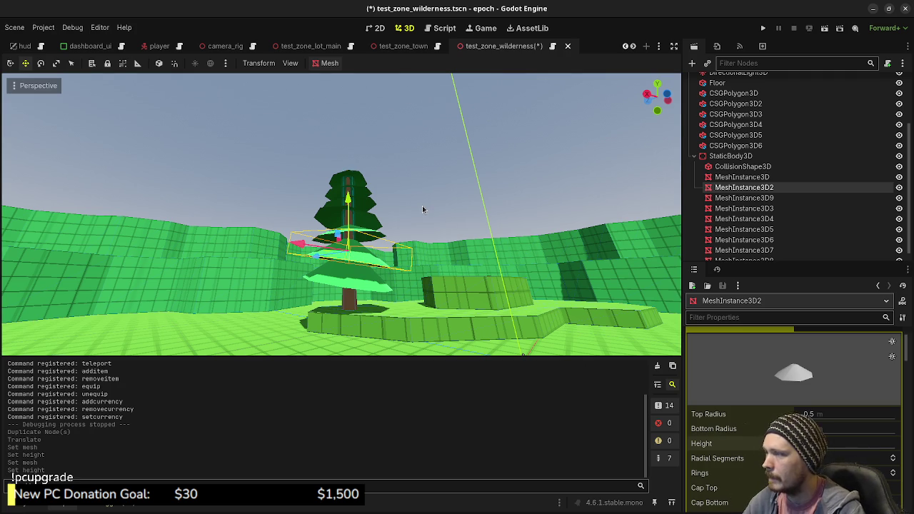
# Increase the MeshInstance3D3 cylinder height, then orbit to inspect the fuller tree
pyautogui.moveTo(410, 236)
pyautogui.mouseDown()
pyautogui.moveTo(384, 262)
pyautogui.moveTo(414, 259)
pyautogui.mouseUp()
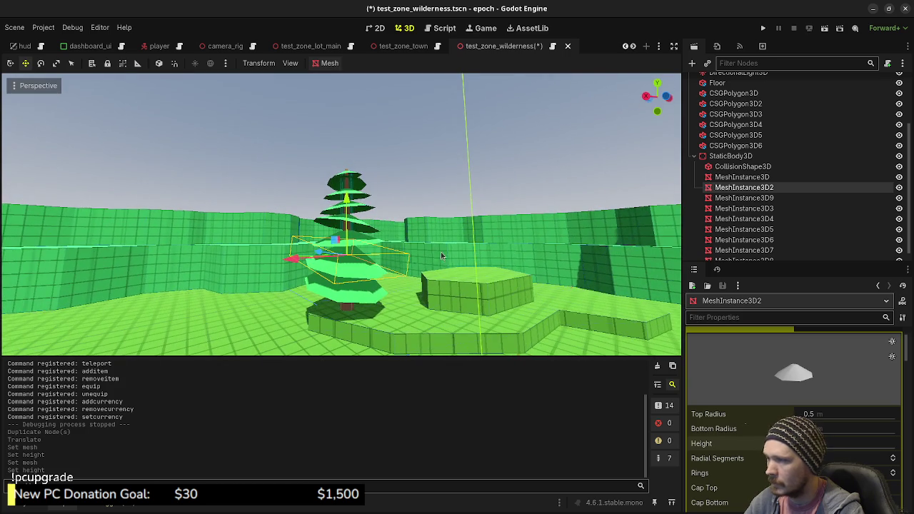
pyautogui.click(753, 200)
pyautogui.click(753, 208)
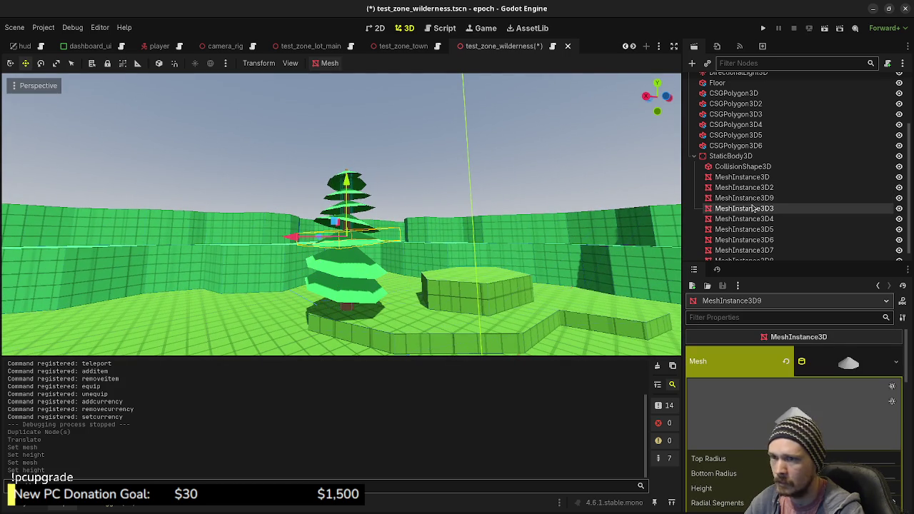
pyautogui.click(862, 367)
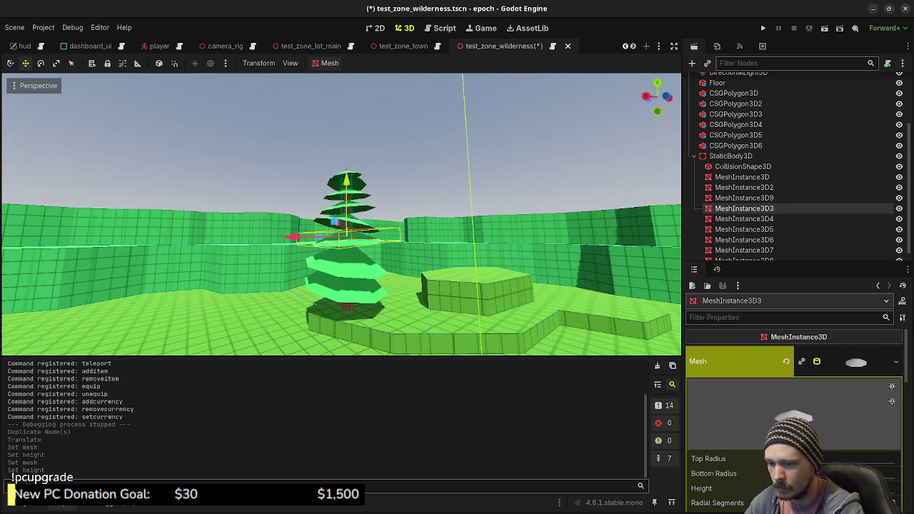
pyautogui.moveTo(842, 487); pyautogui.dragTo(857, 488)
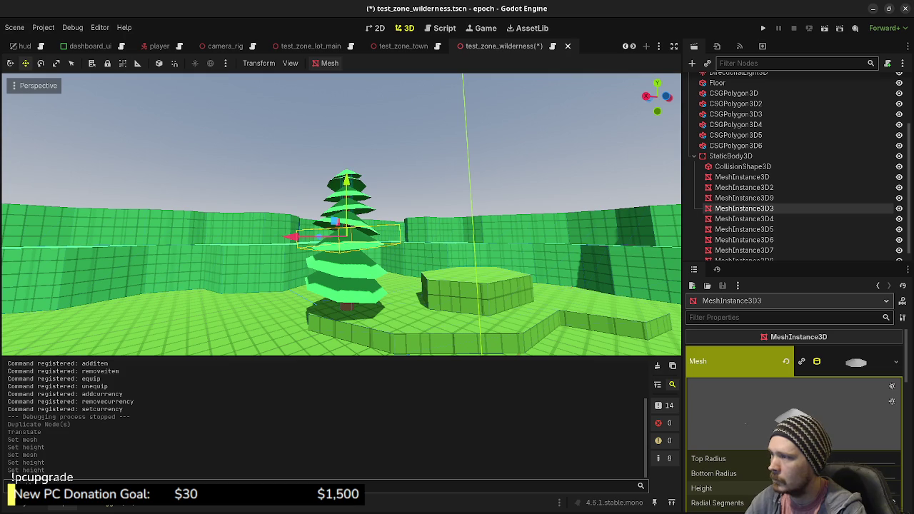
pyautogui.click(471, 236)
pyautogui.moveTo(471, 236)
pyautogui.mouseDown()
pyautogui.moveTo(431, 251)
pyautogui.moveTo(426, 244)
pyautogui.moveTo(430, 259)
pyautogui.mouseUp()
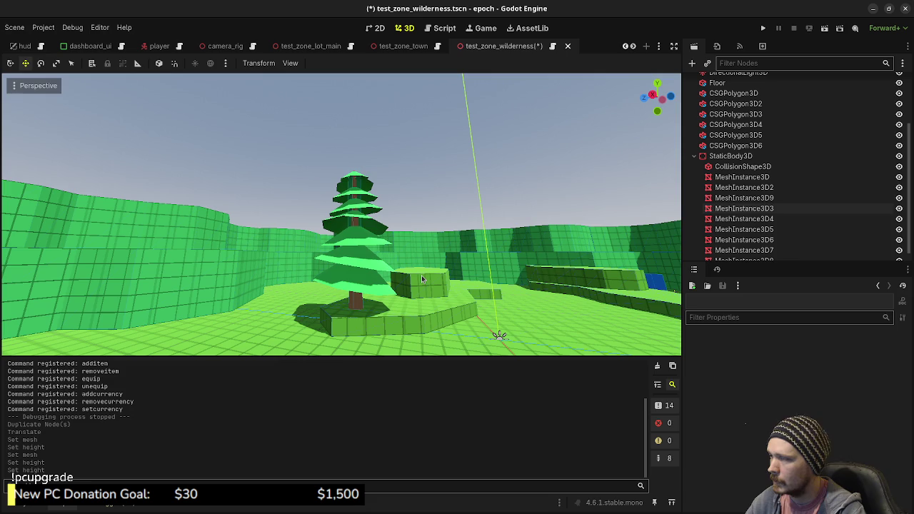
# Duplicate MeshInstance3D4, lower the copy on the trunk, and scale it slightly smaller
pyautogui.click(376, 224)
pyautogui.scroll(5, 380, 237)
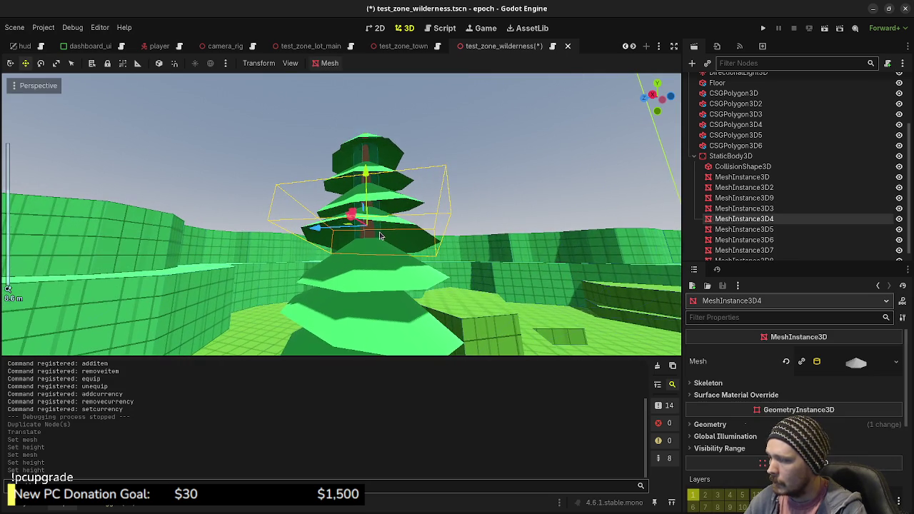
pyautogui.hotkey('ctrl', 'd')
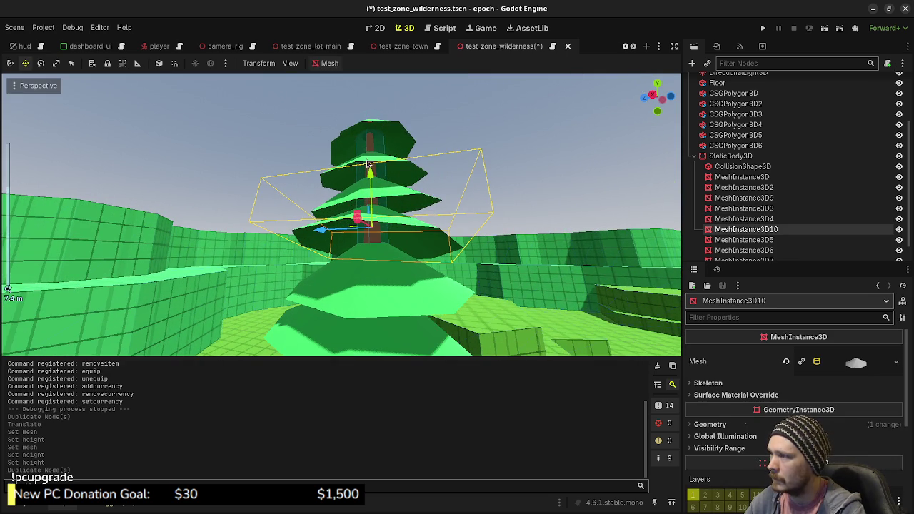
pyautogui.moveTo(369, 173); pyautogui.dragTo(373, 191)
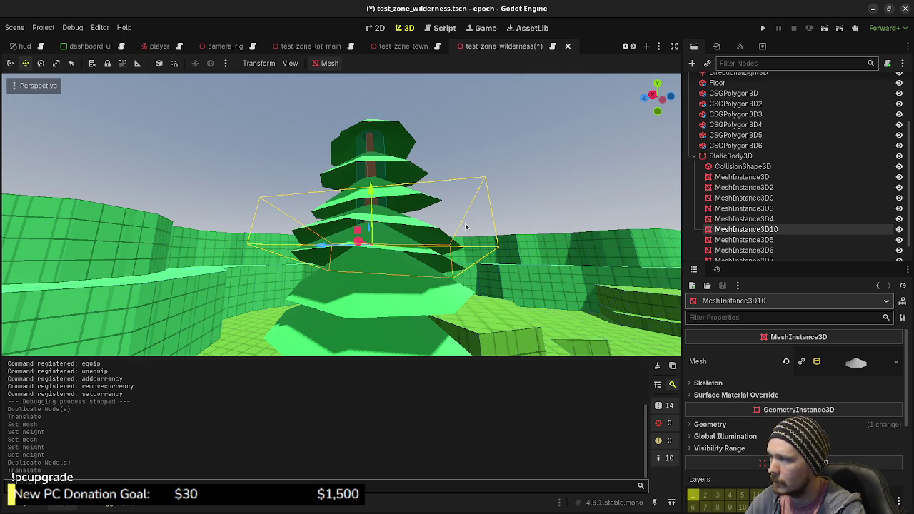
pyautogui.press('e')
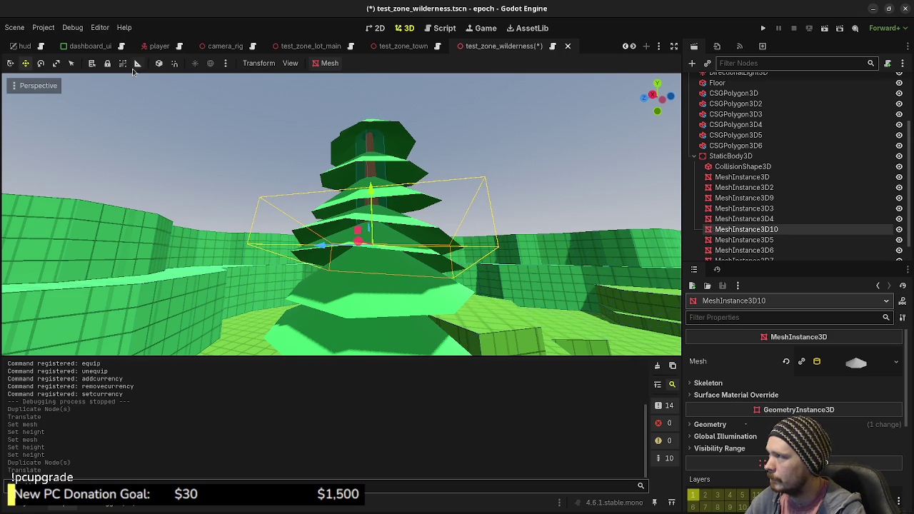
pyautogui.click(408, 248)
pyautogui.press('s')
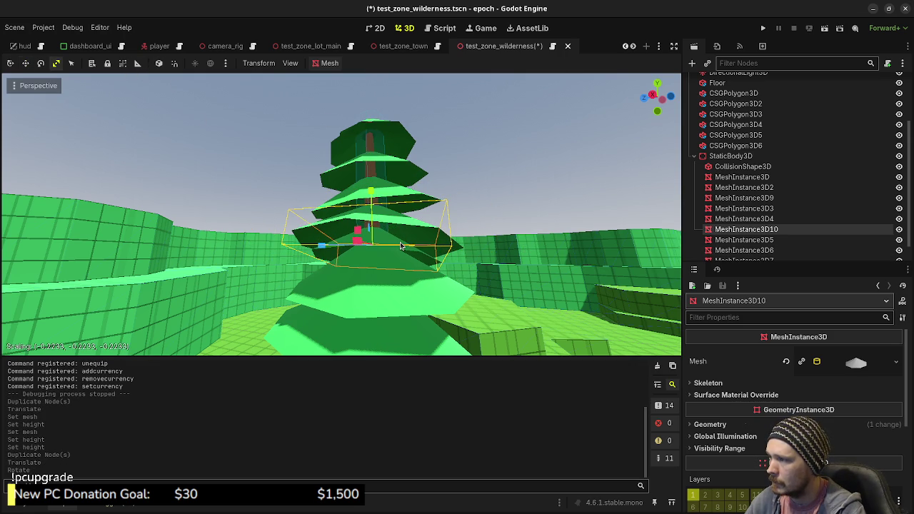
pyautogui.click(401, 246)
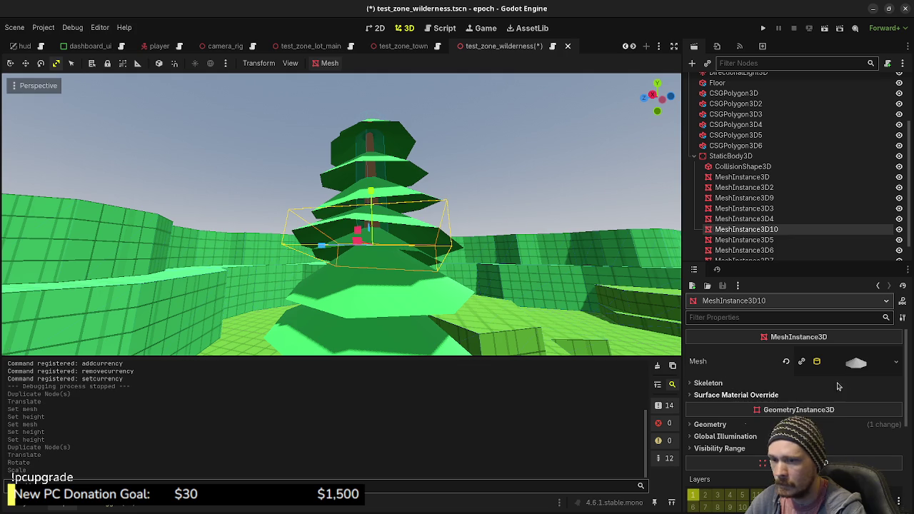
# Make the new MeshInstance3D10 cylinder mesh unique and increase its height
pyautogui.click(895, 362)
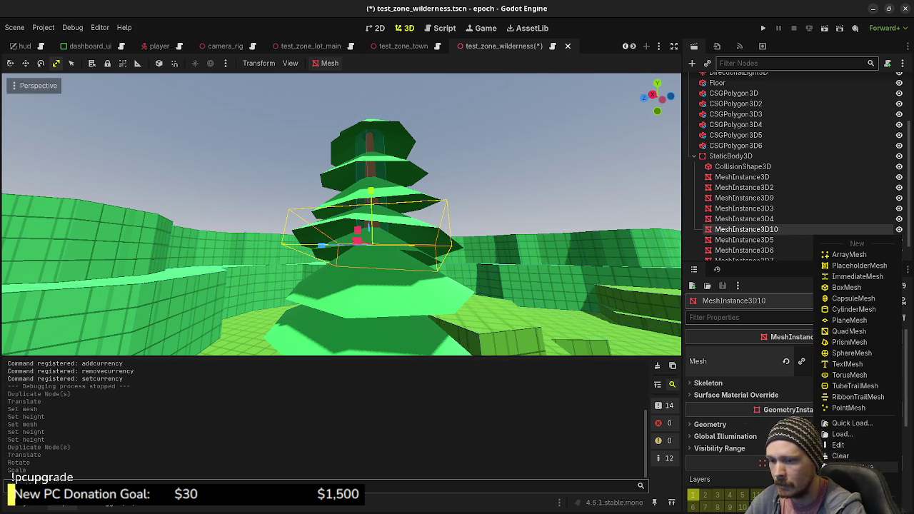
pyautogui.click(846, 466)
pyautogui.click(842, 361)
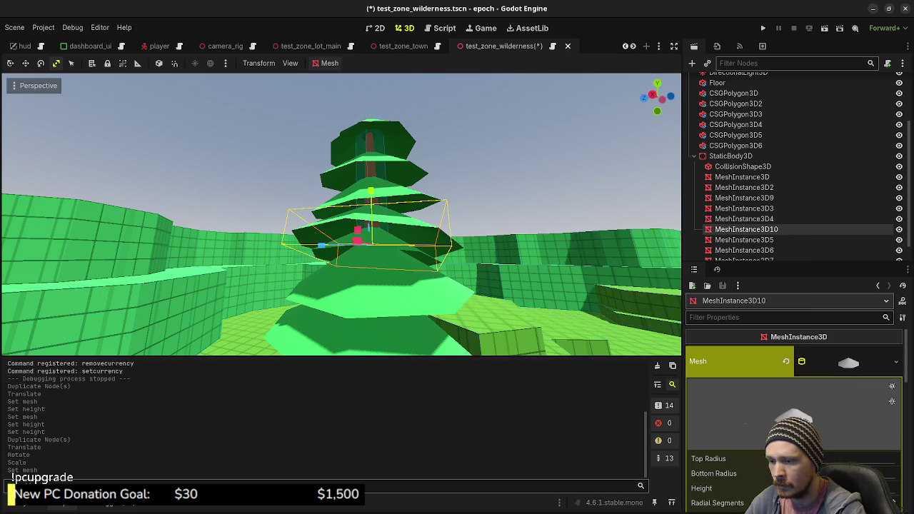
pyautogui.scroll(-2, 792, 414)
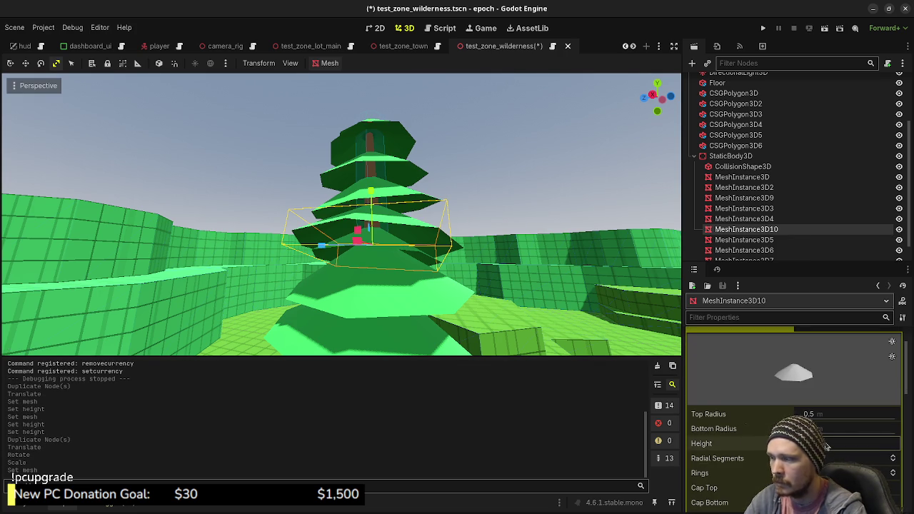
pyautogui.moveTo(826, 446); pyautogui.dragTo(842, 446)
pyautogui.press('w')
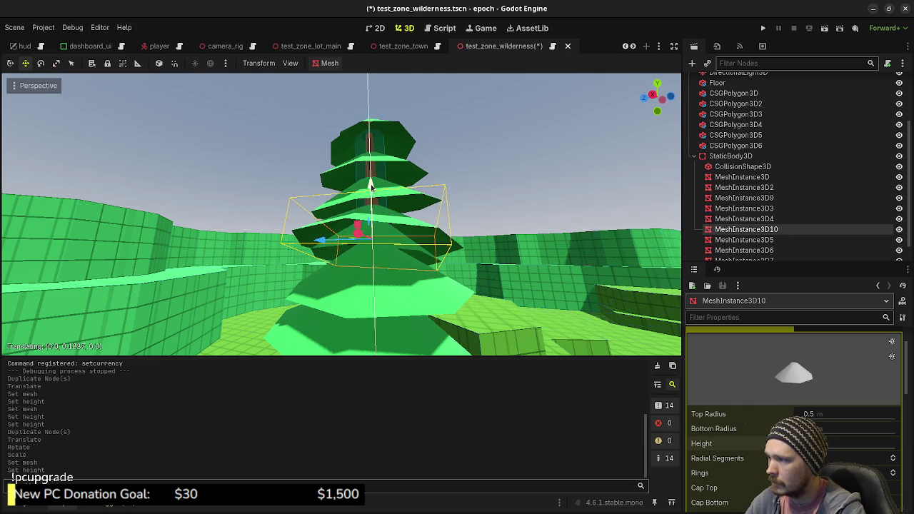